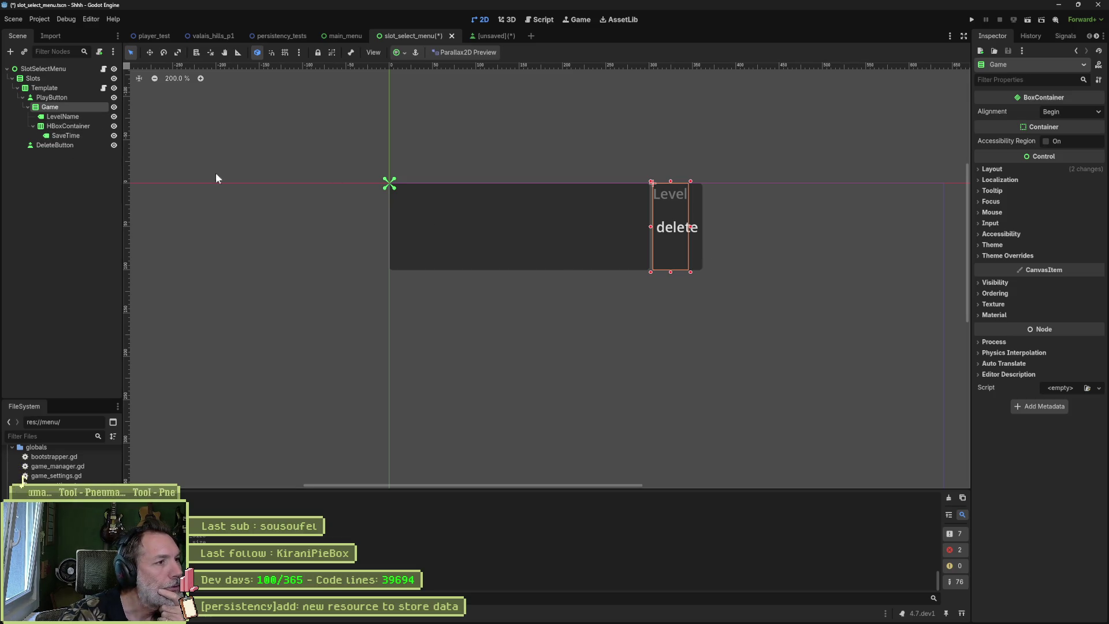
- Duplicate the SaveTime label and name the copy TestTime
left_click(58, 134)
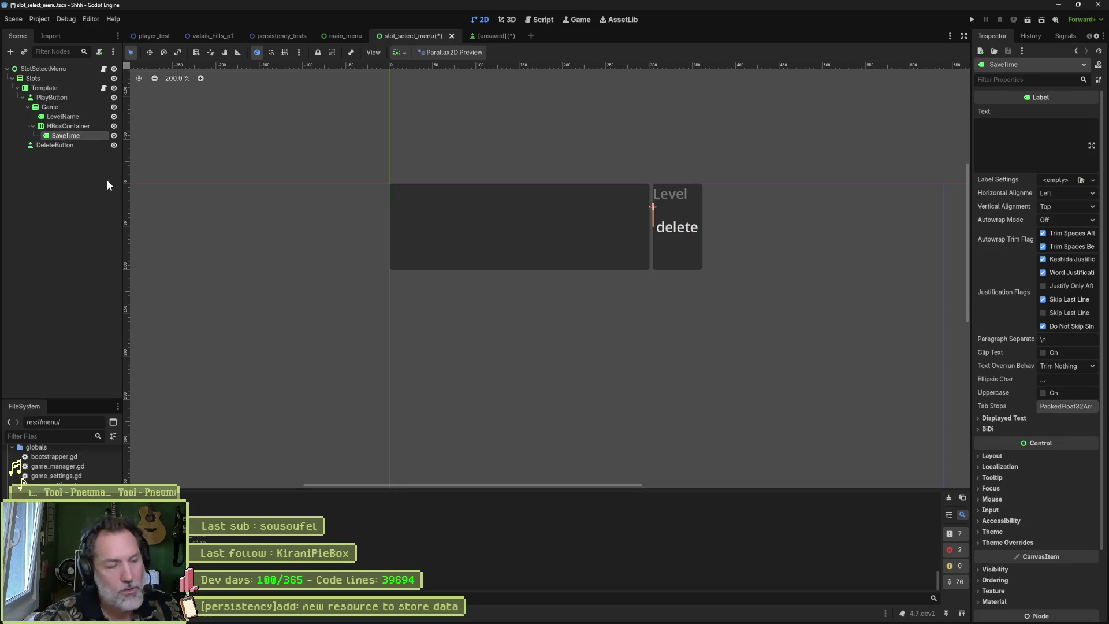
key("ctrl+d")
key("ctrl+a")
key("Escape")
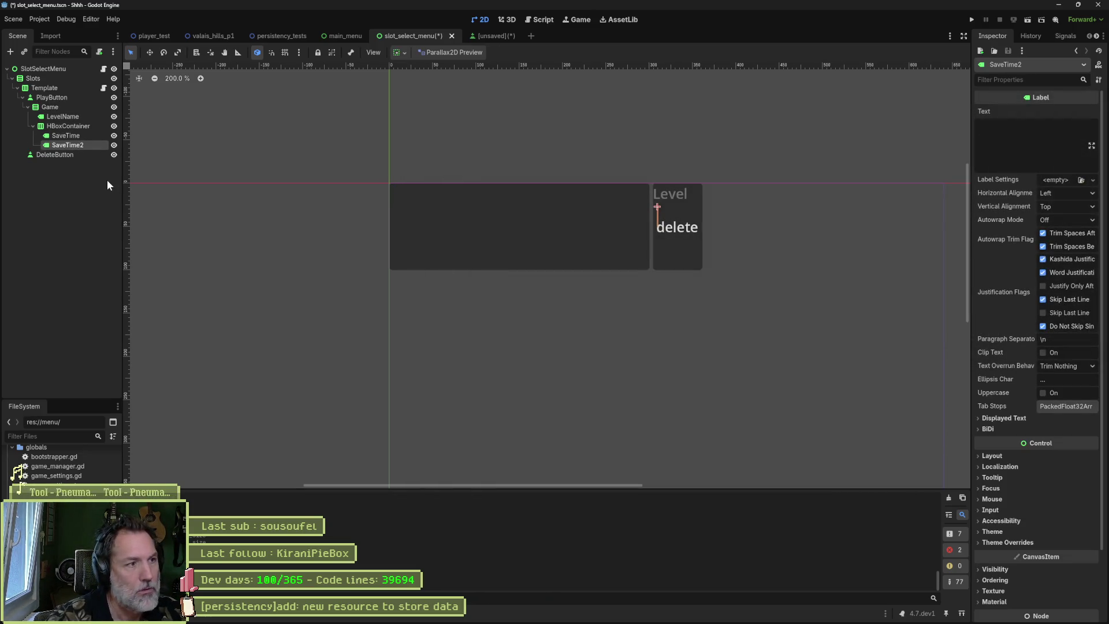
key("F2")
type("TestTime")
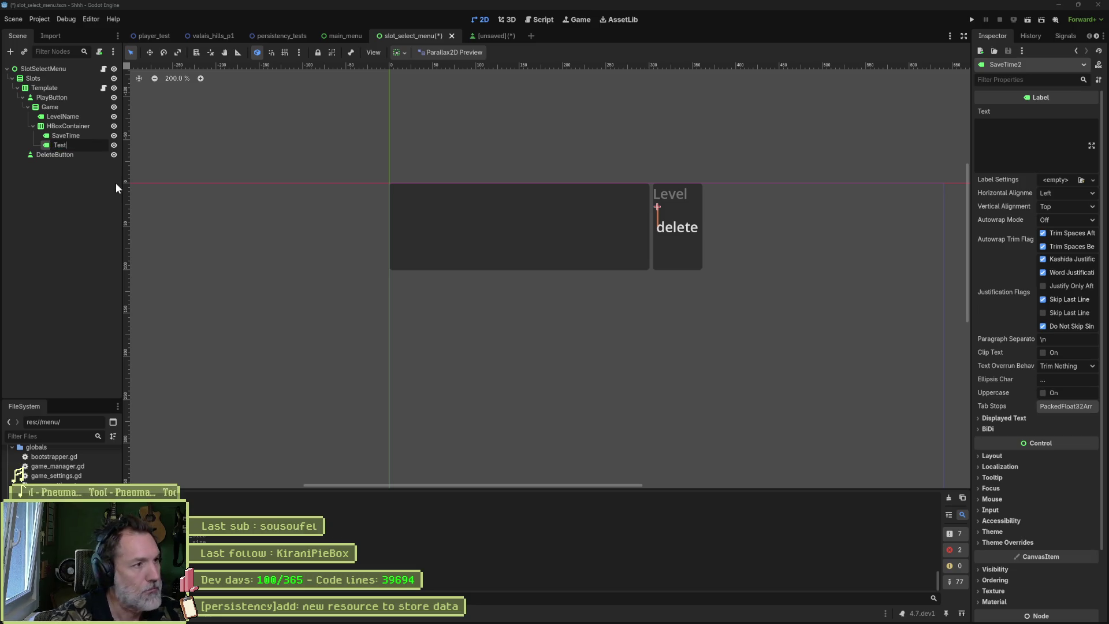
key("Return")
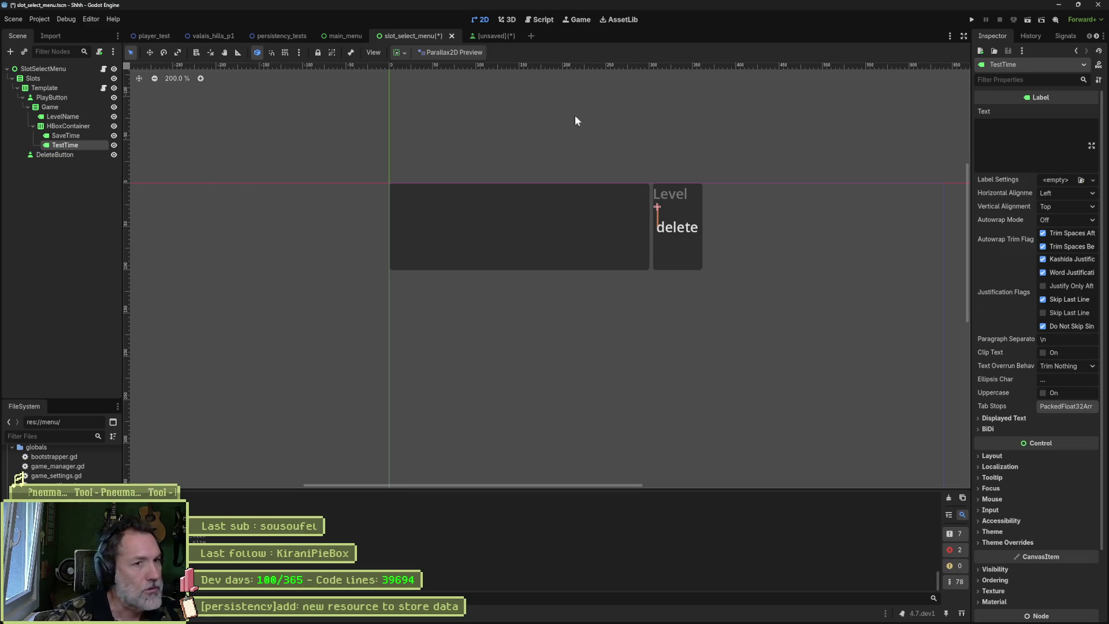
- Set TestTime's text to '14 aout 2025 03:12:00'
left_click(1053, 130)
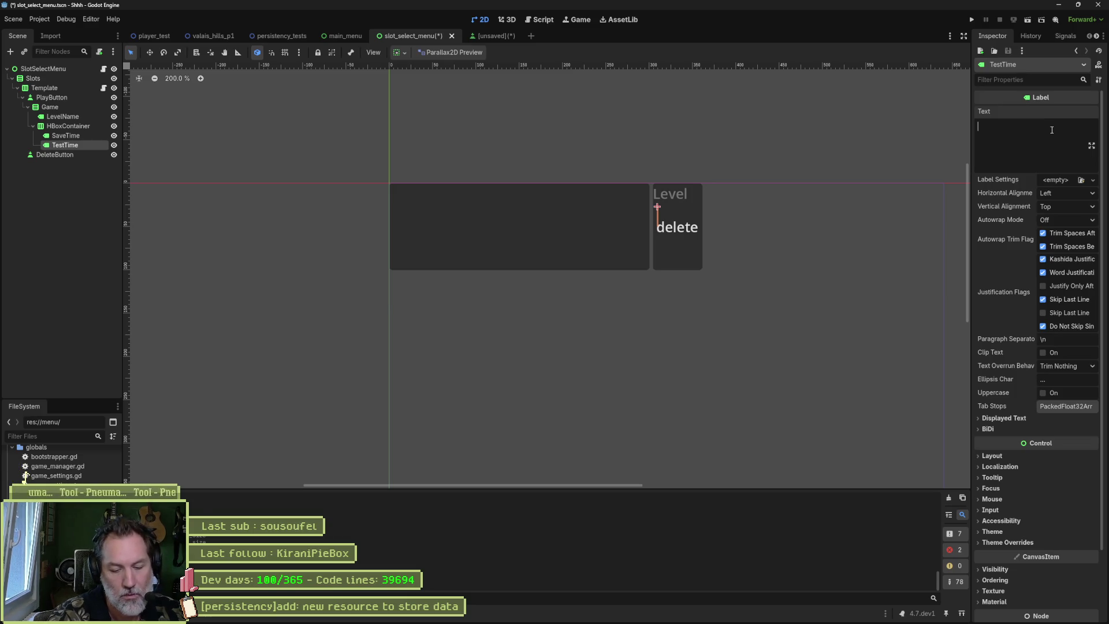
type("14 aout")
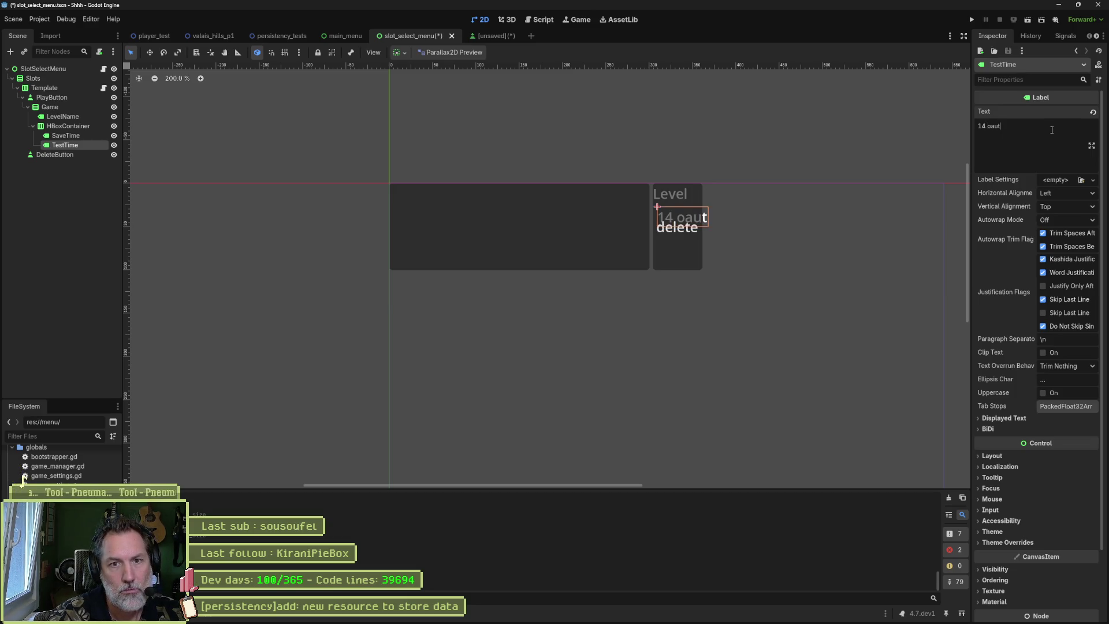
type(" 2025")
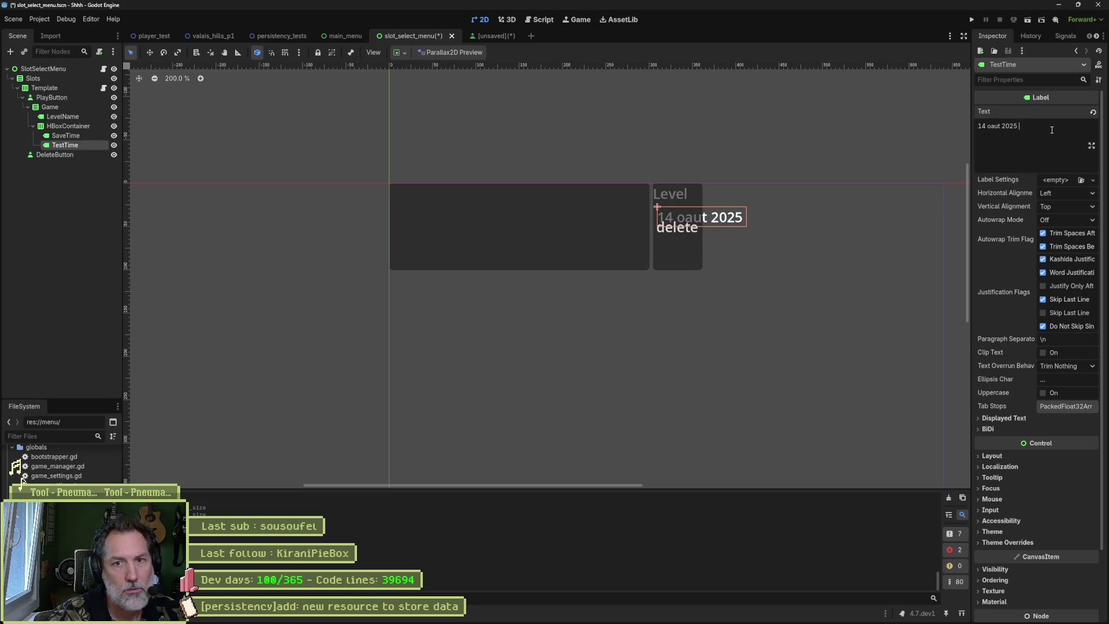
type(" 03:")
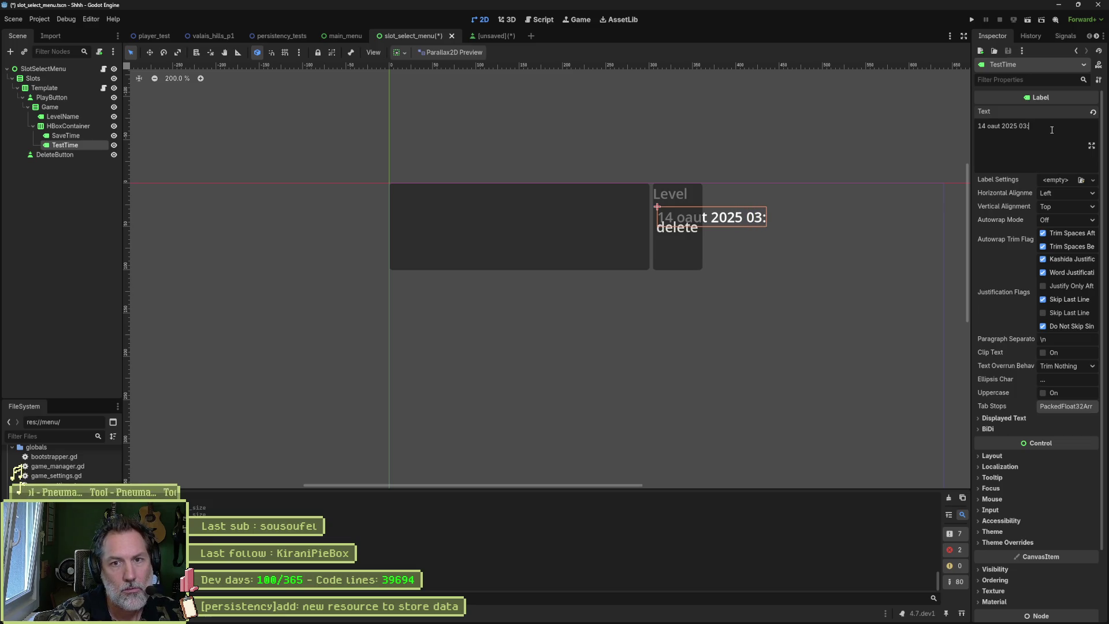
type("12:00")
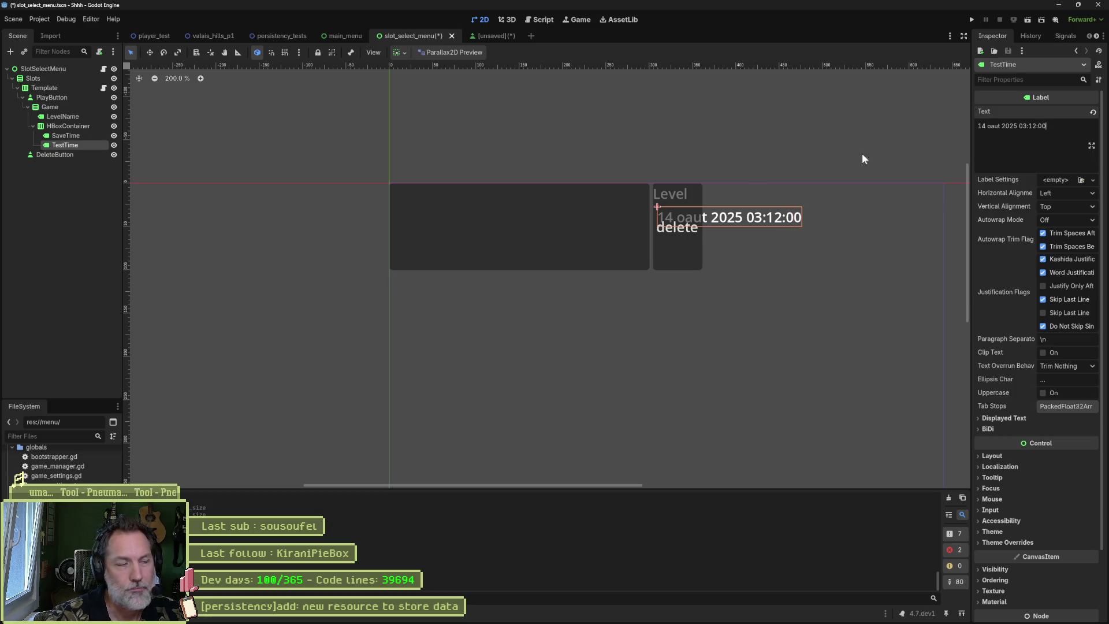
left_click(80, 224)
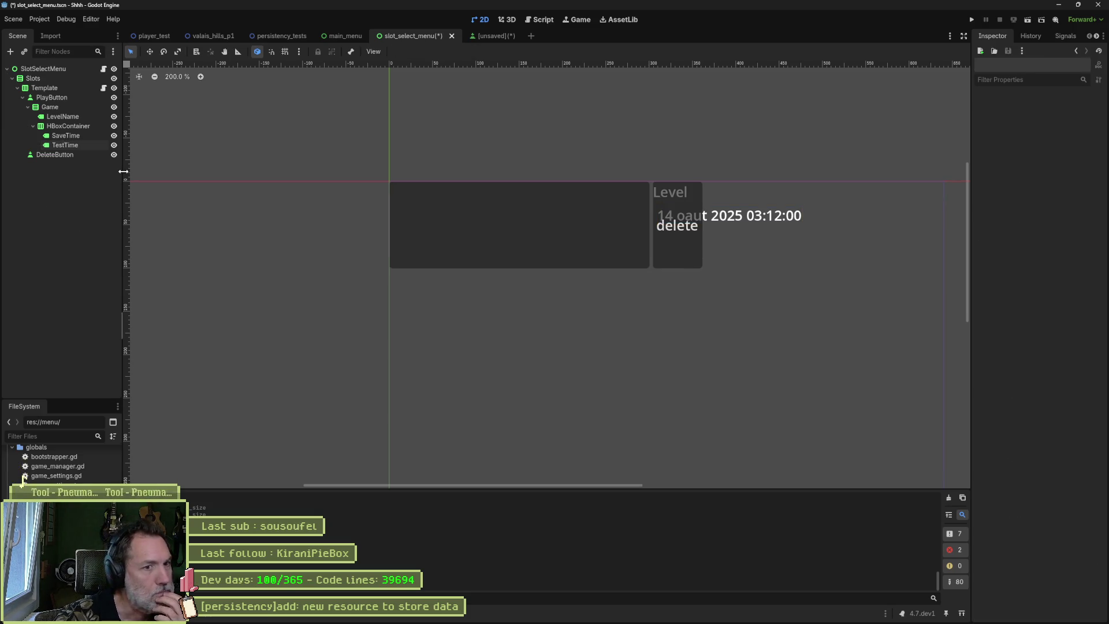
left_click(74, 127)
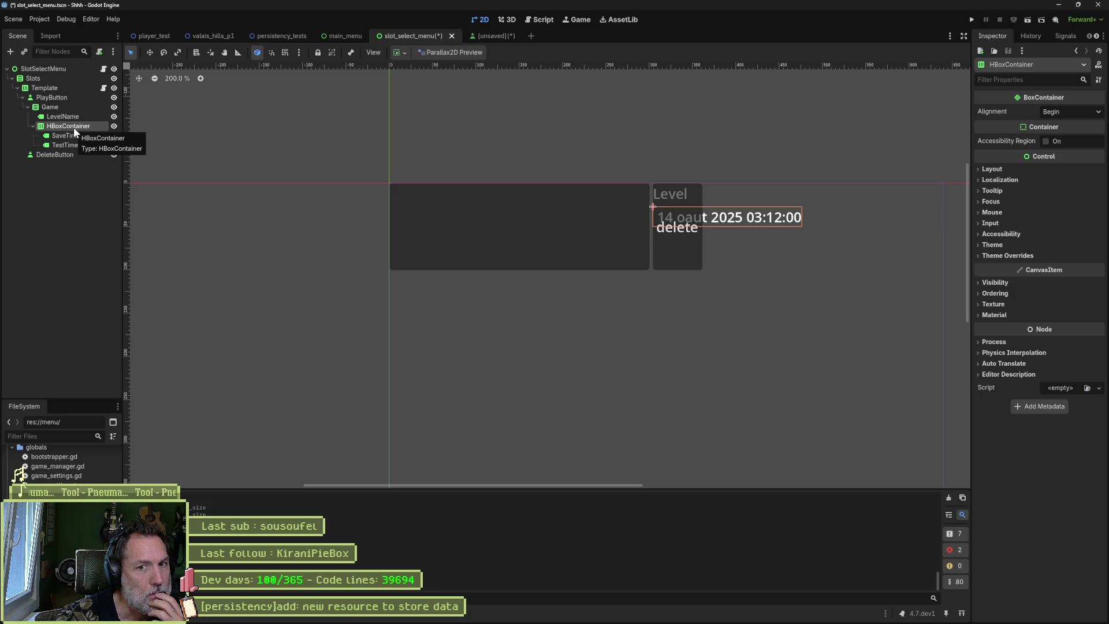
- Try centring the HBoxContainer's contents, then return its alignment to Begin
left_click(1074, 112)
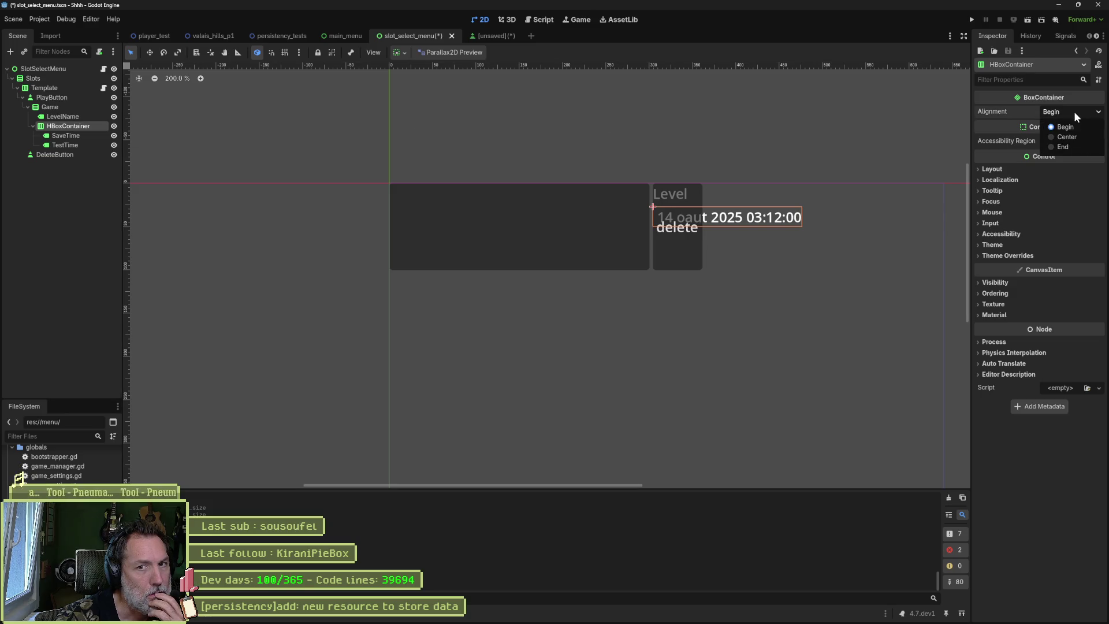
left_click(1066, 136)
left_click(1073, 111)
left_click(1042, 113)
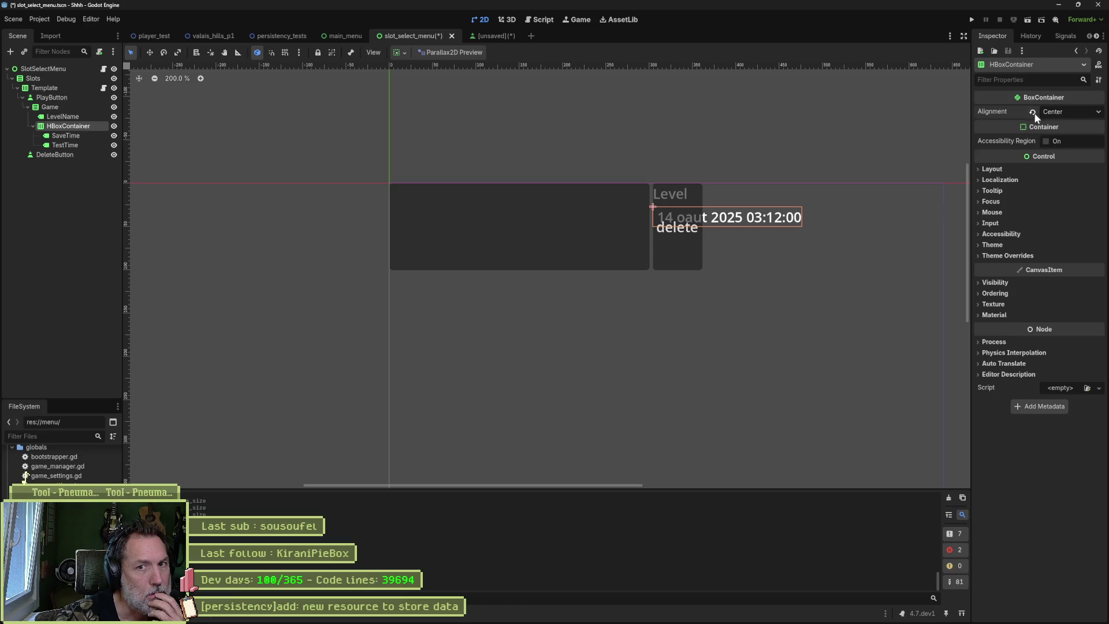
left_click(1055, 113)
left_click(1057, 122)
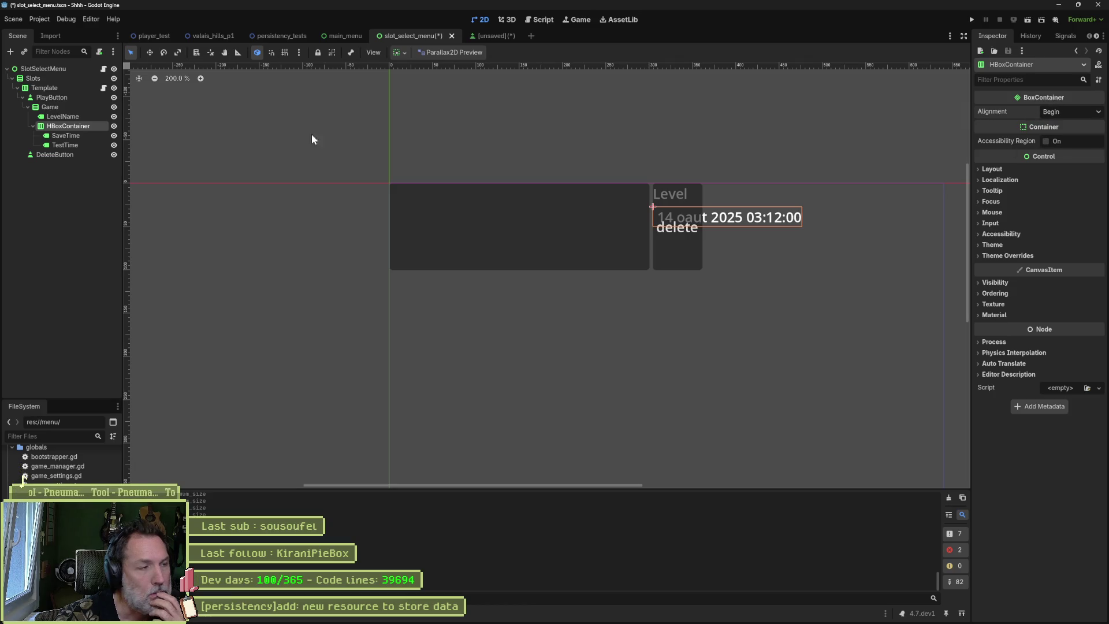
- Select PlayButton and try the flat style, keeping its dark background
left_click(51, 98)
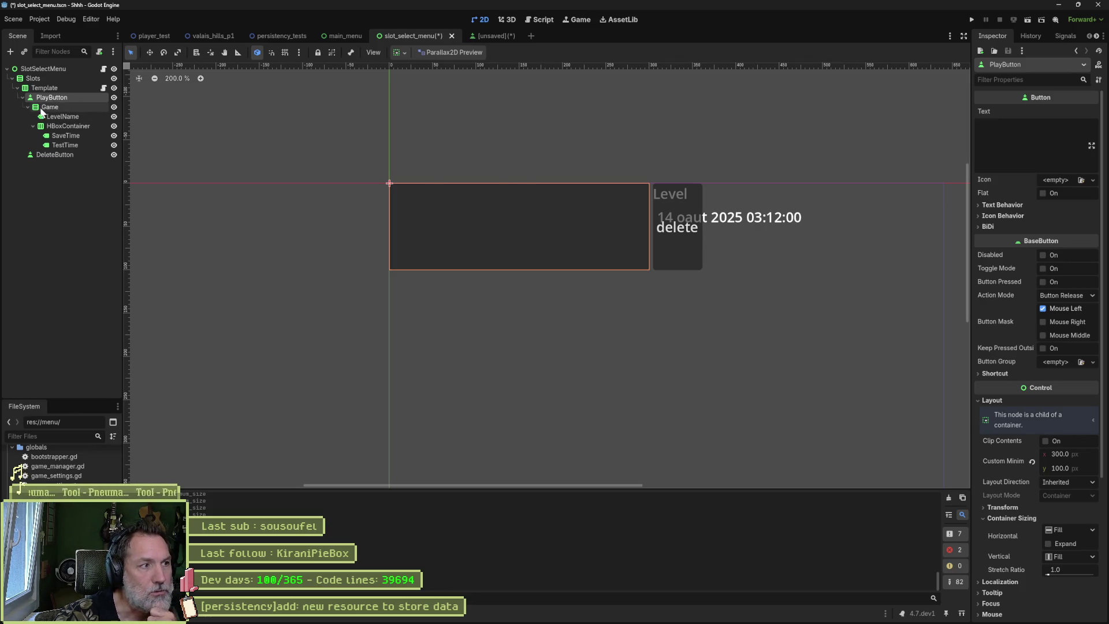
left_click(46, 108)
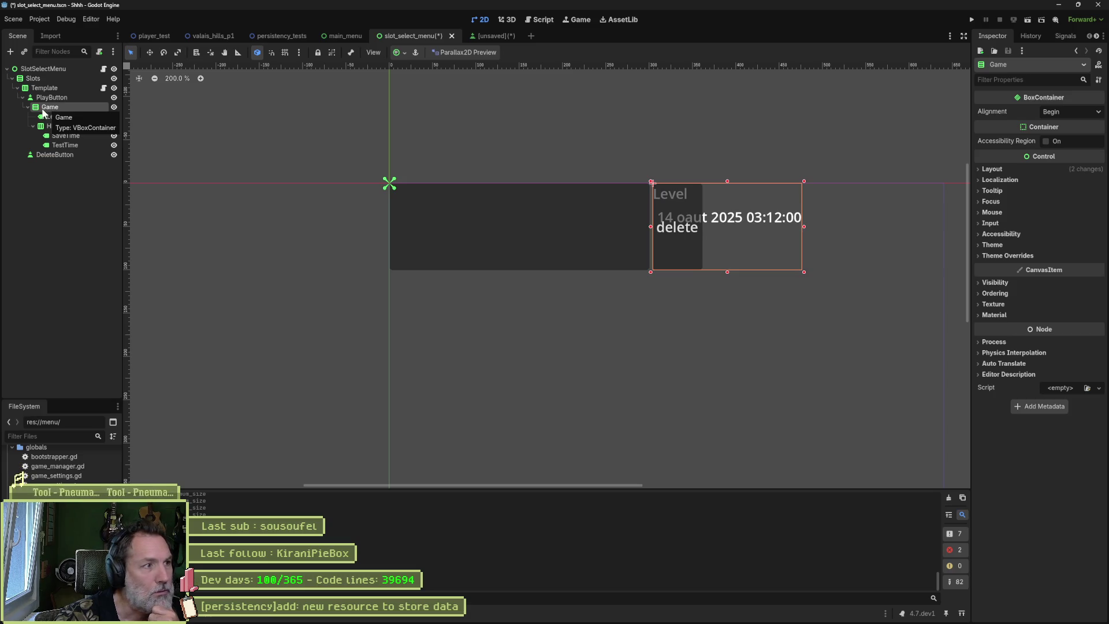
left_click(44, 98)
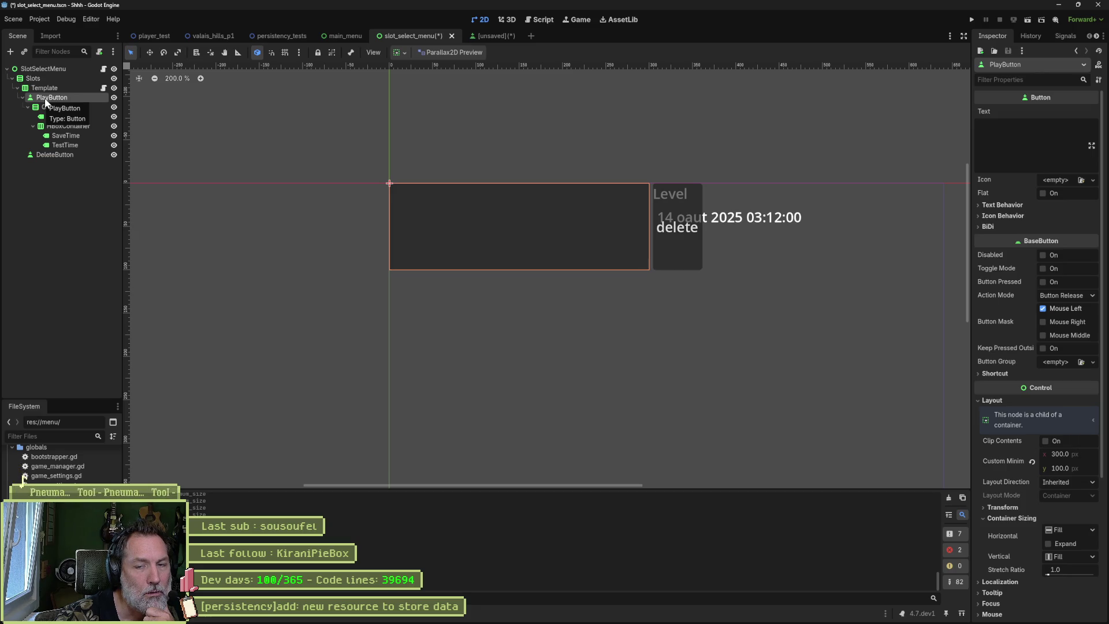
left_click(1043, 193)
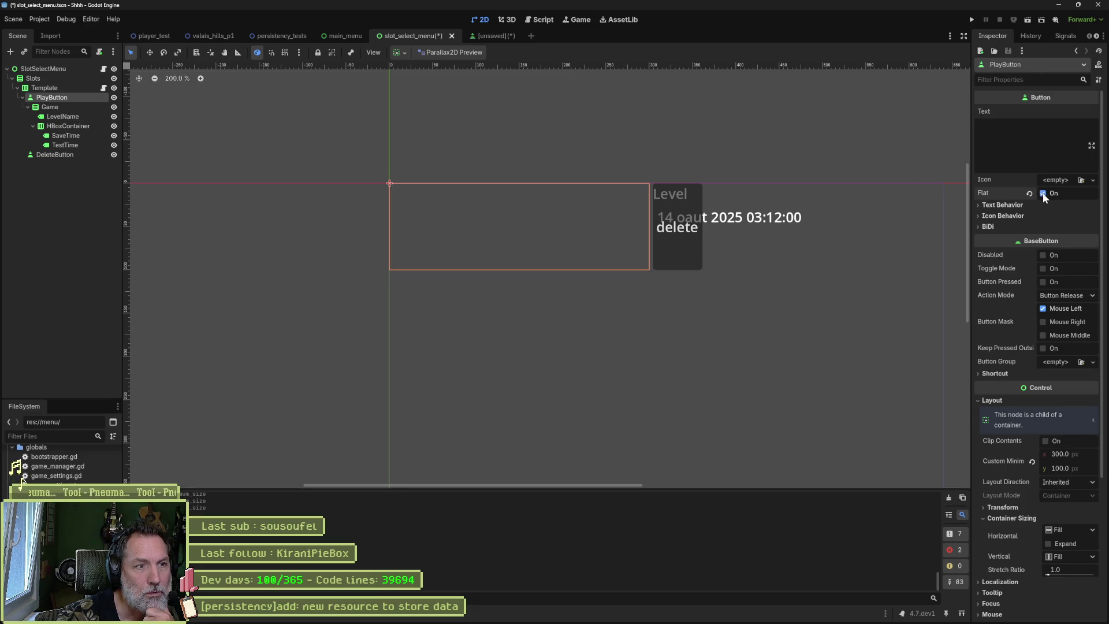
left_click(1042, 193)
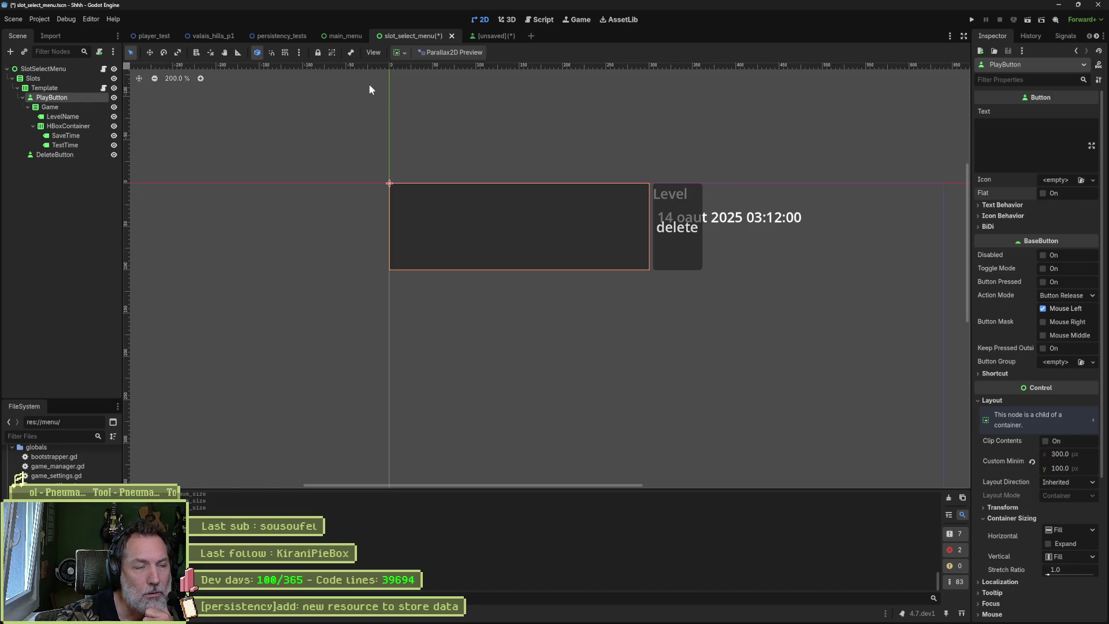
- Set PlayButton's horizontal container sizing to Shrink Begin with Expand off
left_click(397, 52)
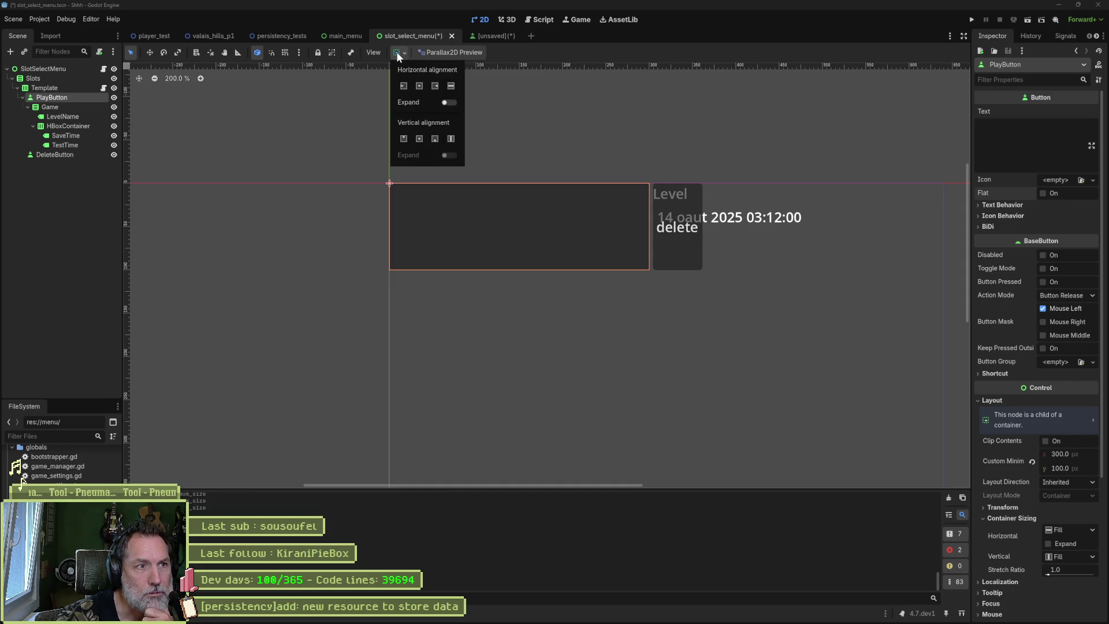
left_click(450, 102)
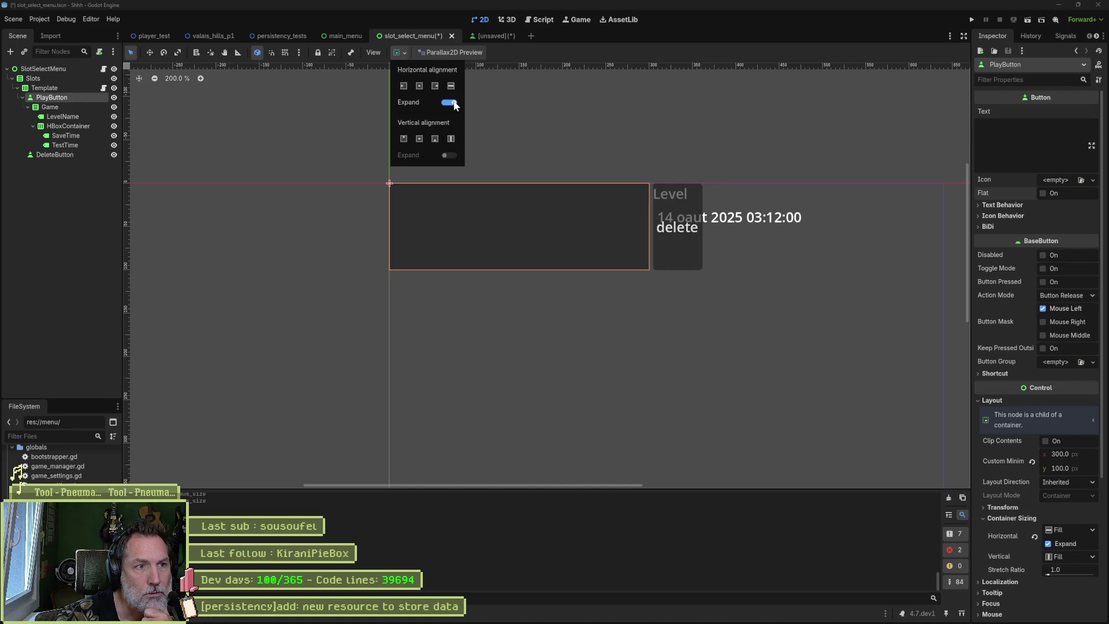
left_click(449, 102)
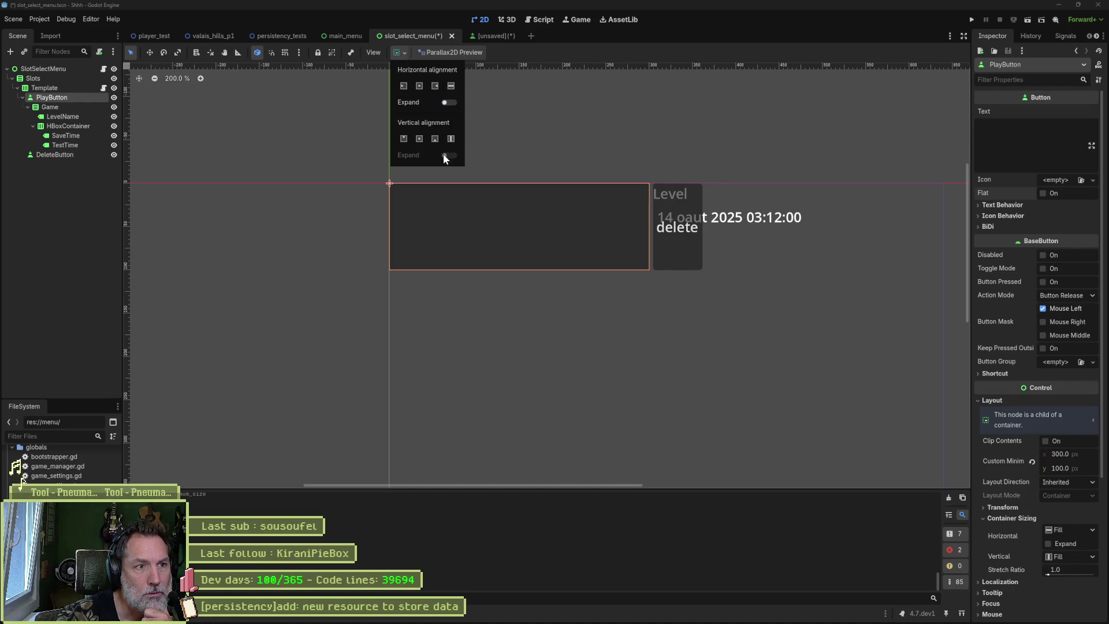
left_click(420, 86)
left_click(451, 86)
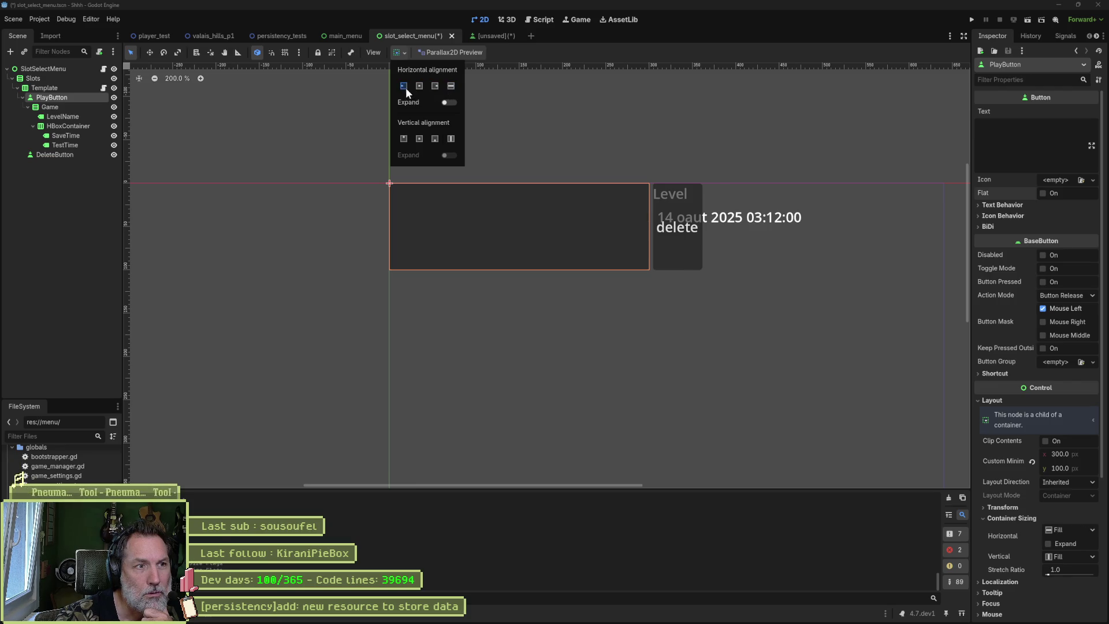
left_click(404, 86)
left_click(535, 52)
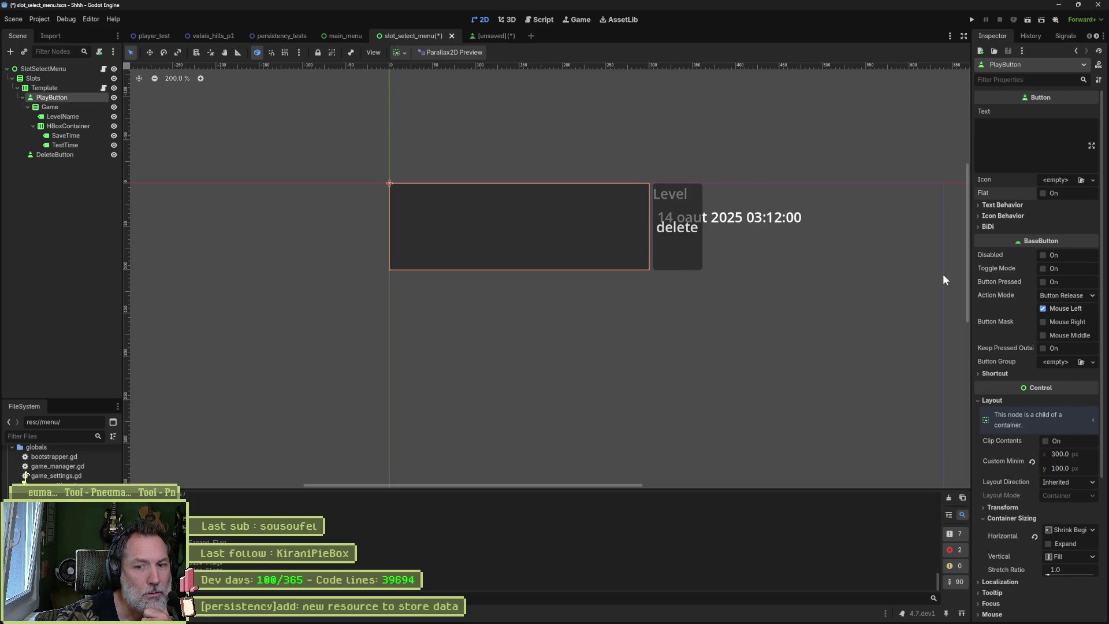
scroll(1011, 453, "down", 5)
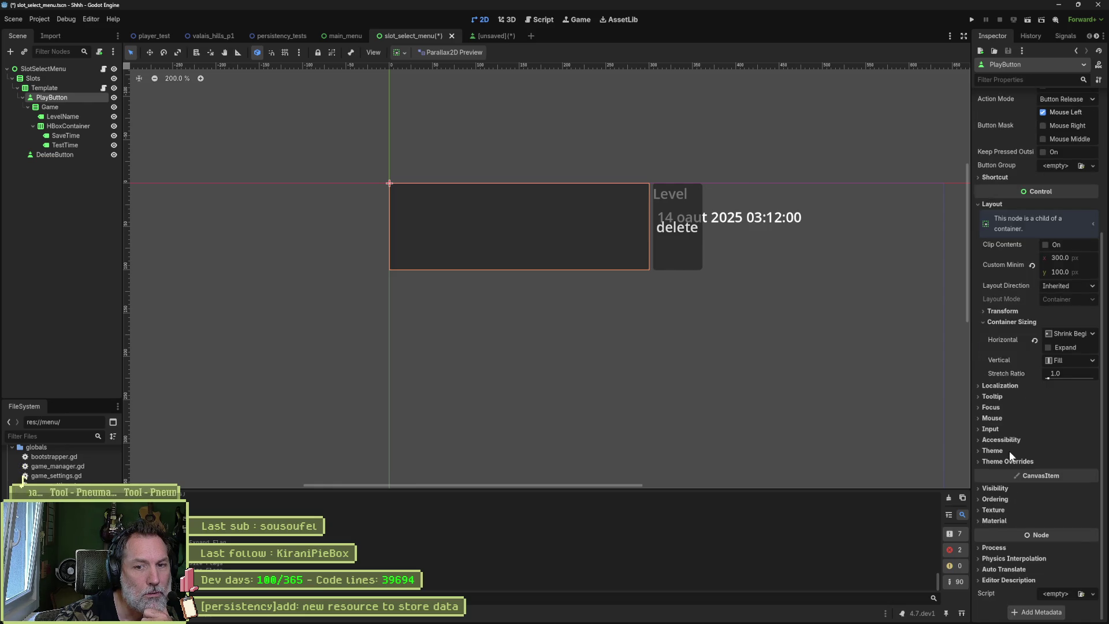
left_click(1012, 461)
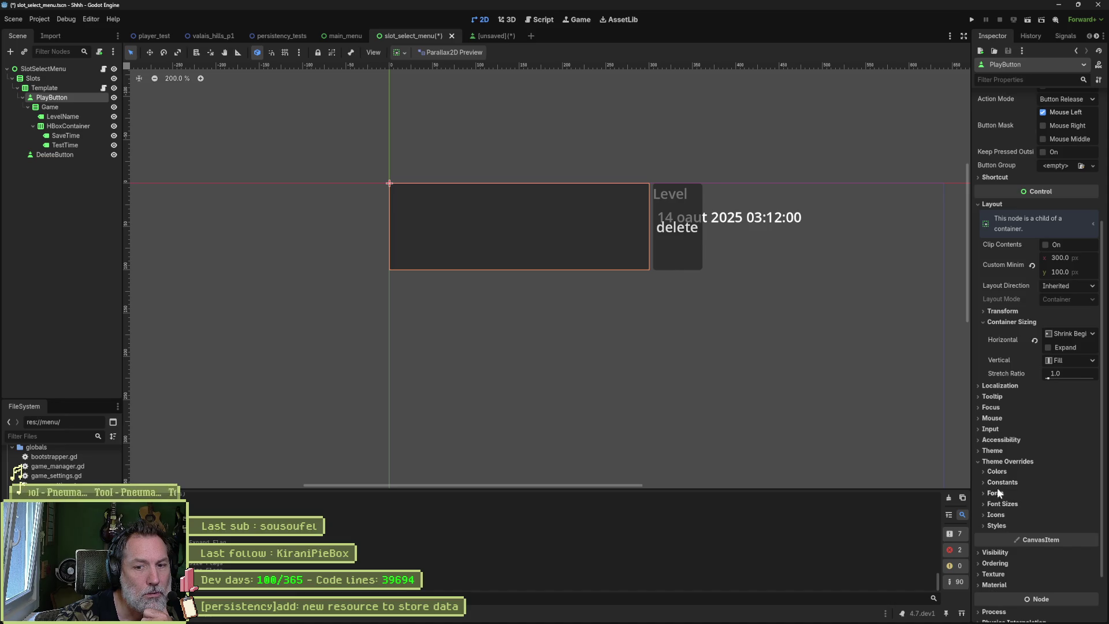
left_click(991, 451)
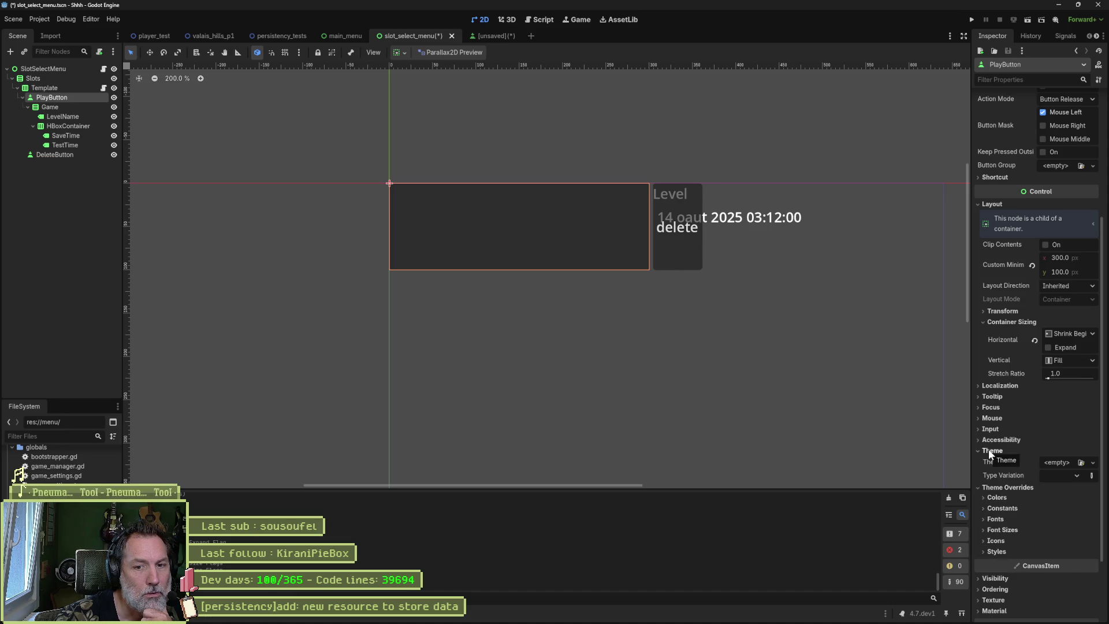
left_click(990, 451)
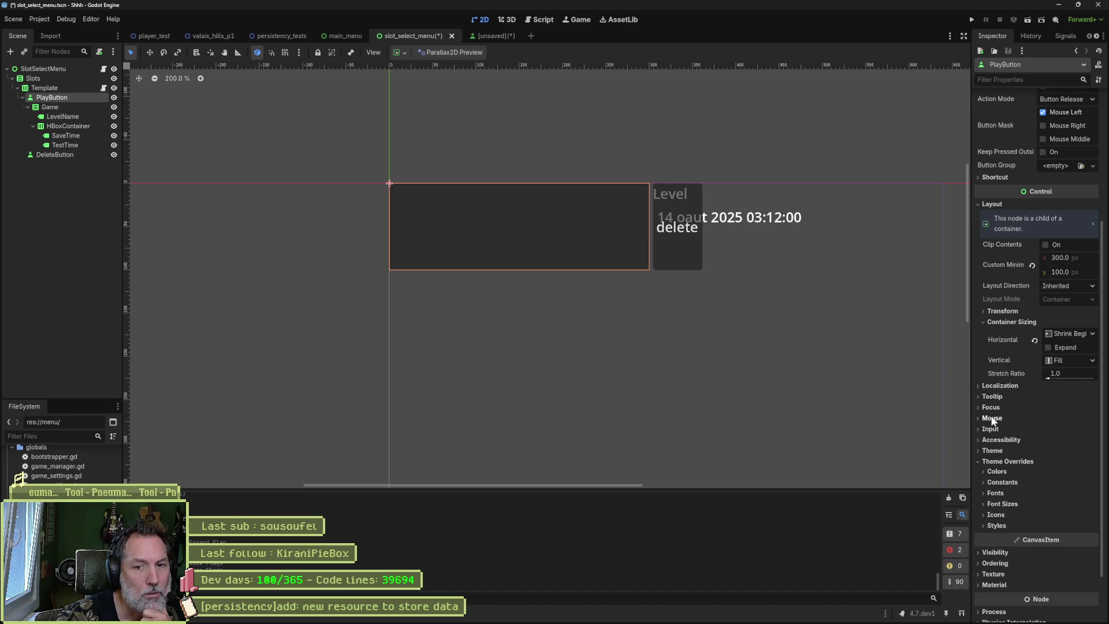
left_click(1035, 339)
left_click(1050, 349)
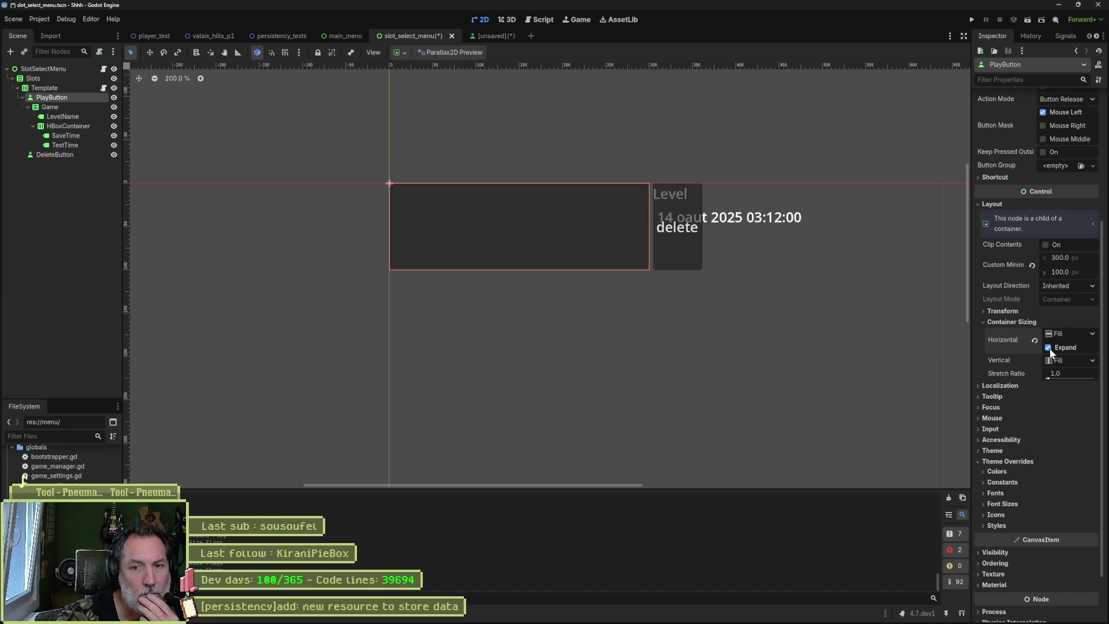
left_click(1049, 348)
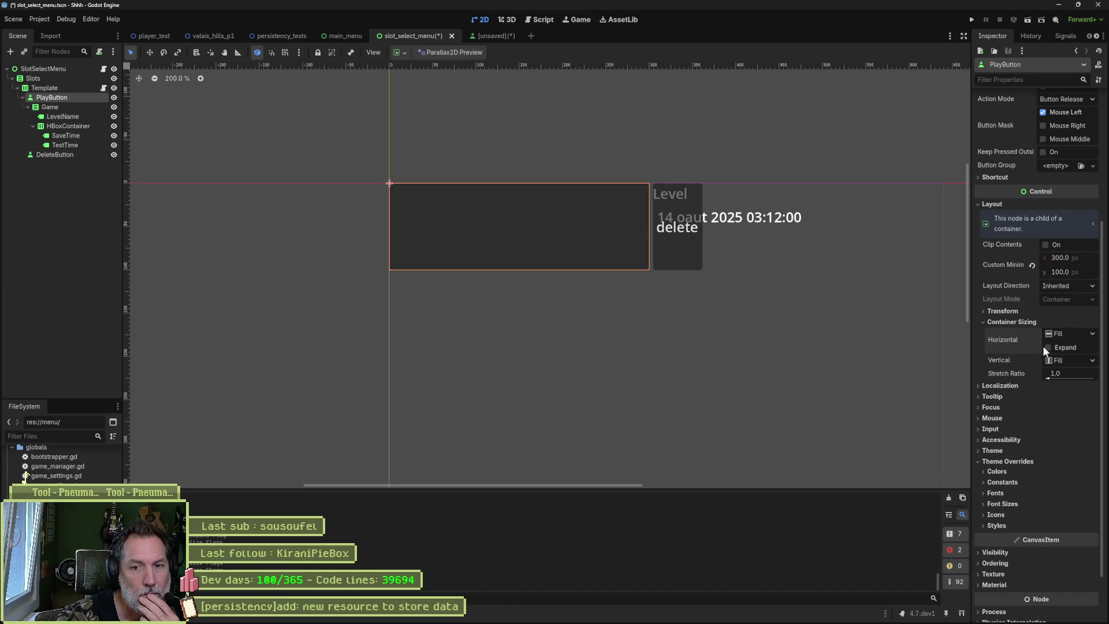
left_click(1008, 323)
left_click(1008, 323)
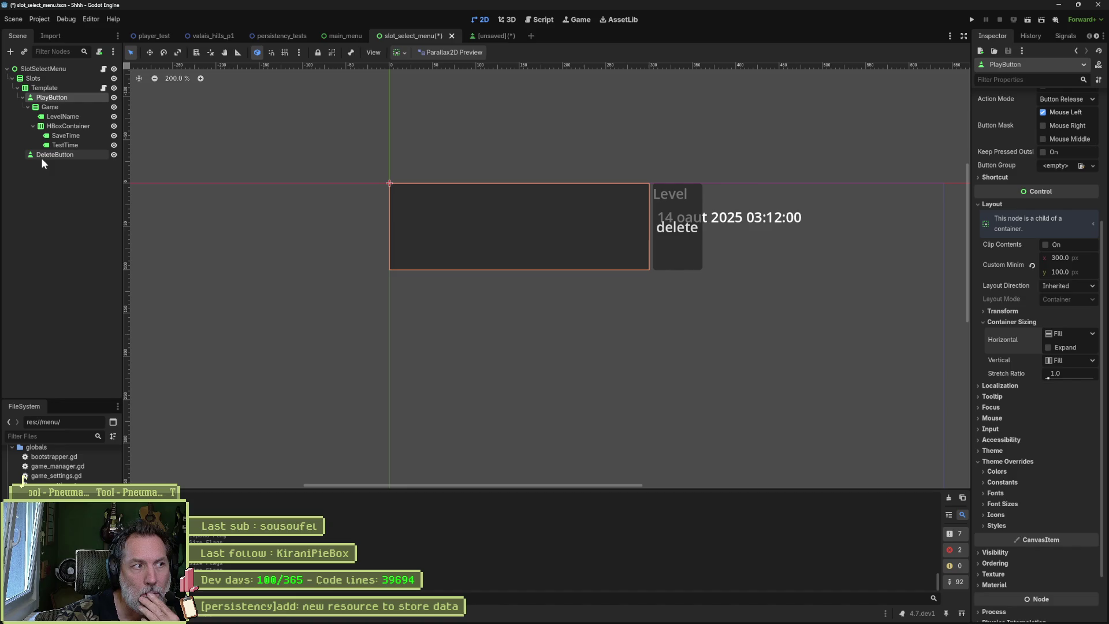
- Add a CenterContainer child node under Template
left_click(54, 88)
key("ctrl+a")
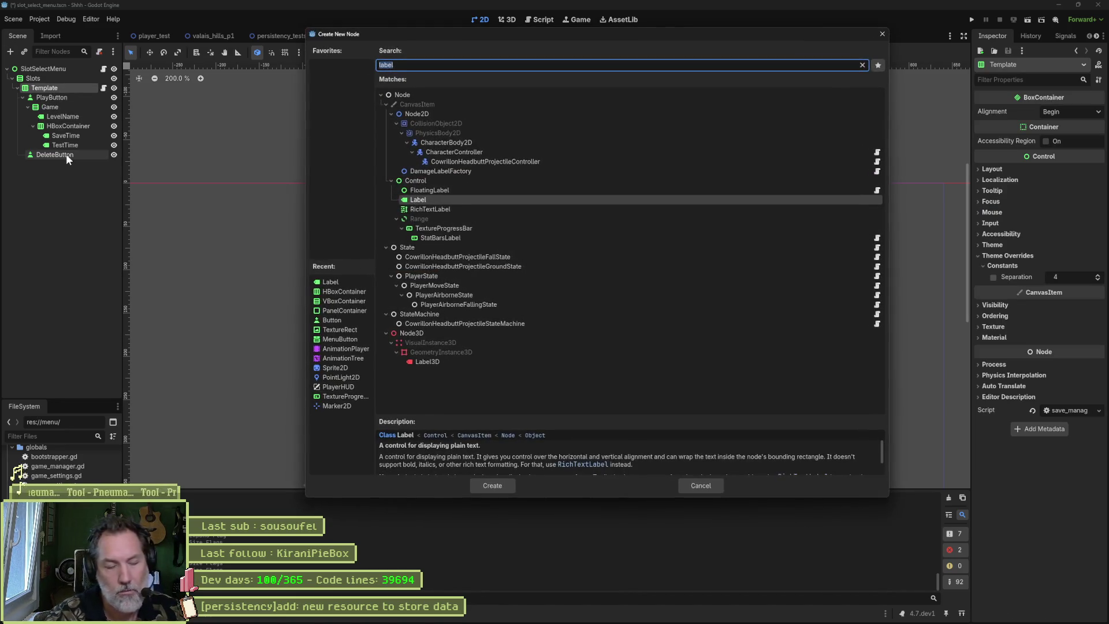
type("cent")
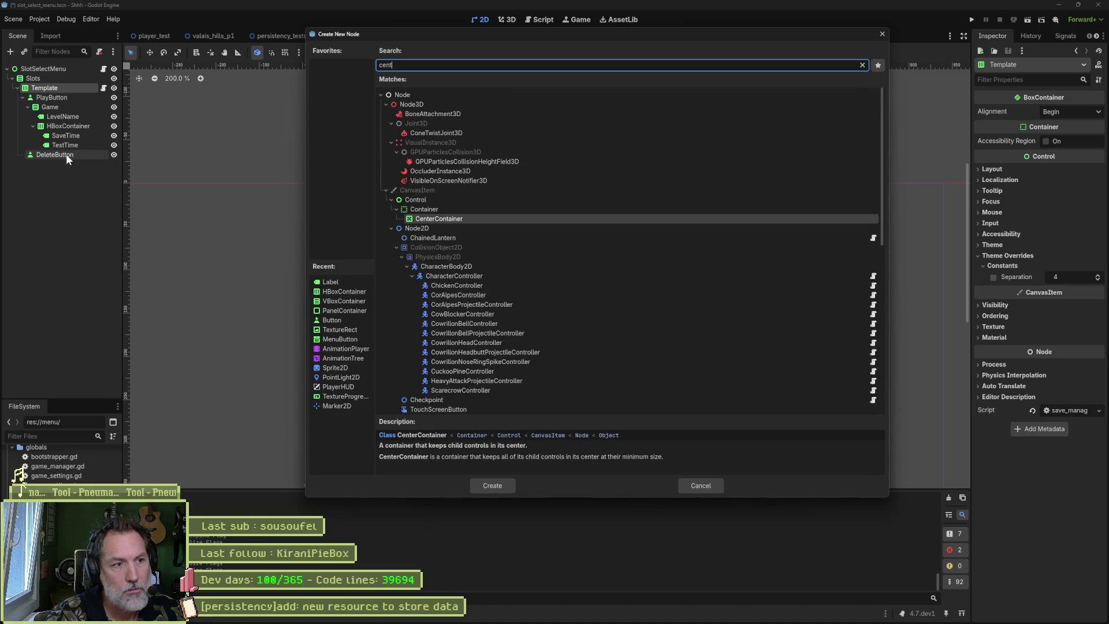
key("Return")
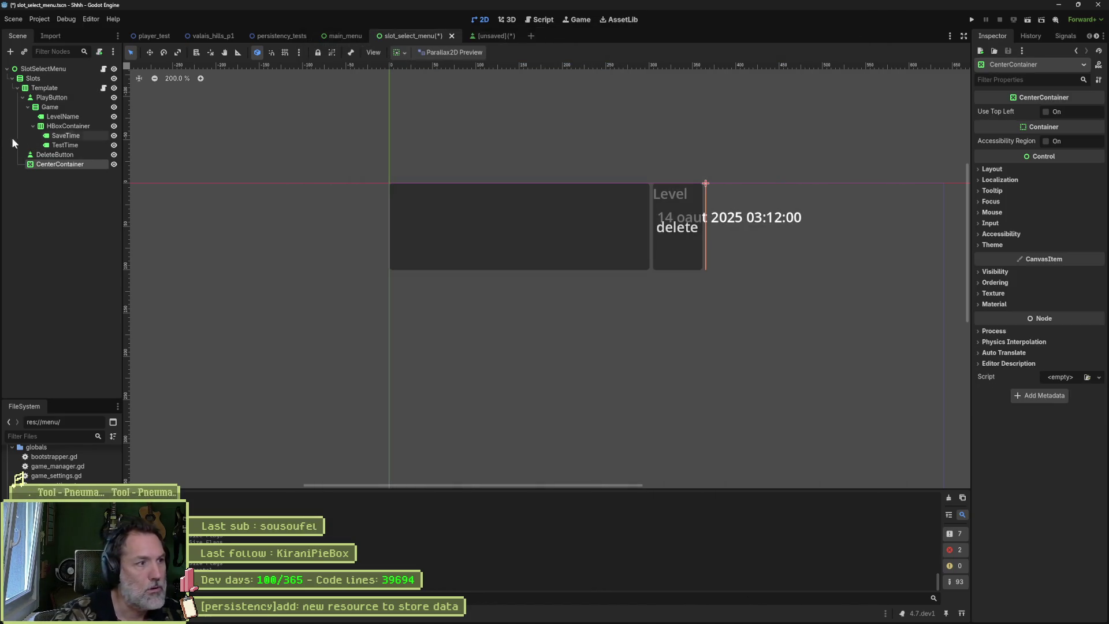
- Move PlayButton and Game into the CenterContainer, with PlayButton above Game
left_click_drag(46, 164, 47, 98)
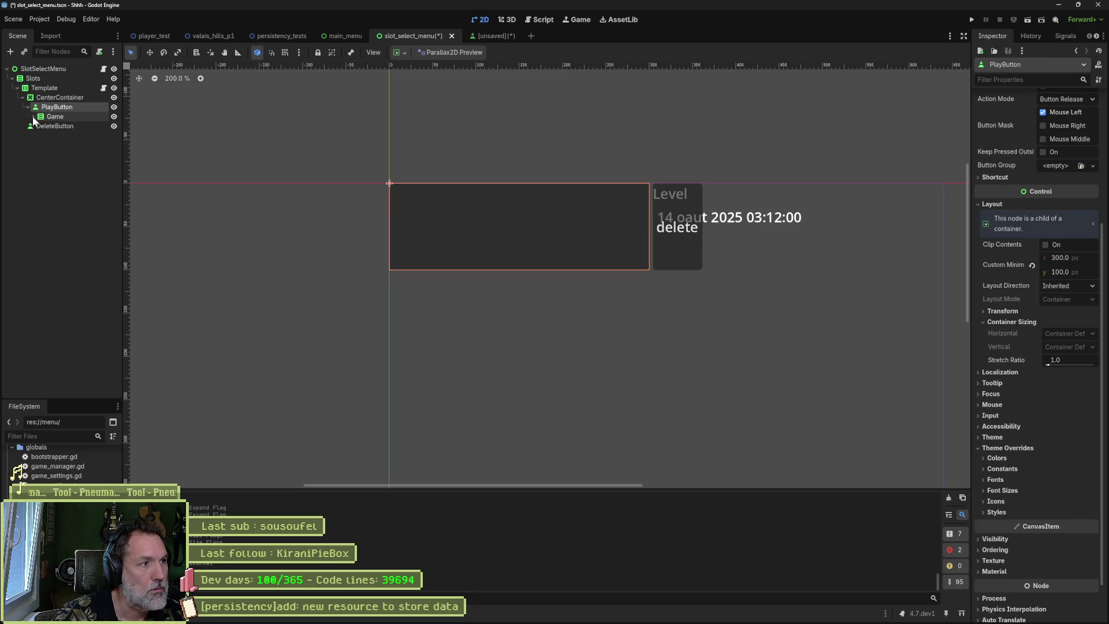
left_click_drag(36, 118, 44, 105)
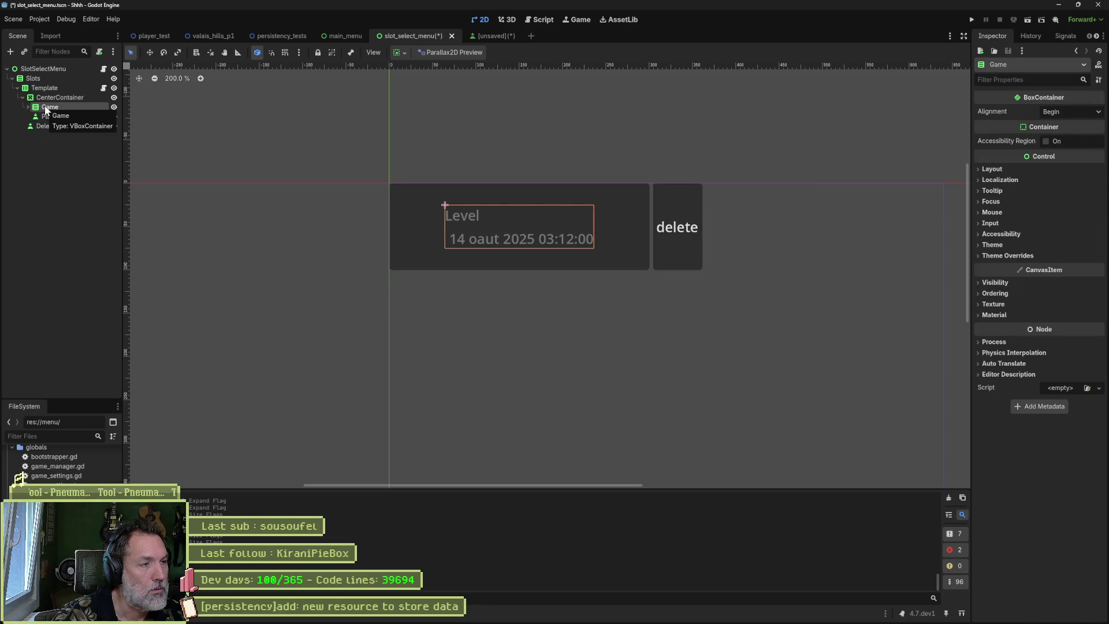
left_click(47, 116)
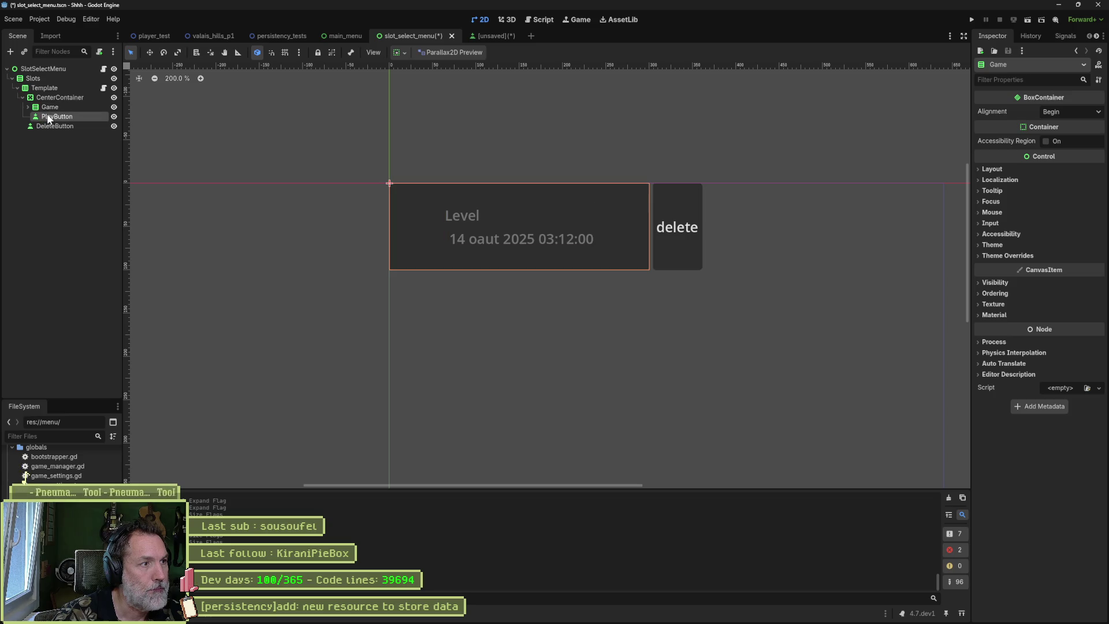
left_click_drag(48, 116, 47, 103)
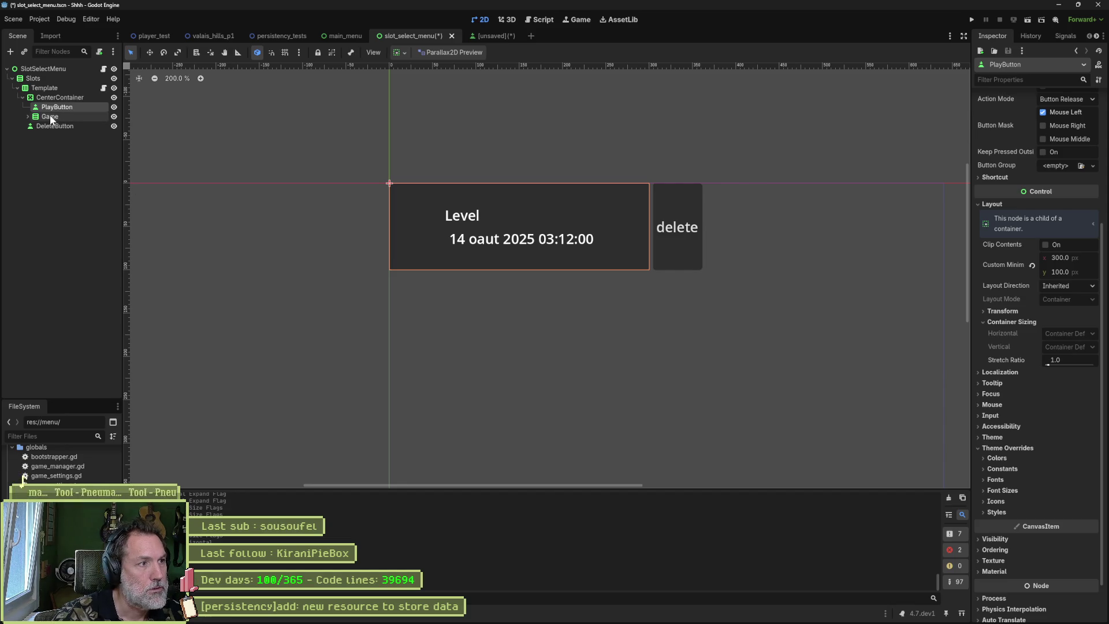
- Set the LevelName label's horizontal alignment to Center
left_click(27, 116)
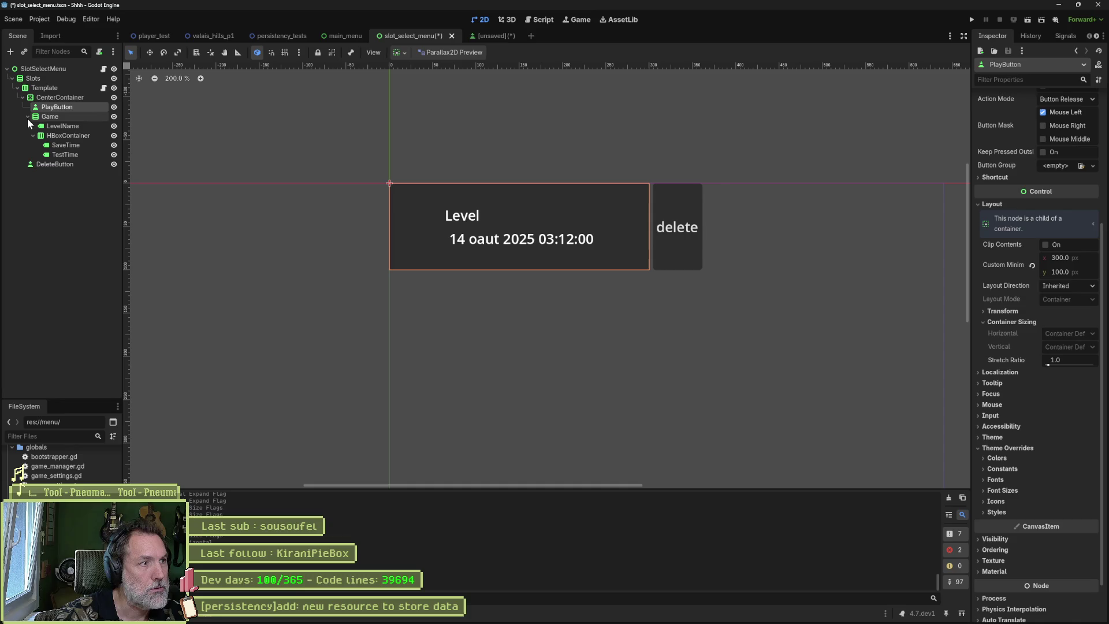
left_click(59, 124)
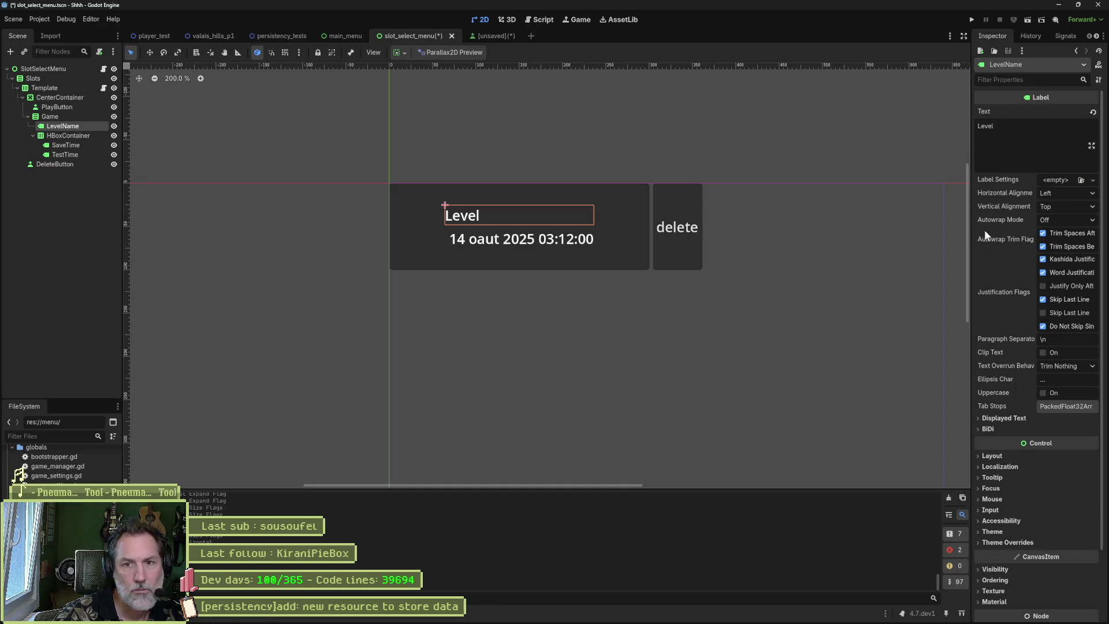
left_click(1054, 194)
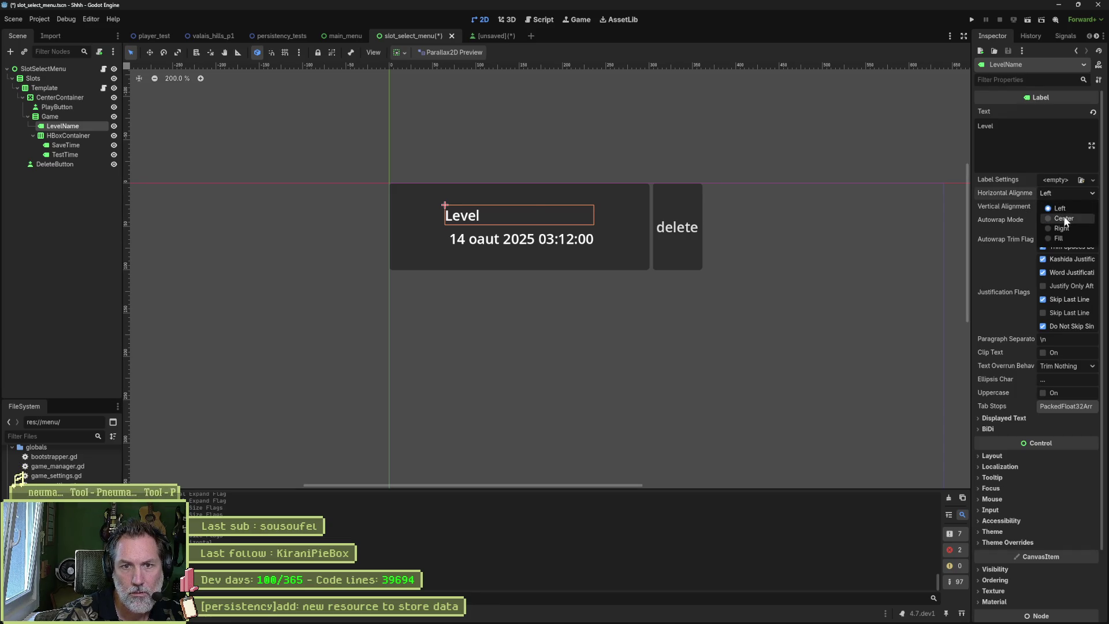
left_click(1063, 219)
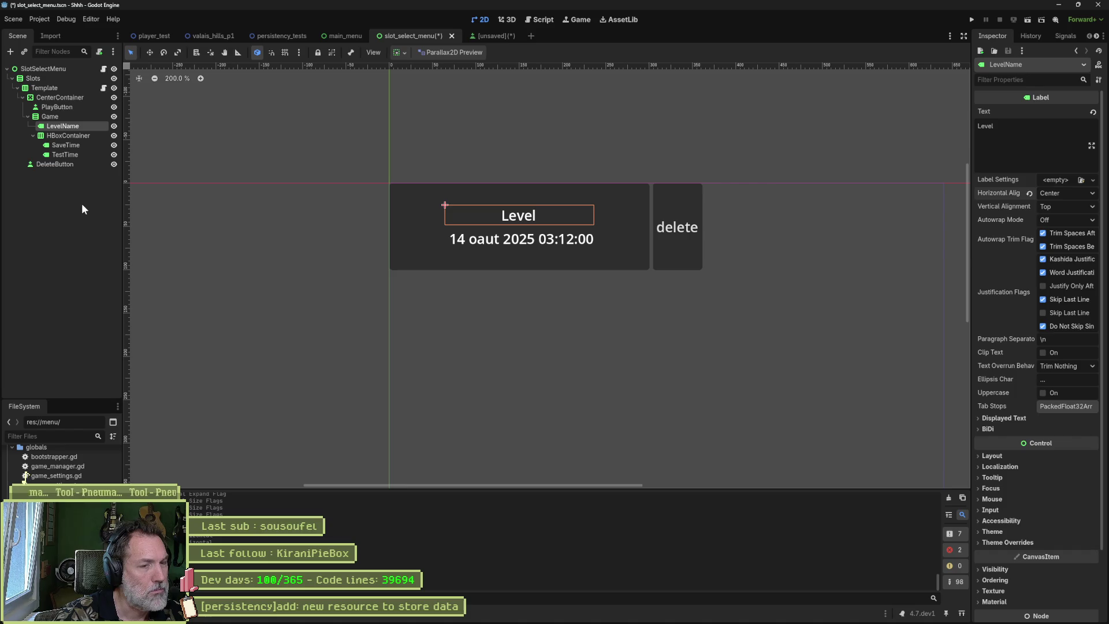
- Change LevelName's text to Forrest and save the scene
left_click(1040, 167)
key("ctrl+a")
type("Forrest")
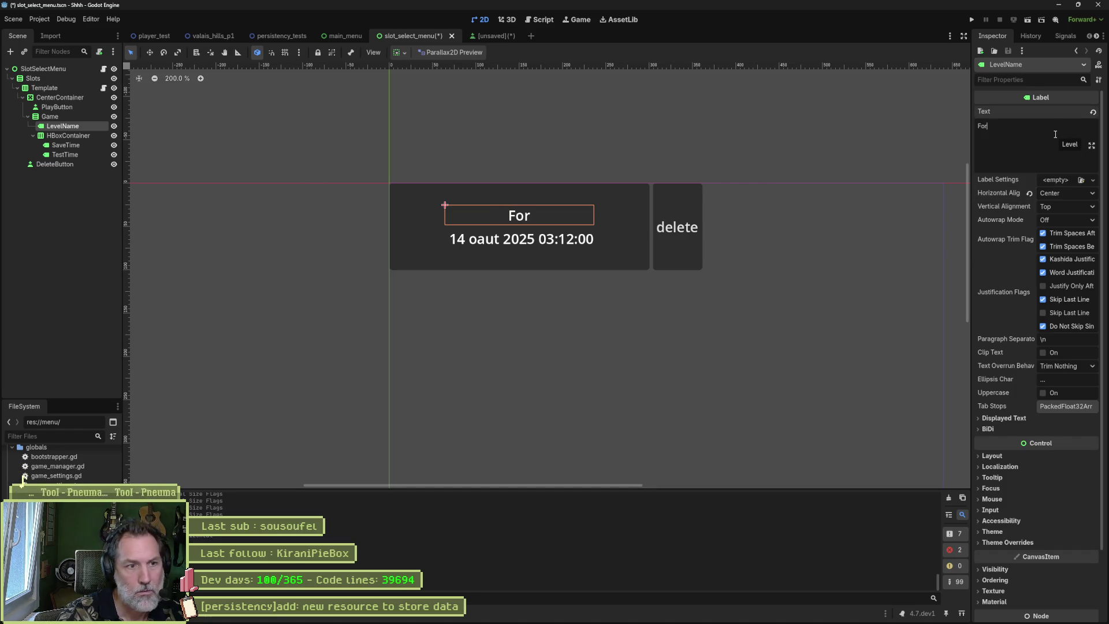
left_click(70, 225)
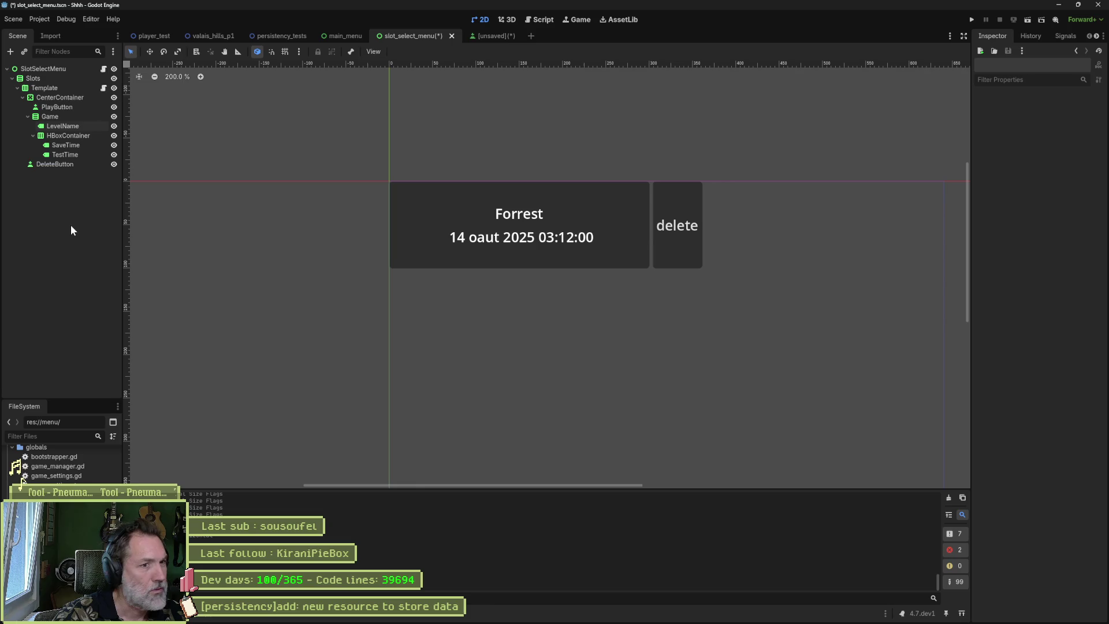
key("ctrl+s")
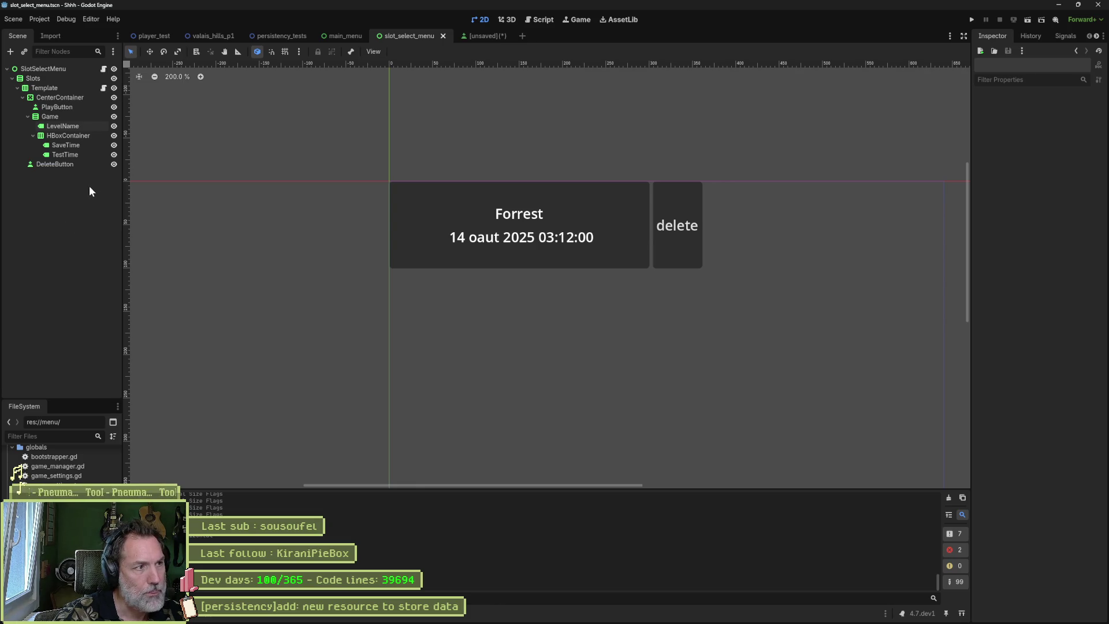
- Delete the TestTime label node
left_click(82, 154)
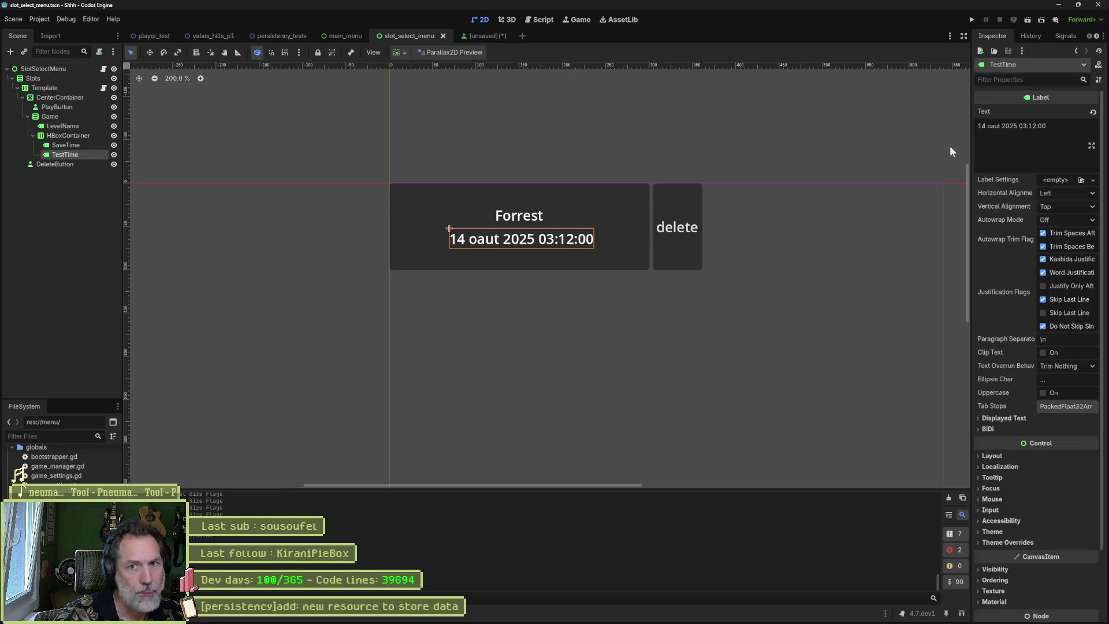
left_click(65, 145)
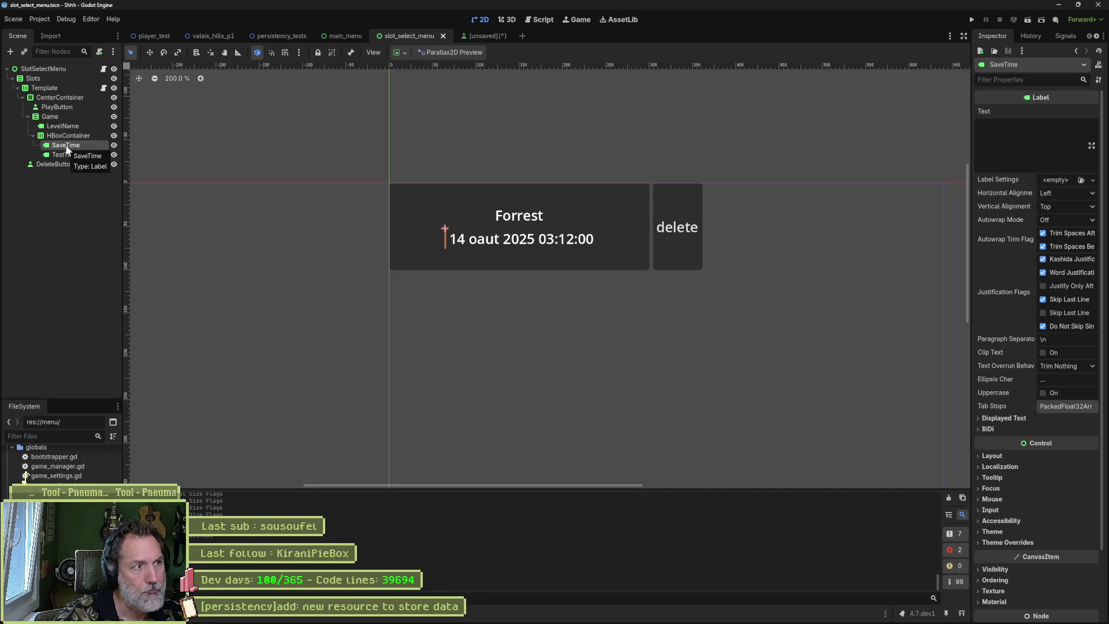
left_click(73, 155)
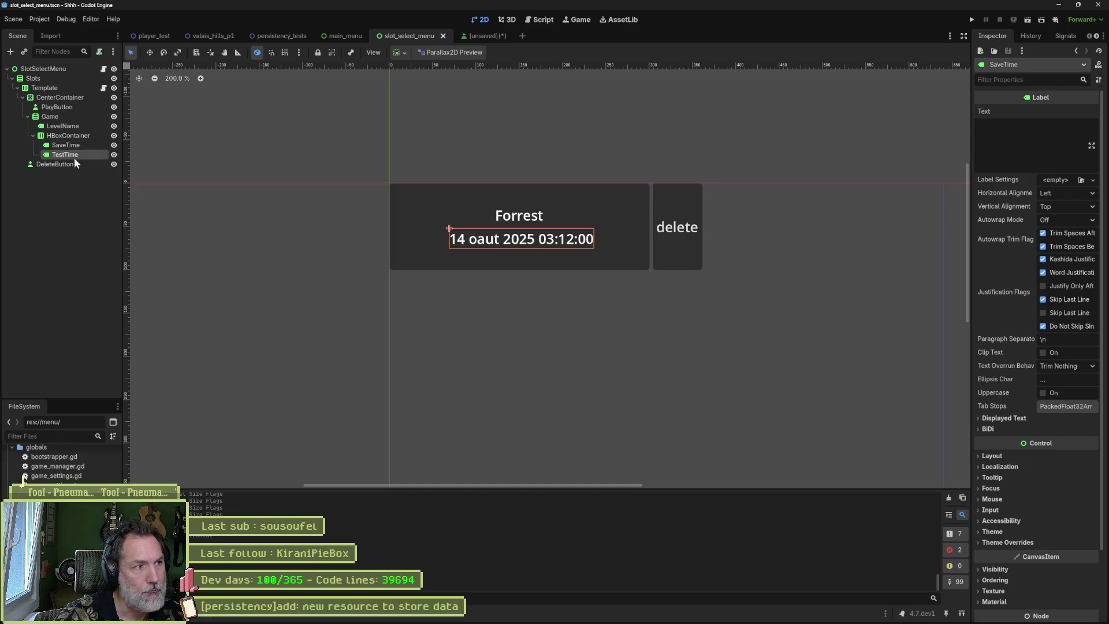
key("Delete")
key("Return")
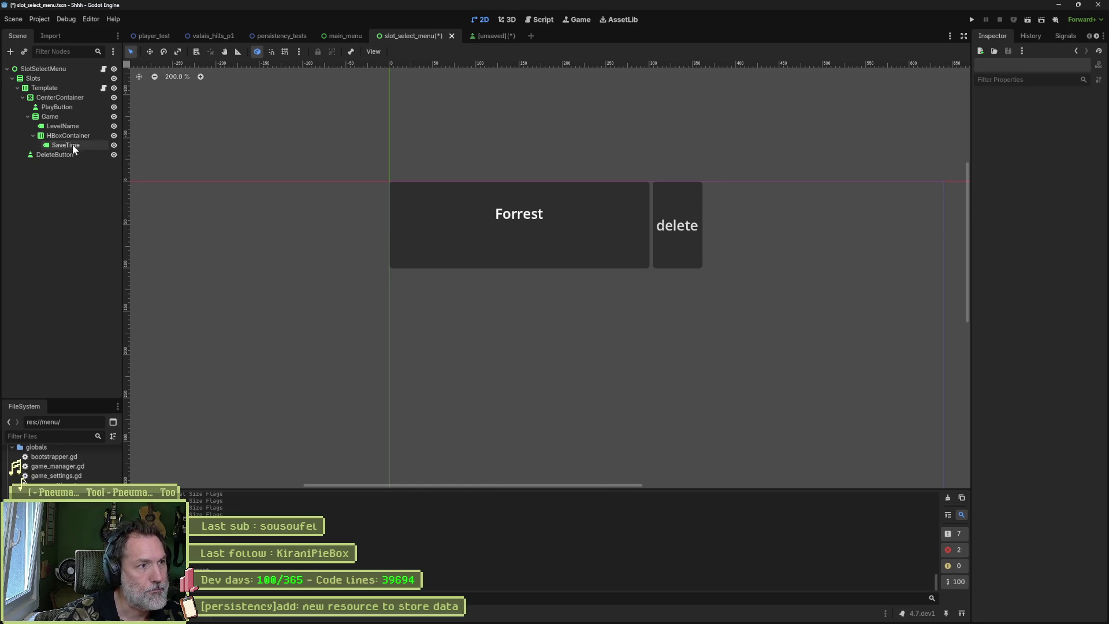
- Set SaveTime's text to 14/06/2026 14:23:12
left_click(71, 144)
left_click(987, 161)
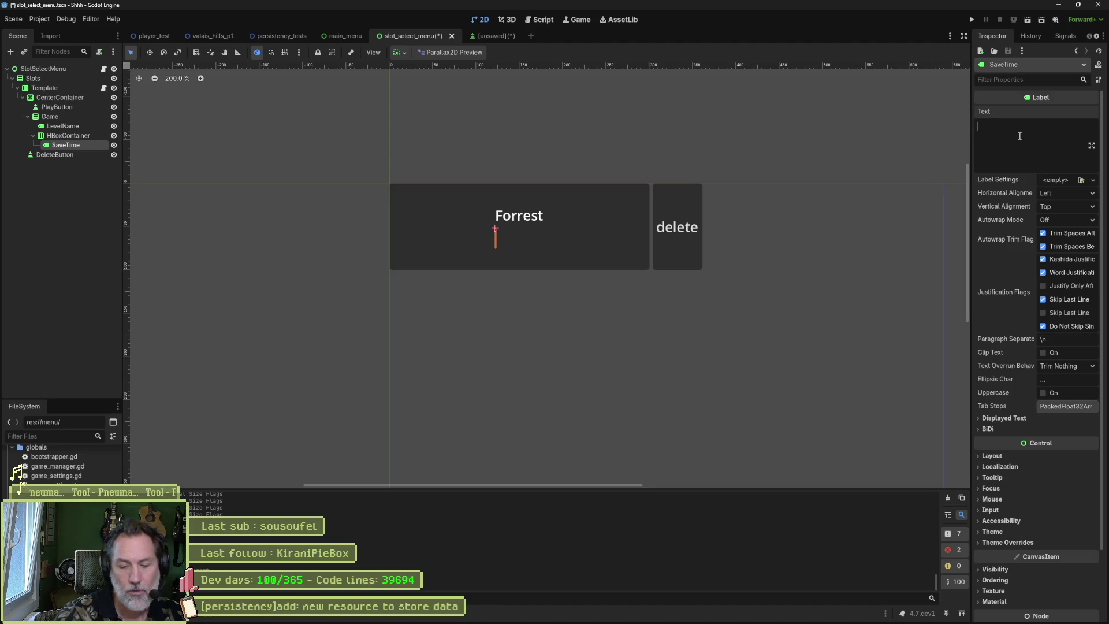
type("14 A")
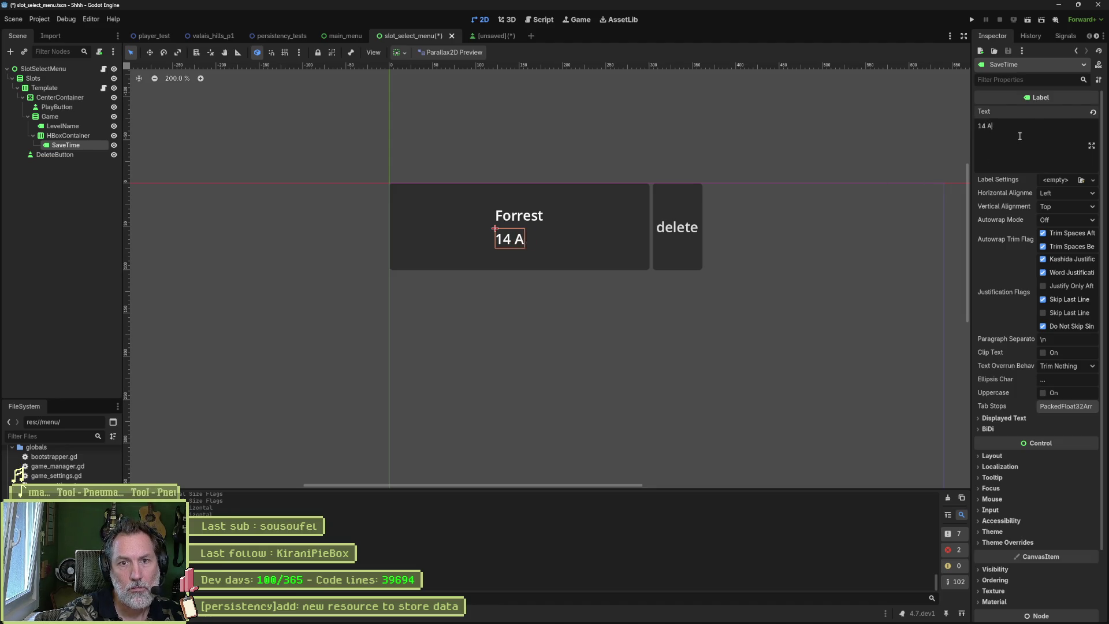
key("BackSpace")
key("BackSpace")
type("/")
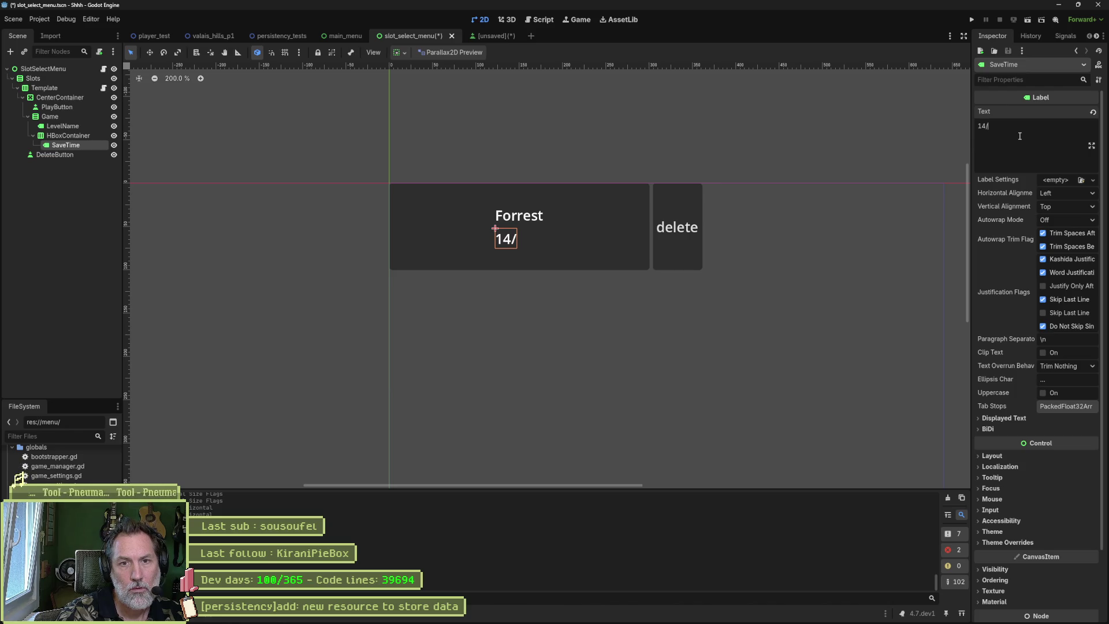
type("06/20")
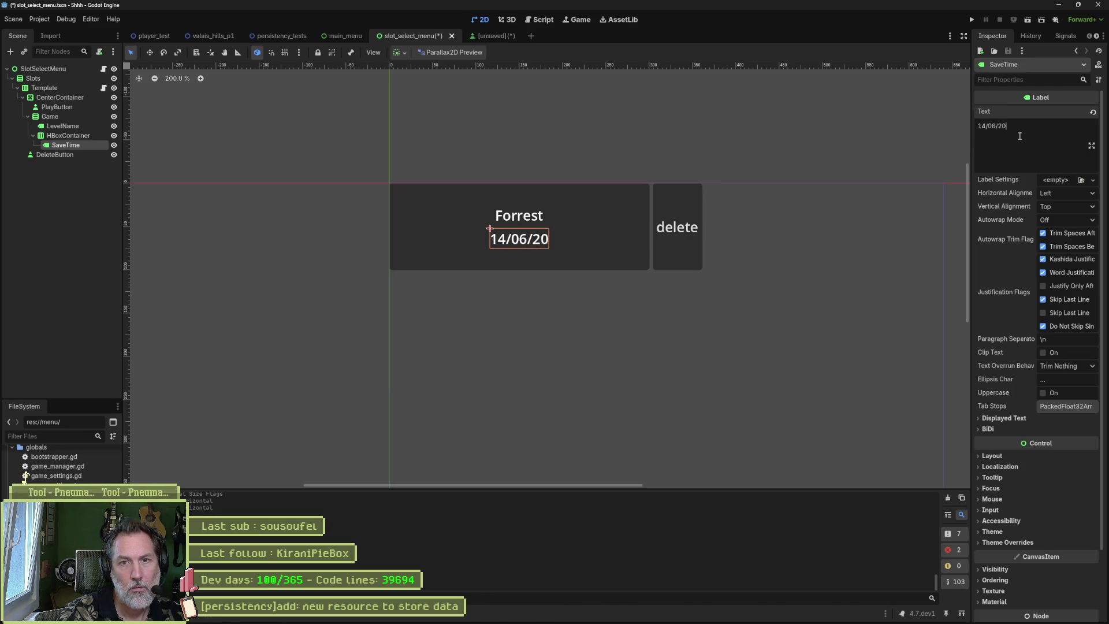
type("26 14")
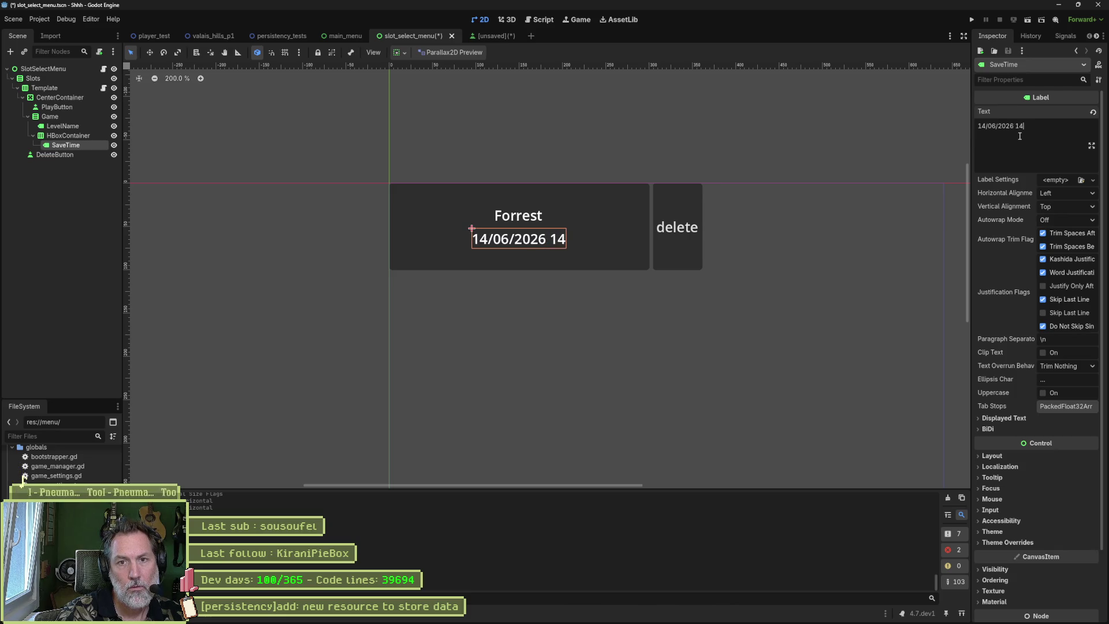
type(":23")
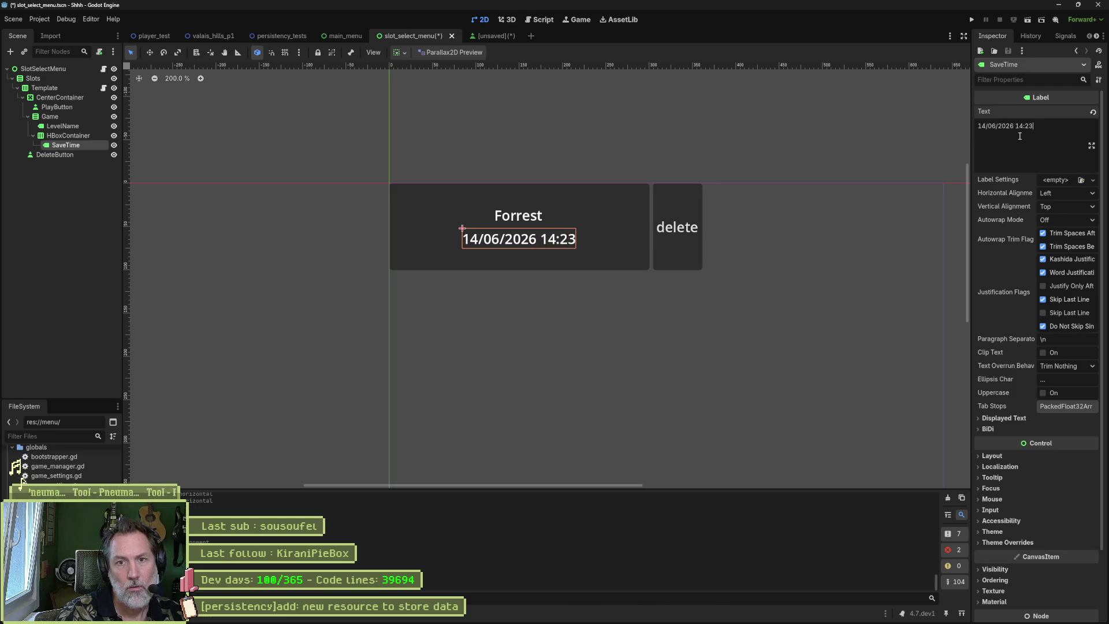
type(":12")
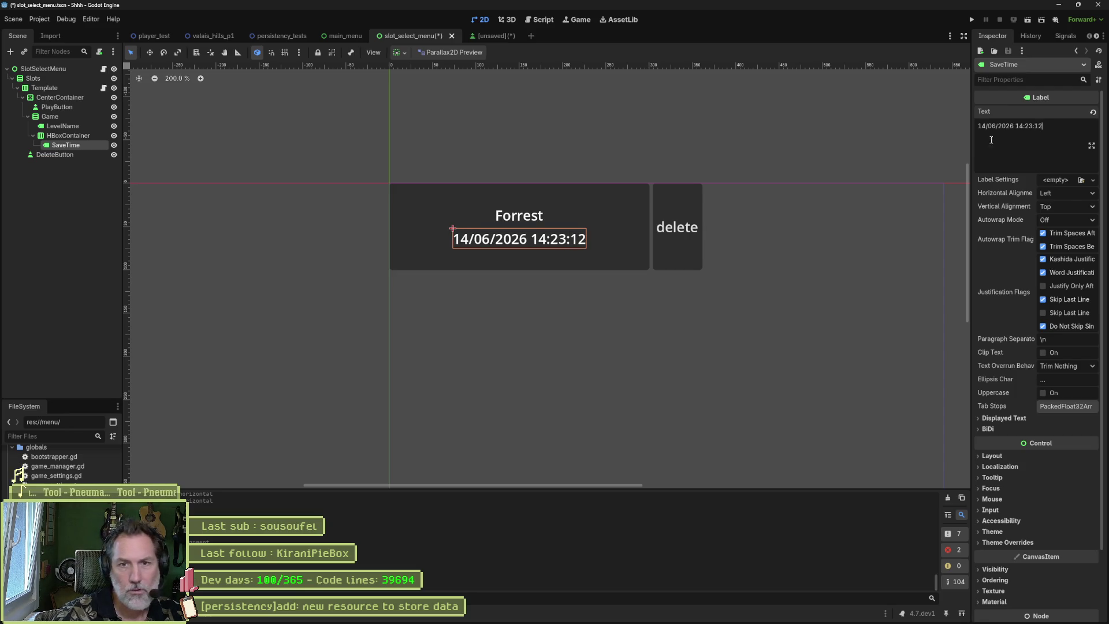
- Duplicate SaveTime and name the two date labels TimeStampLabel and TimeStampValue
left_click(73, 190)
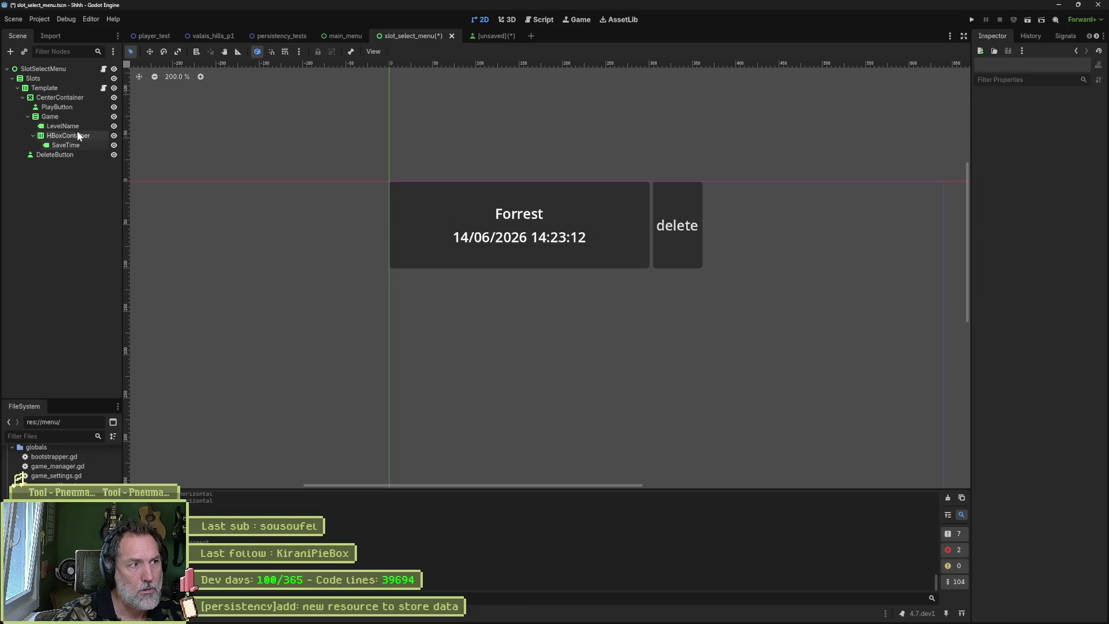
left_click(75, 144)
key("ctrl+d")
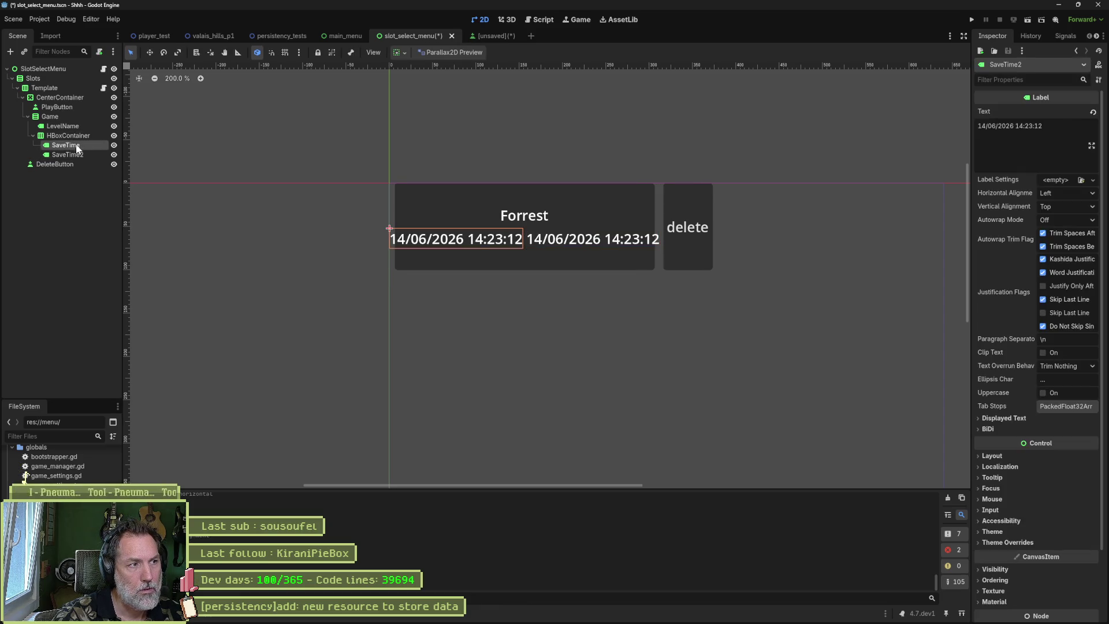
key("F2")
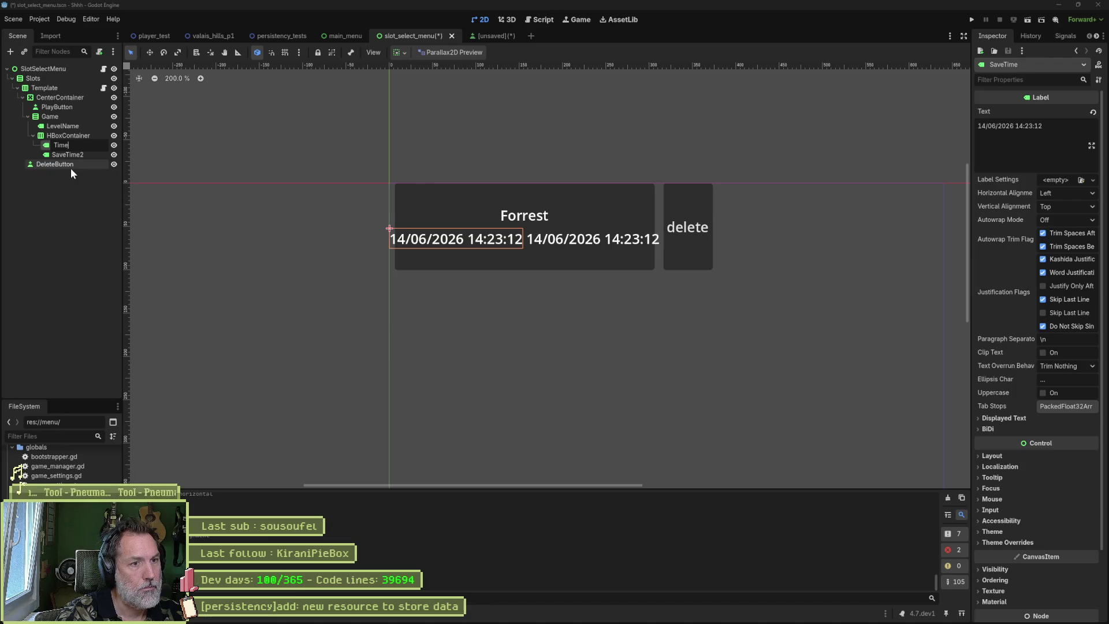
type("Stam")
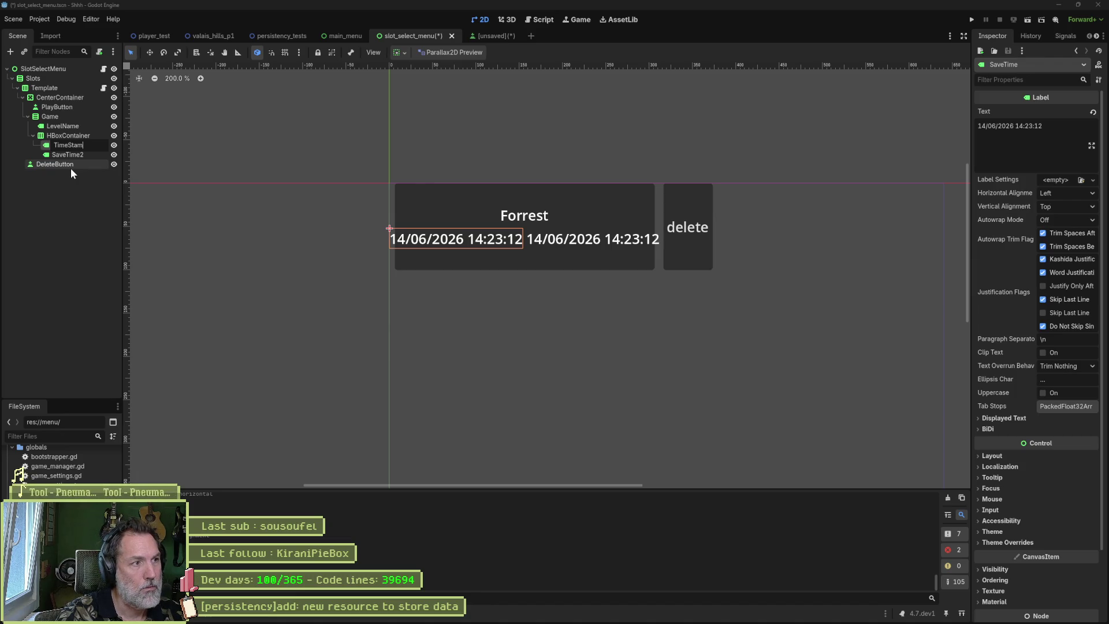
type("pLabel")
key("Return")
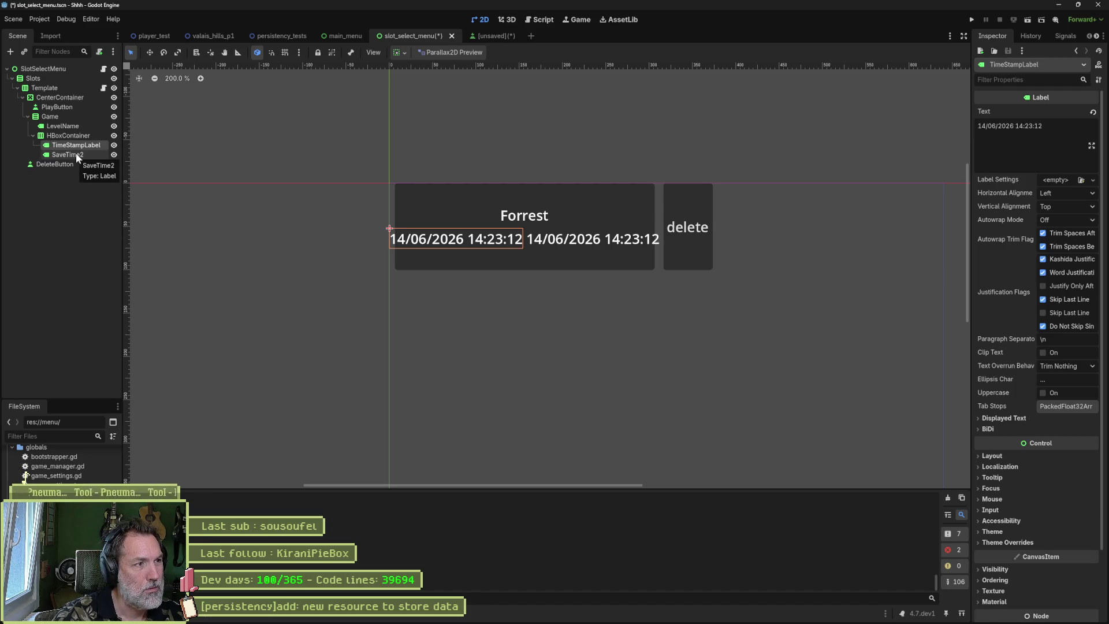
double_click(75, 153)
type("TimeStampValue")
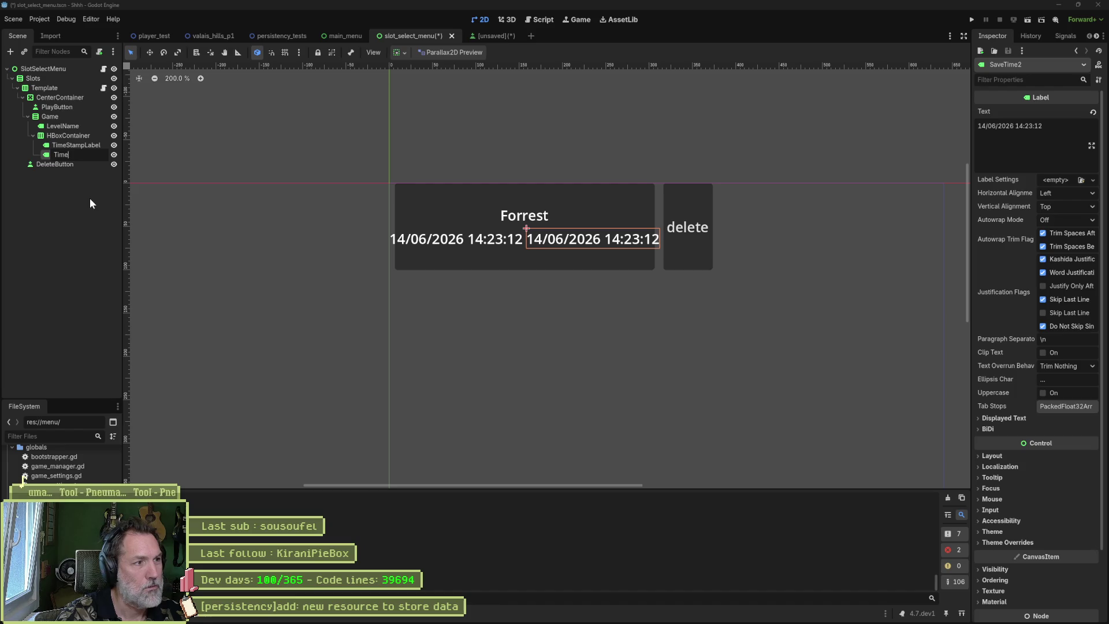
key("Return")
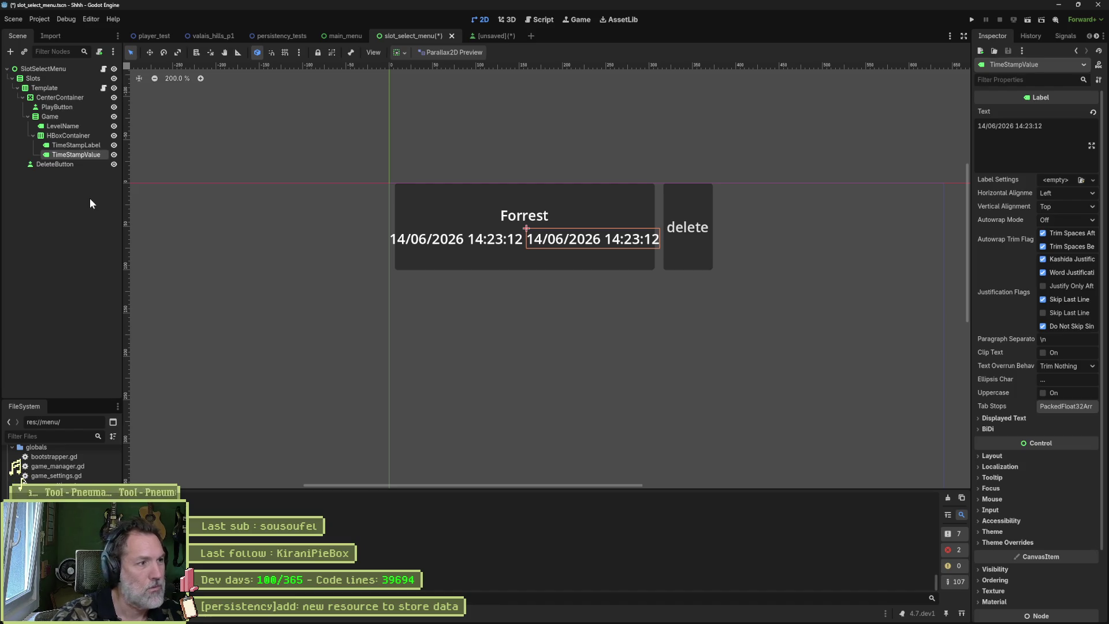
- Replace TimeStampLabel's date text with Time
left_click(76, 145)
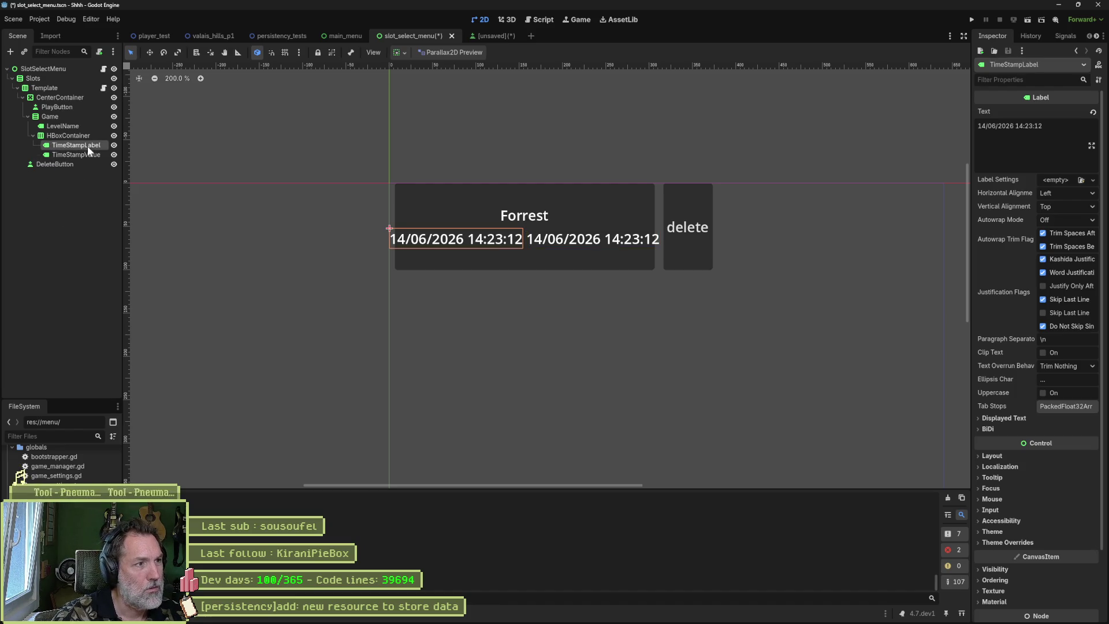
triple_click(1068, 127)
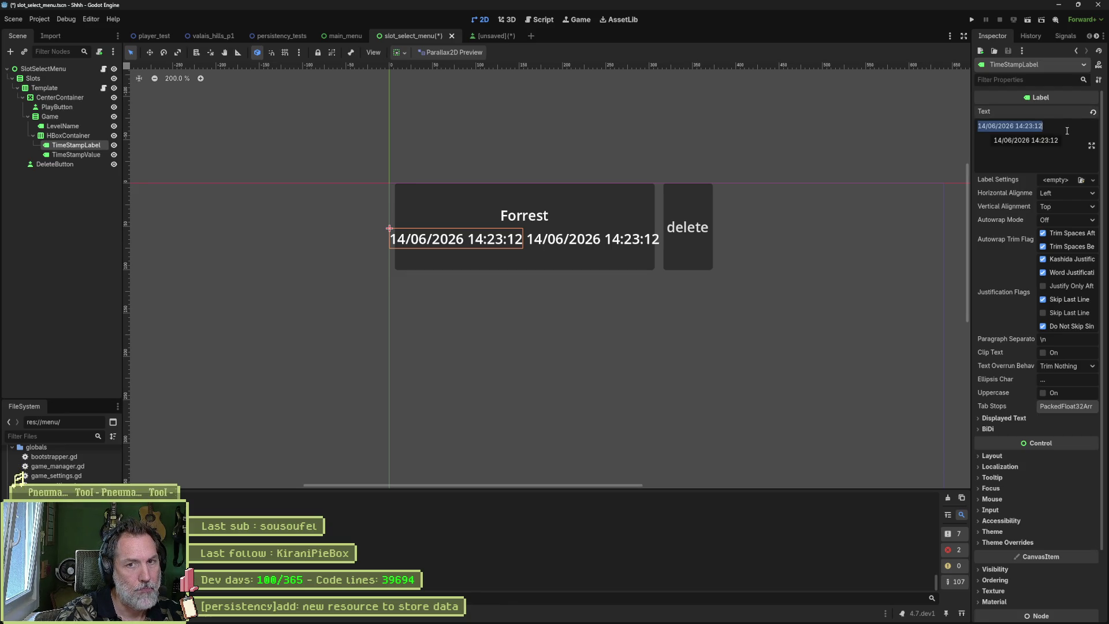
type("Time")
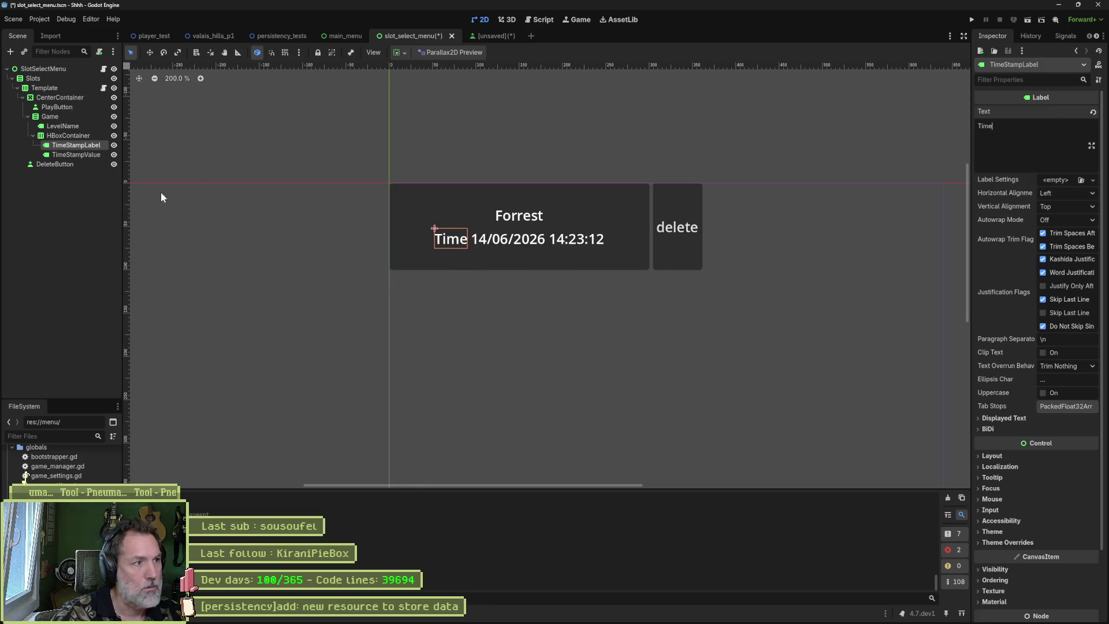
left_click(161, 192)
- Change TimeStampLabel's text from Time to 'Save time', checking the reference image
key("alt+Tab")
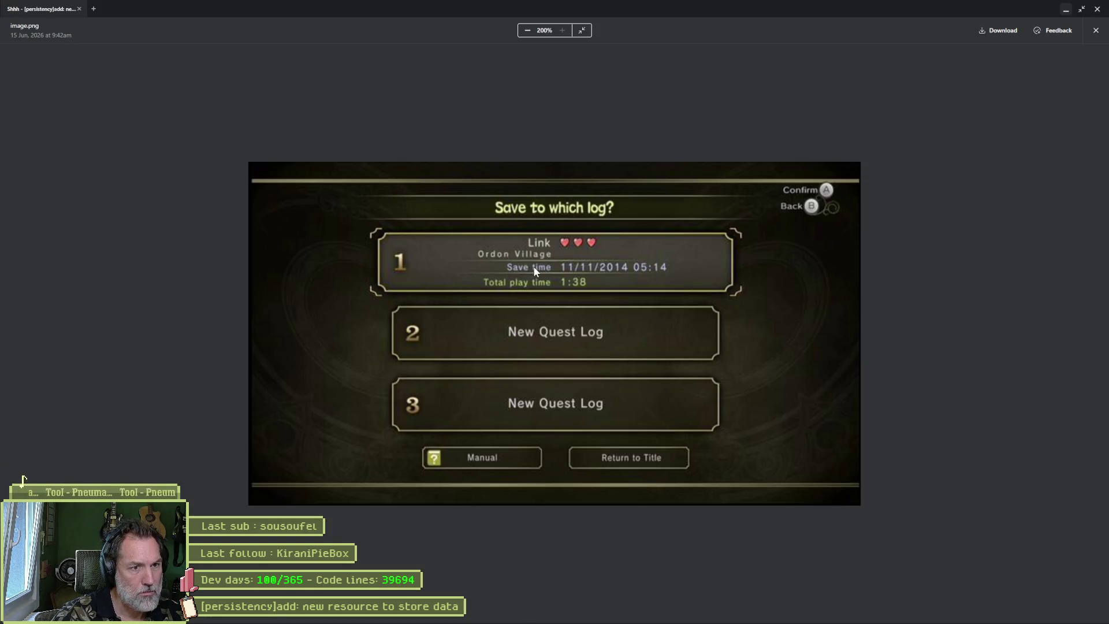
key("alt+Tab")
left_click(86, 145)
left_click(1006, 132)
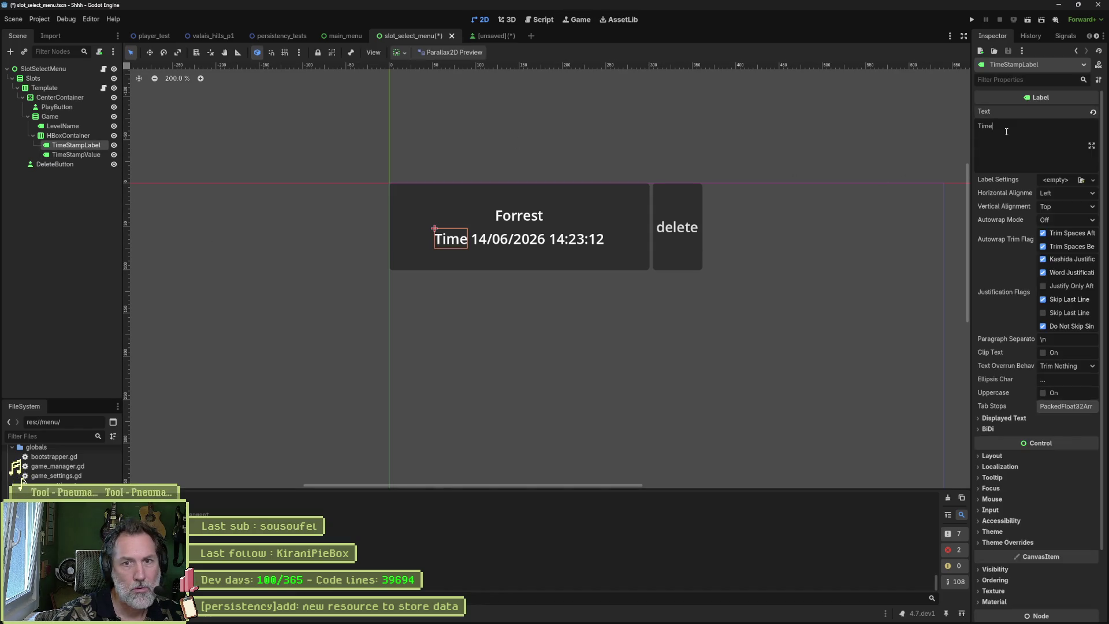
type("save")
key("BackSpace")
key("BackSpace")
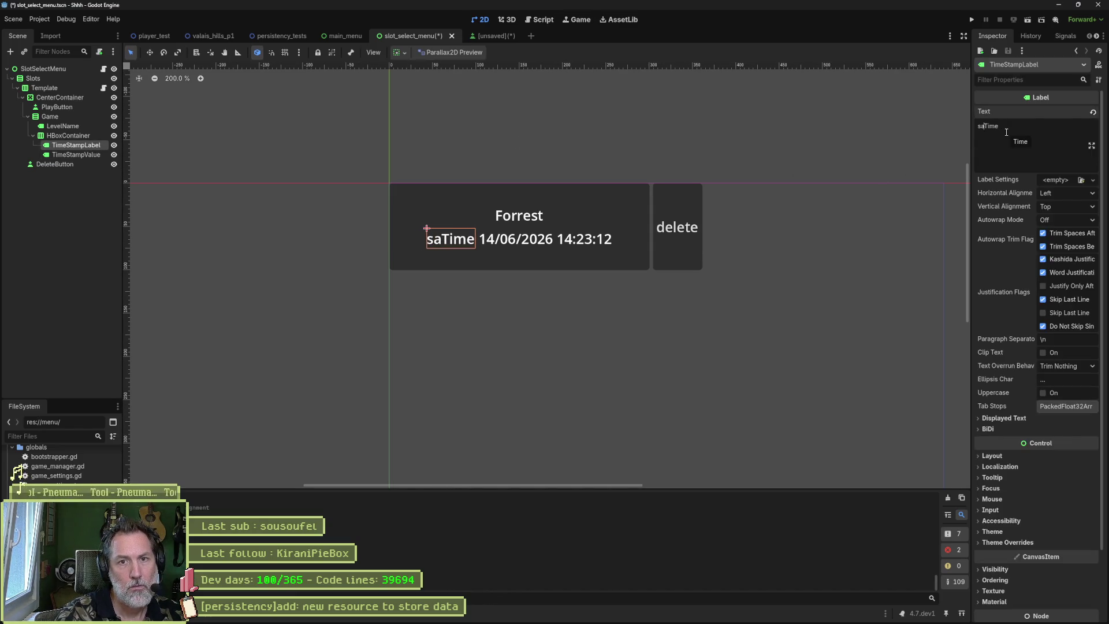
key("BackSpace")
key("BackSpace")
type("Save t")
key("Delete")
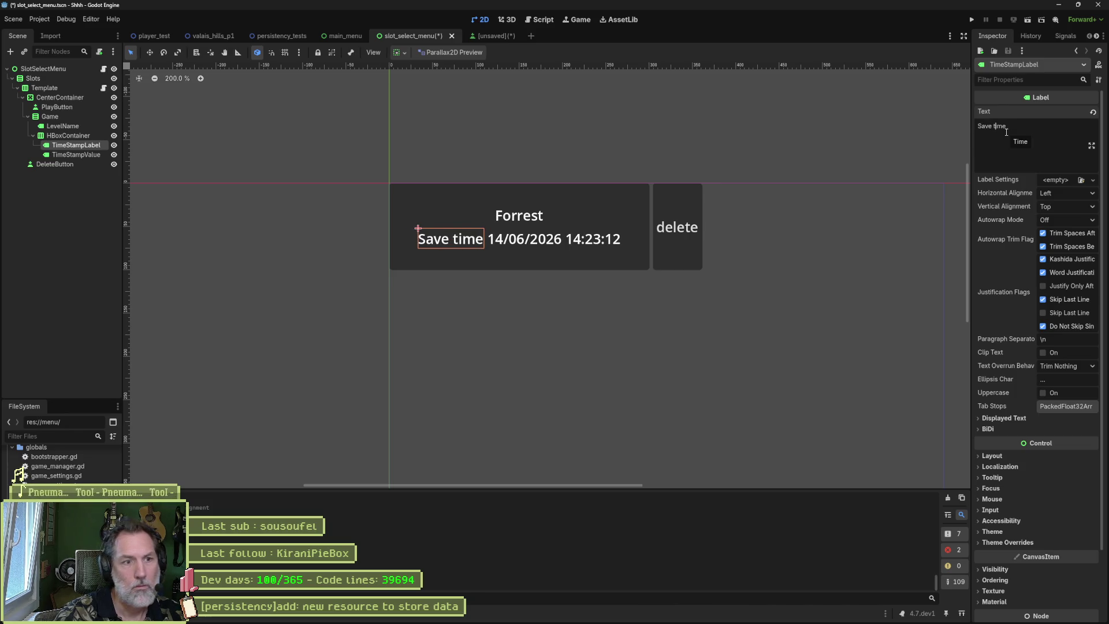
key("alt+Tab")
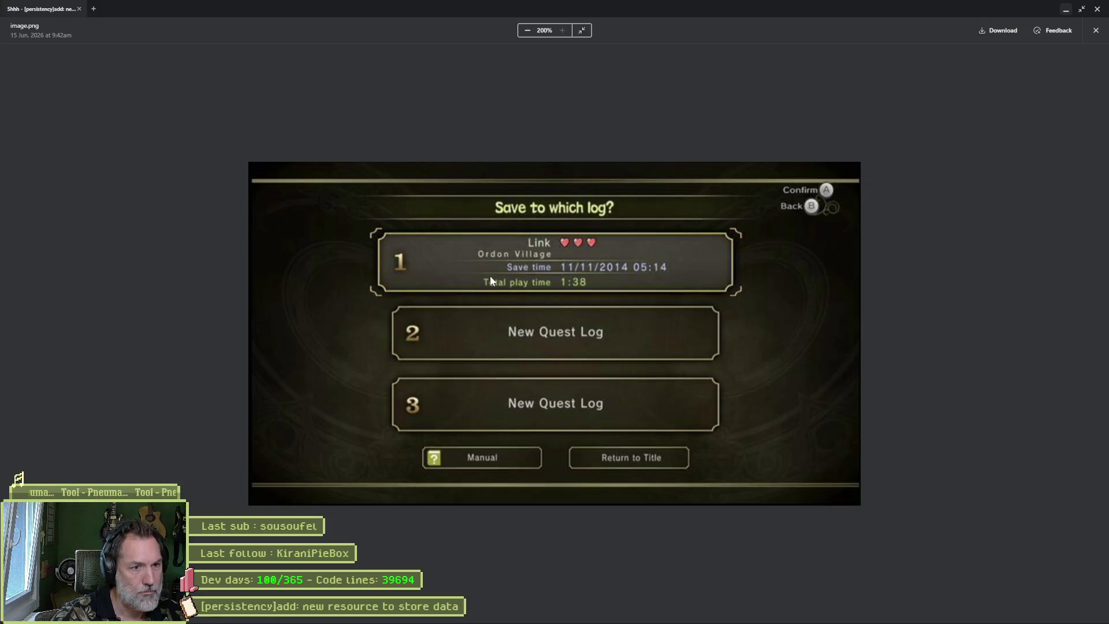
key("alt+Tab")
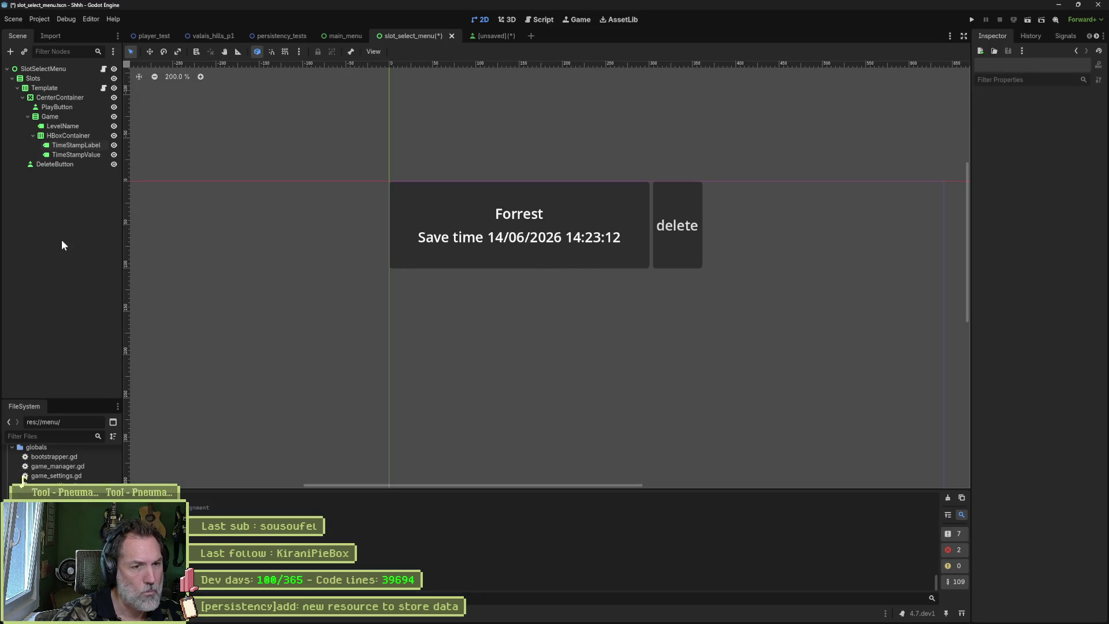
- Test-run the scene, discard the unsaved script, stop debugging, and return to the 2D view
key("F6")
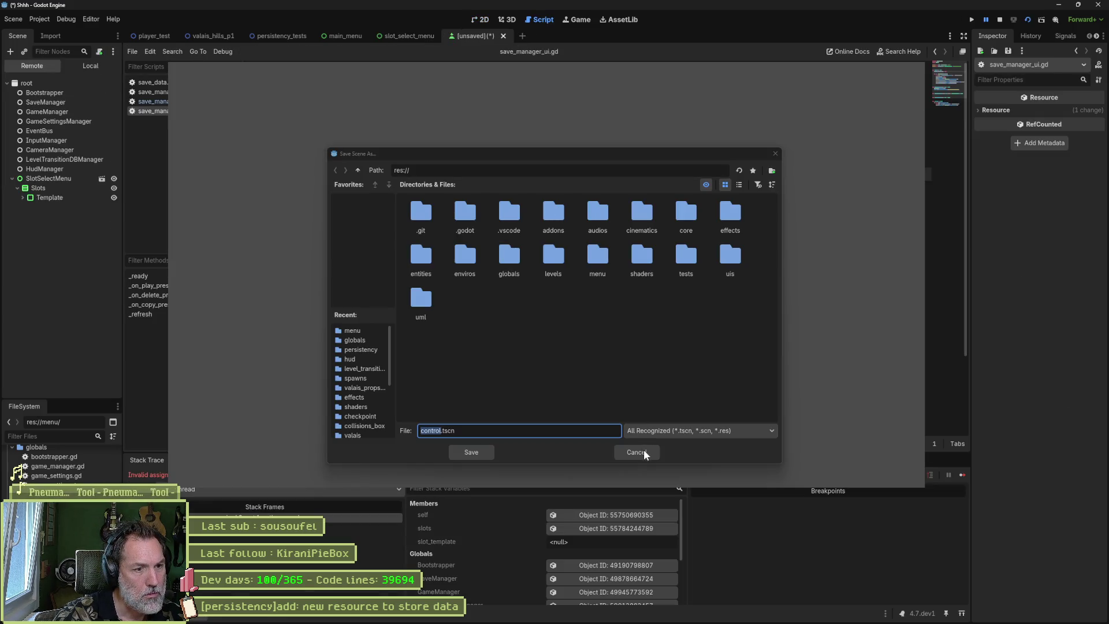
left_click(640, 451)
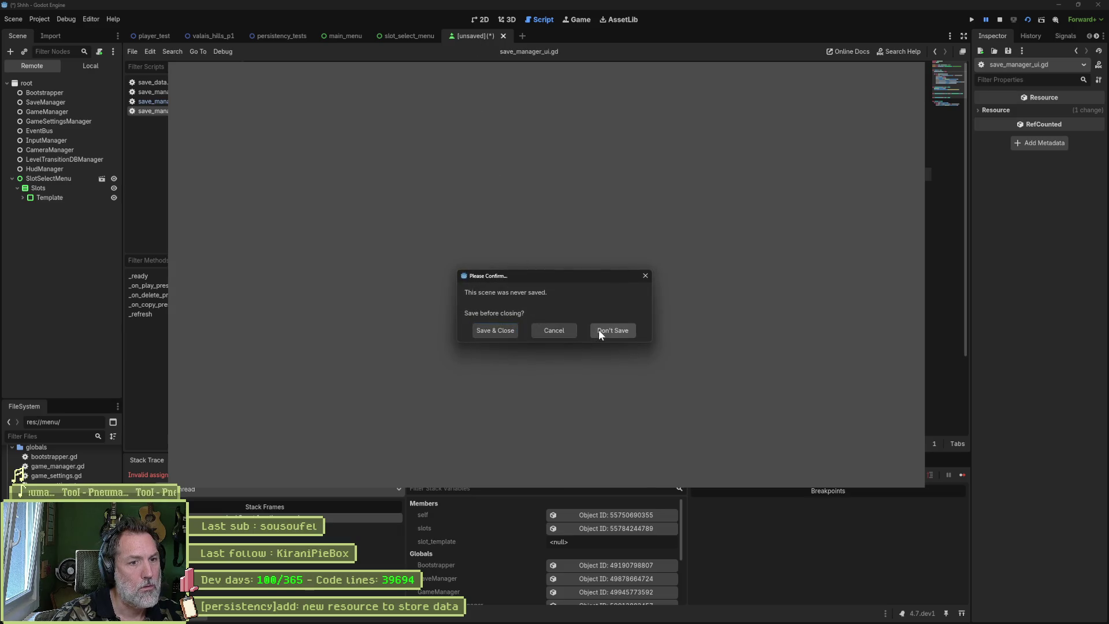
left_click(599, 329)
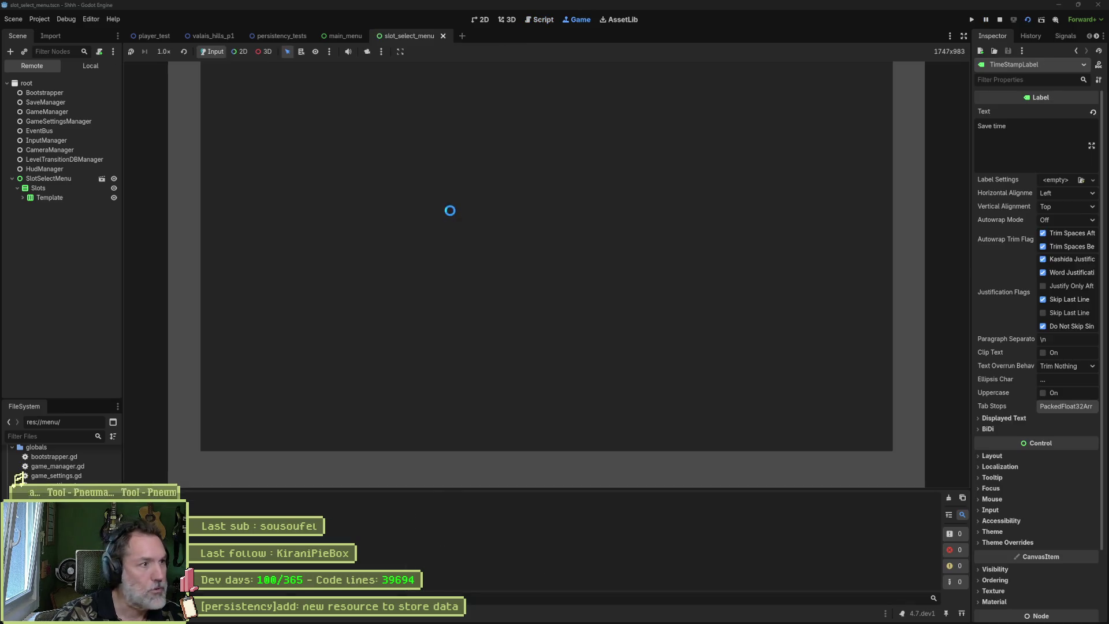
key("F8")
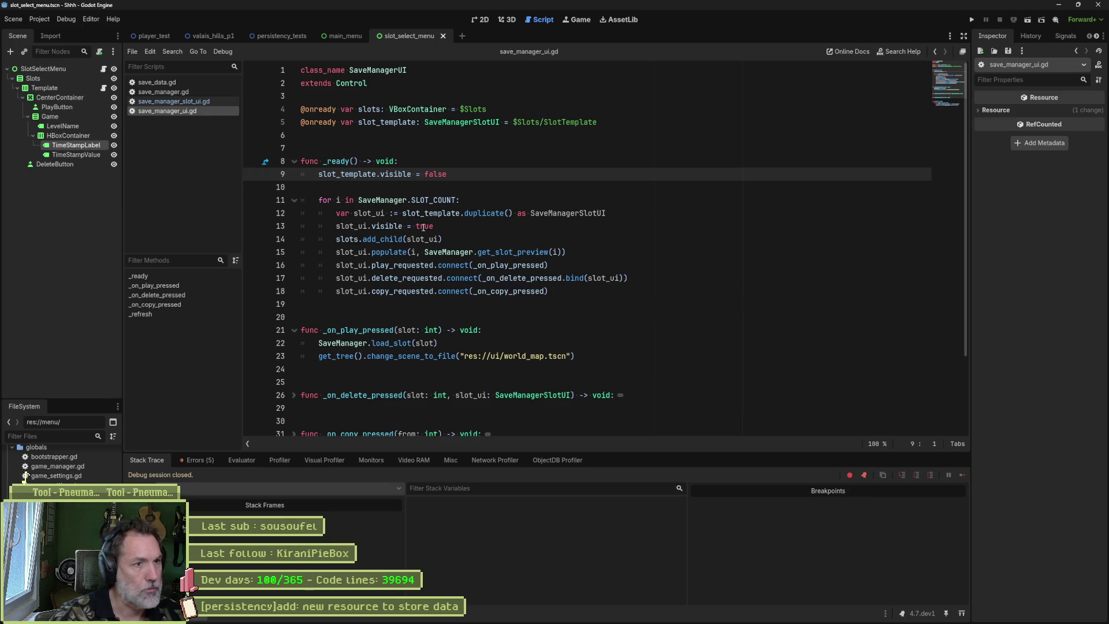
left_click(482, 21)
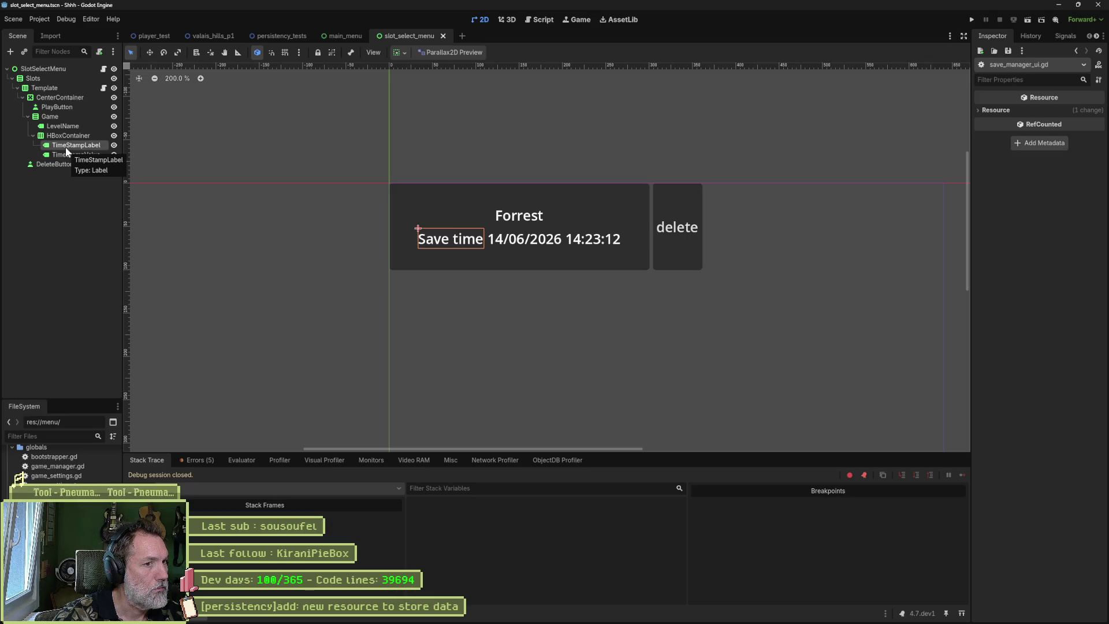
- Inspect Template and PlayButton sizing, then view the reference save-log screenshot
left_click(61, 90)
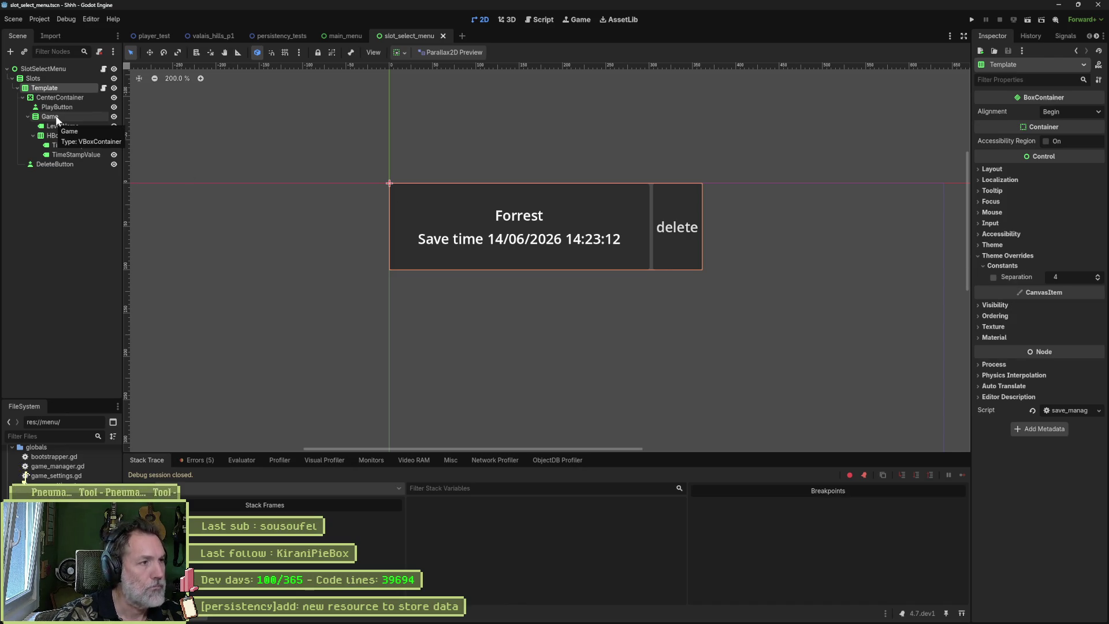
left_click(69, 108)
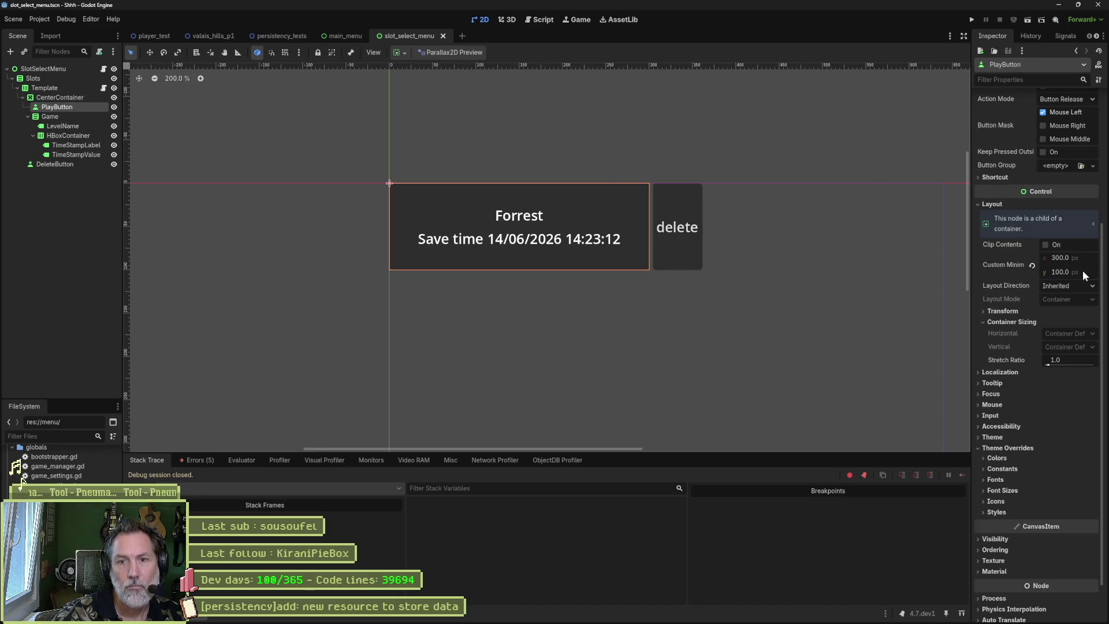
key("alt+Tab")
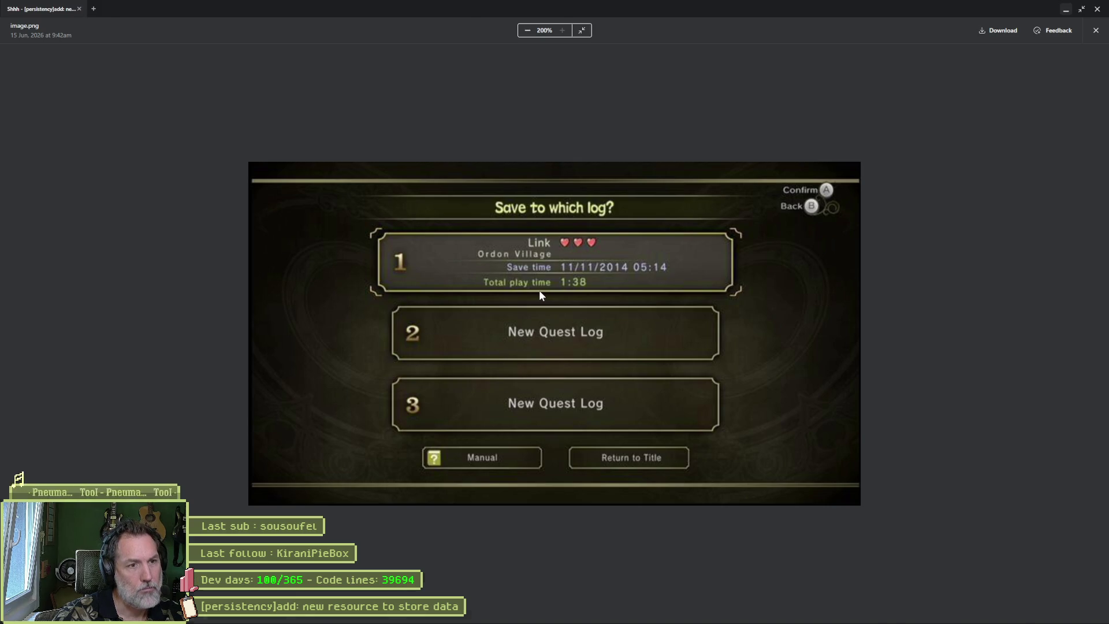
- Duplicate the Save time row and name the copy TotalPlayTimeContainer
key("alt+Tab")
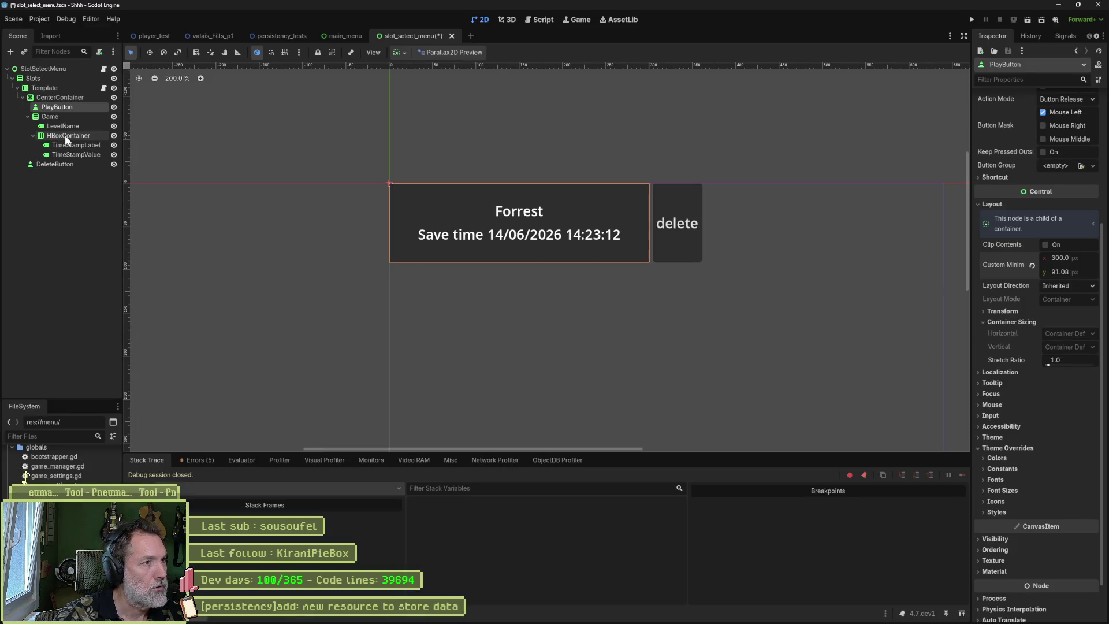
left_click(64, 135)
key("ctrl+d")
key("F2")
type("Total")
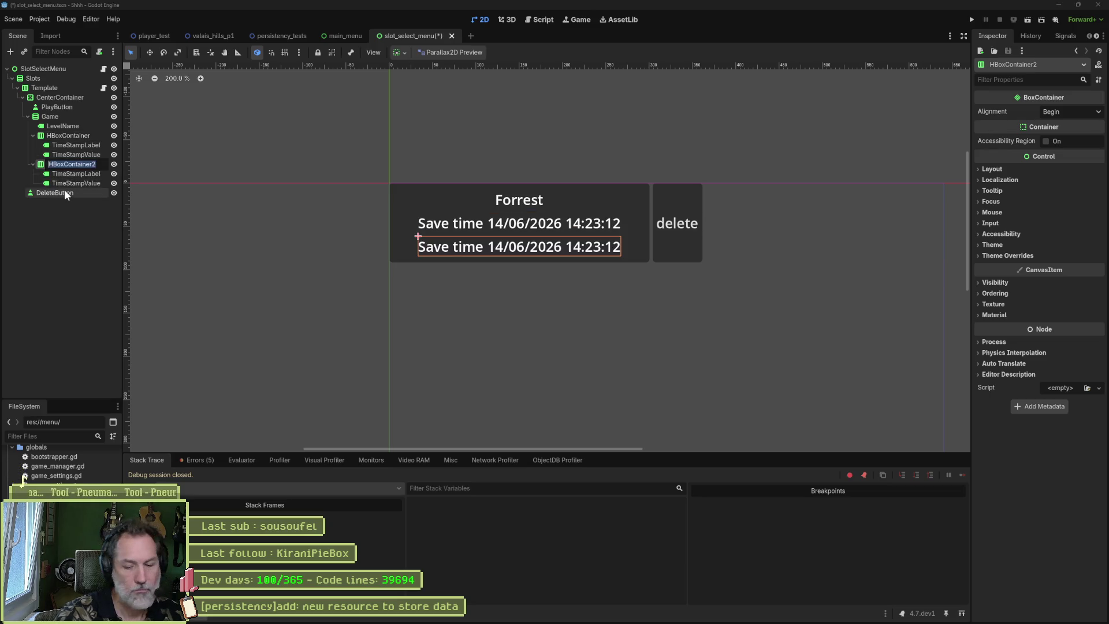
type("PlayT")
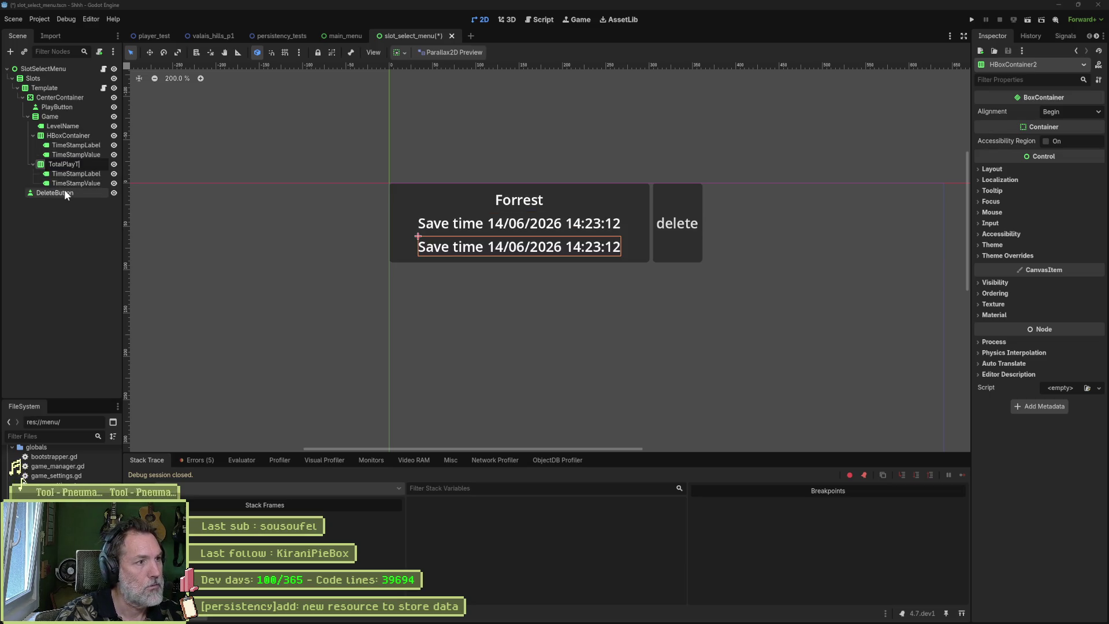
type("ontainer")
key("Return")
- Rename the first row's container TimeStampContainer
key("Up")
key("Up")
key("Up")
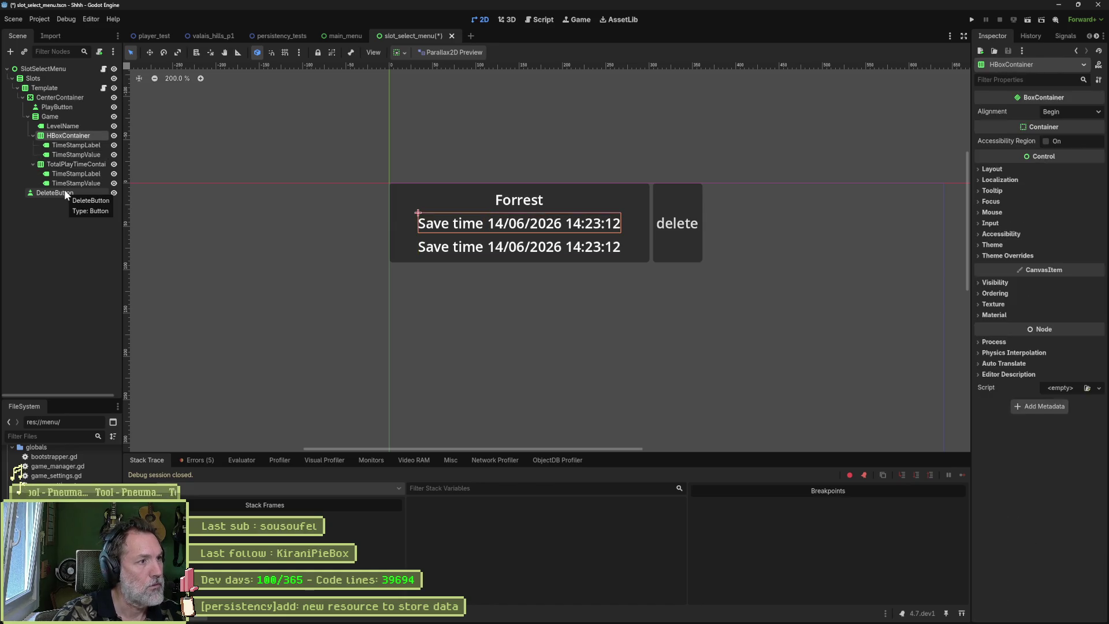
key("Down")
key("F2")
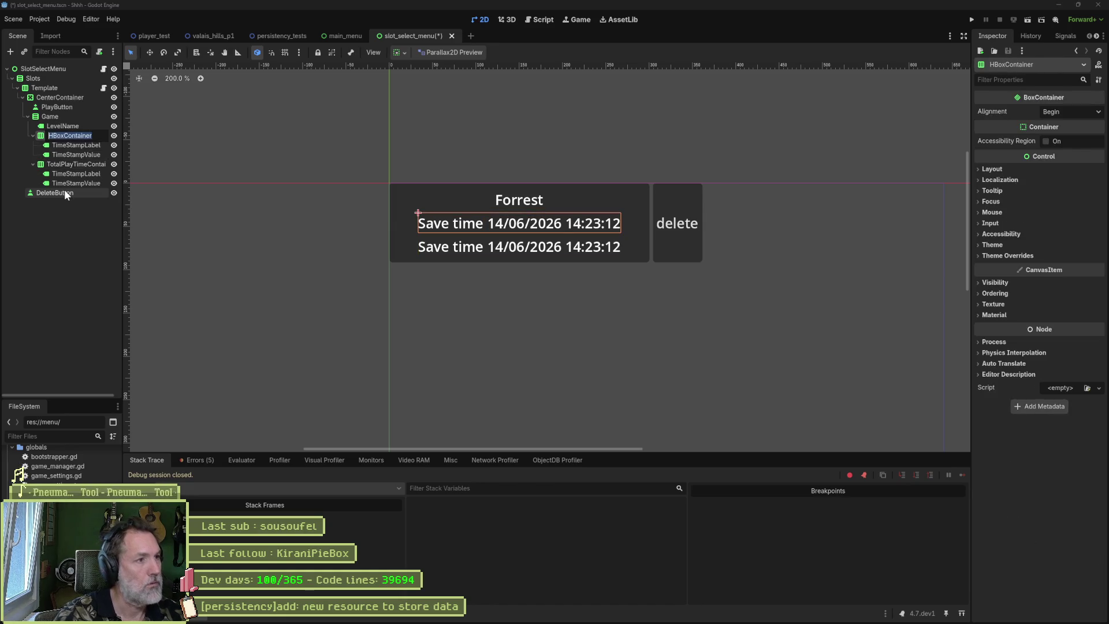
type("Time")
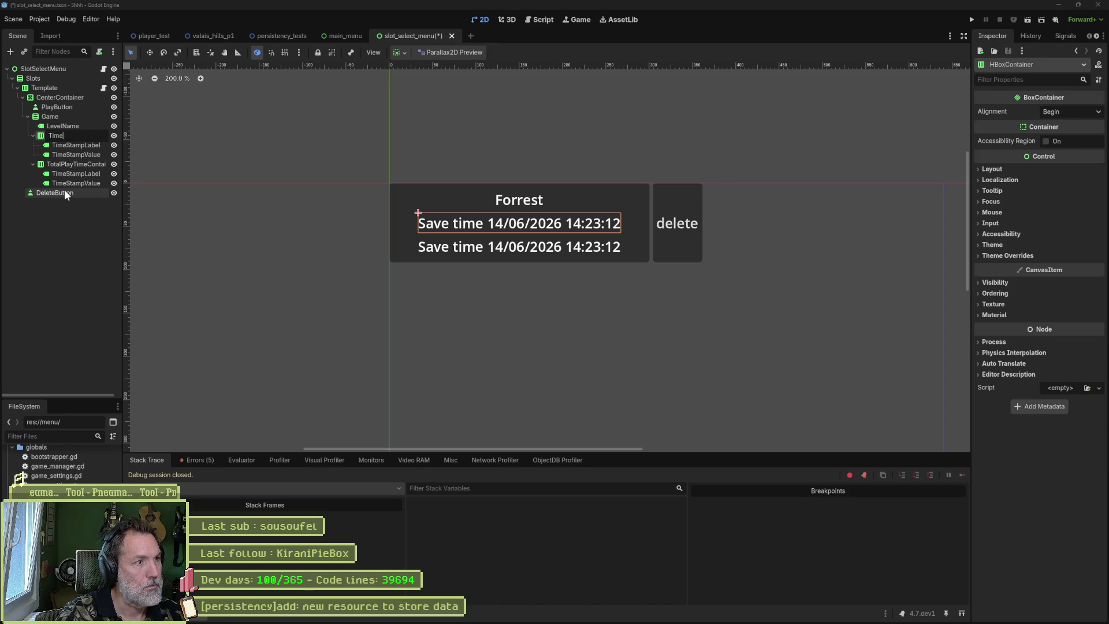
type("stampContainer")
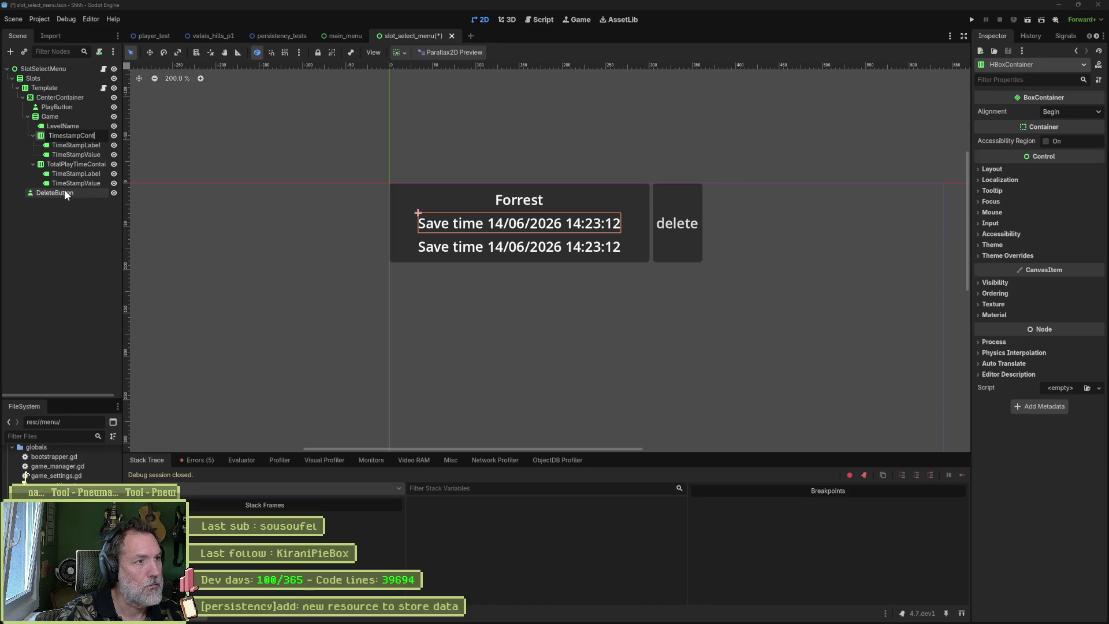
key("Return")
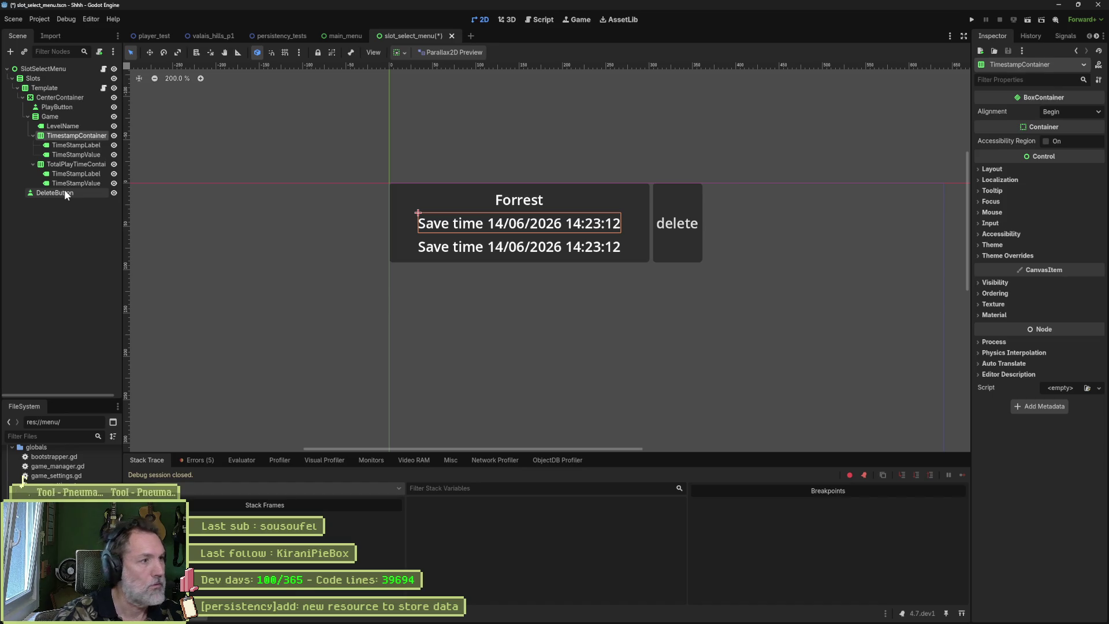
double_click(67, 136)
key("BackSpace")
key("BackSpace")
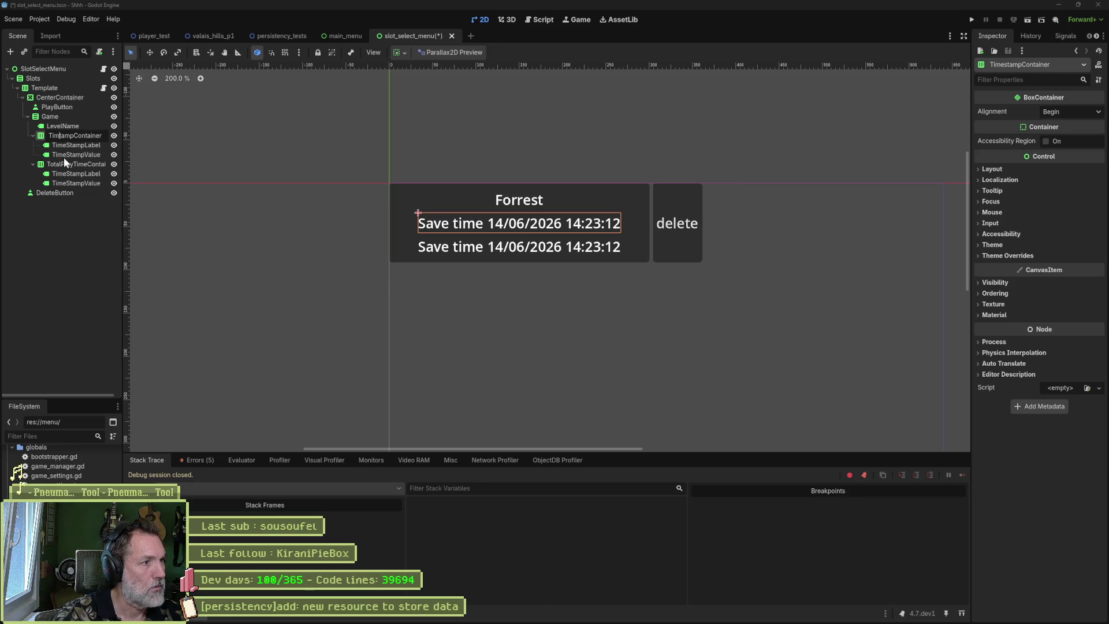
type("S")
key("Return")
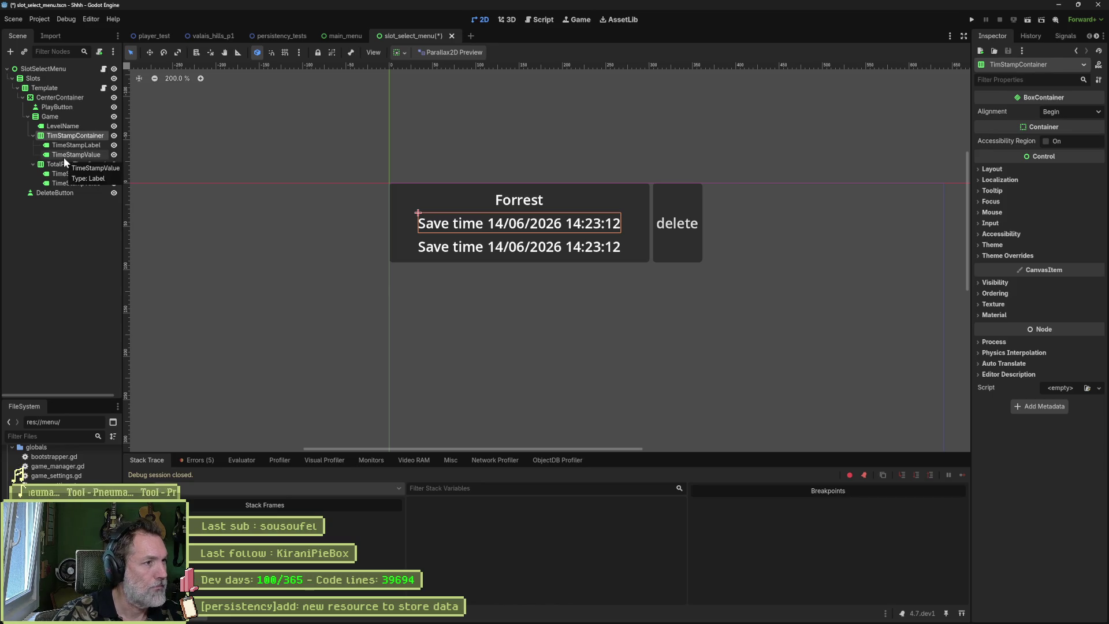
- Rename the second row's children TotalPlayTimeLabel and TotalPlayTimeValue
double_click(62, 165)
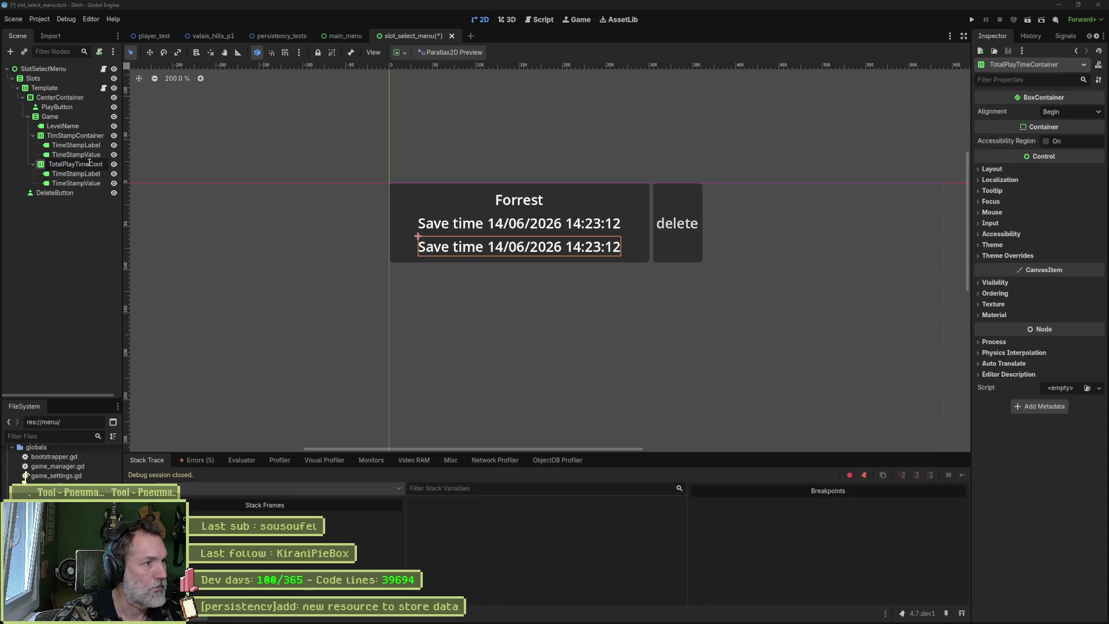
double_click(43, 166)
double_click(67, 175)
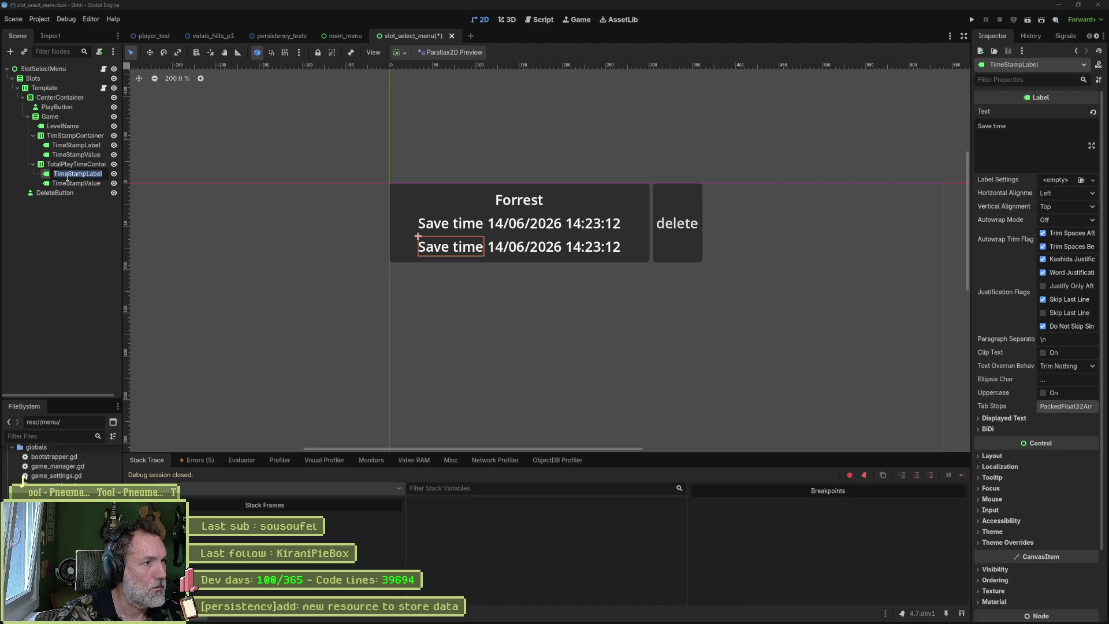
left_click(69, 175)
left_click_drag(87, 175, 54, 185)
type("TotalPlayTime")
left_click(73, 185)
left_click(84, 185)
type("TotalPlayTime")
key("Return")
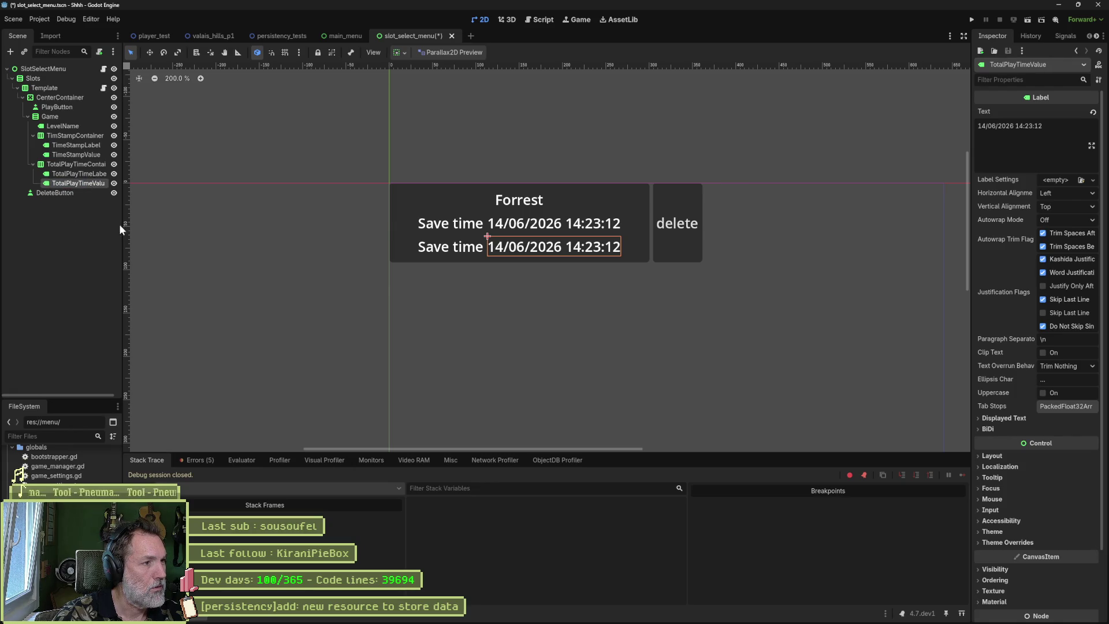
left_click_drag(123, 225, 149, 229)
left_click(89, 237)
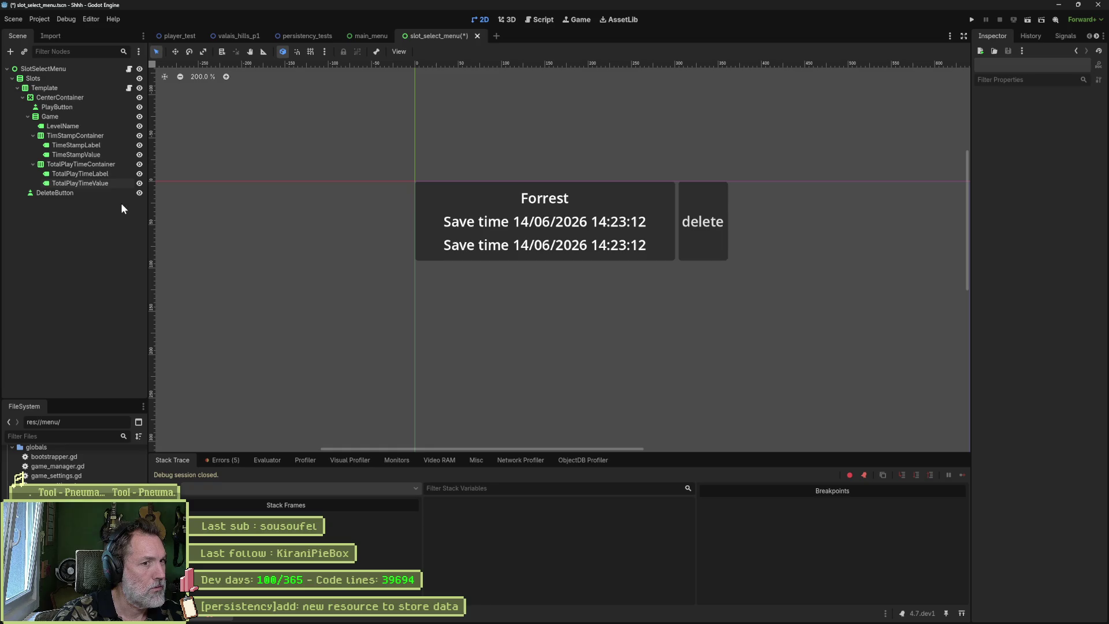
left_click(89, 174)
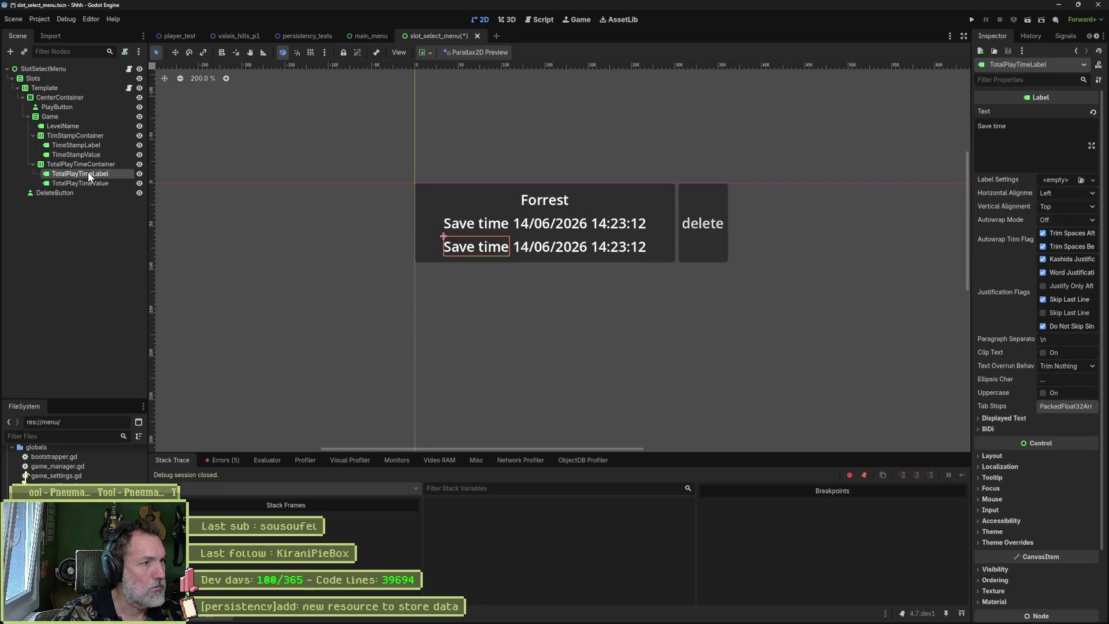
- Change TotalPlayTimeLabel's text to 'Total play time'
key("alt+Tab")
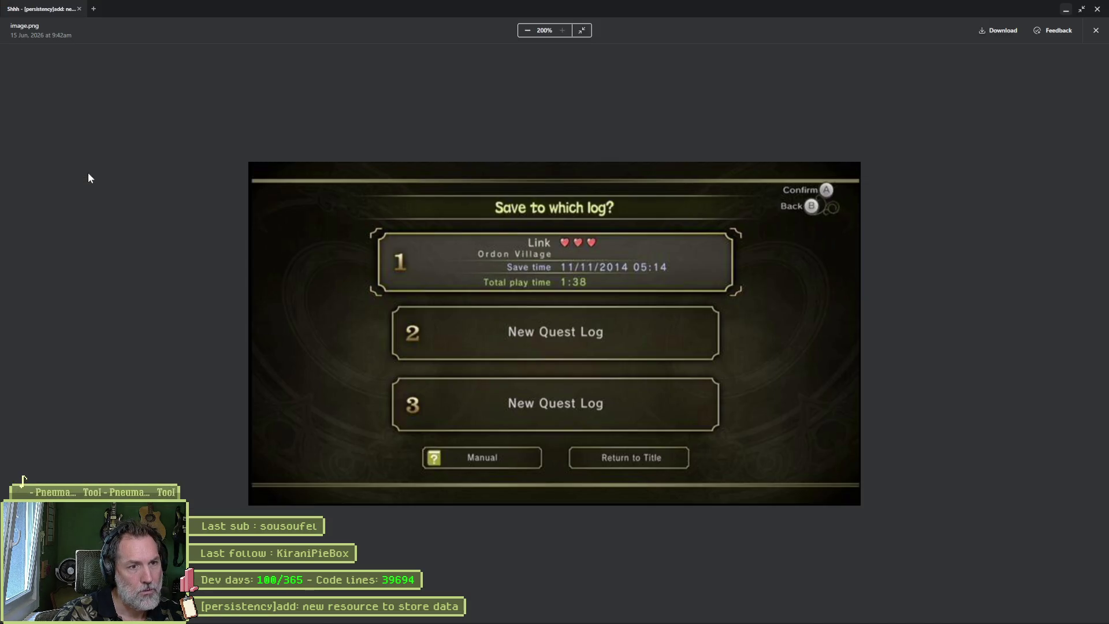
key("alt+Tab")
triple_click(1023, 127)
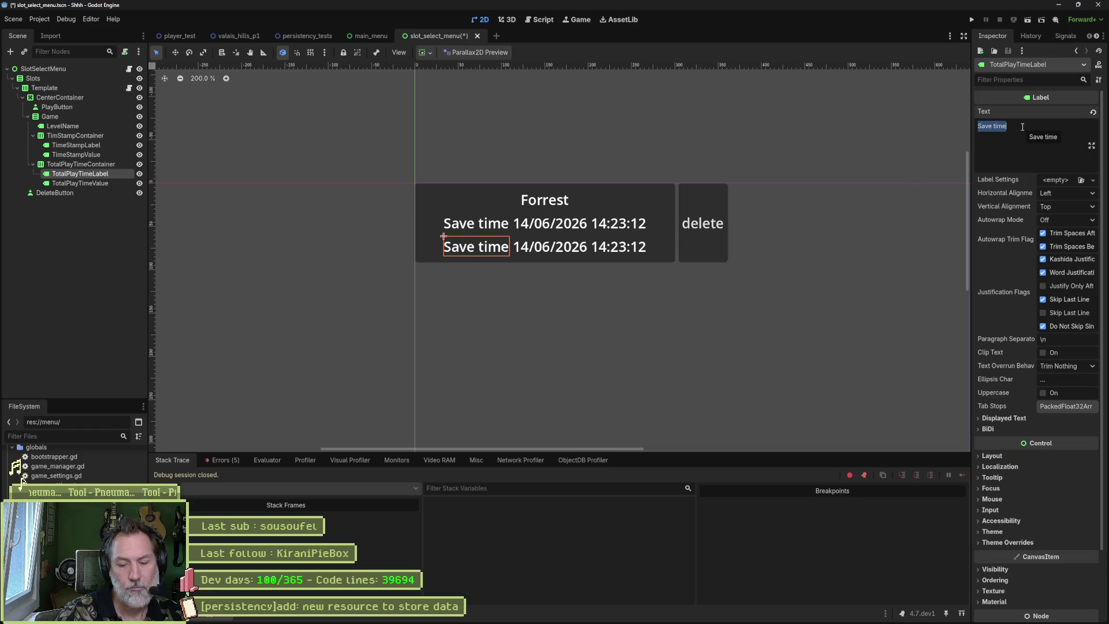
type("Total play time")
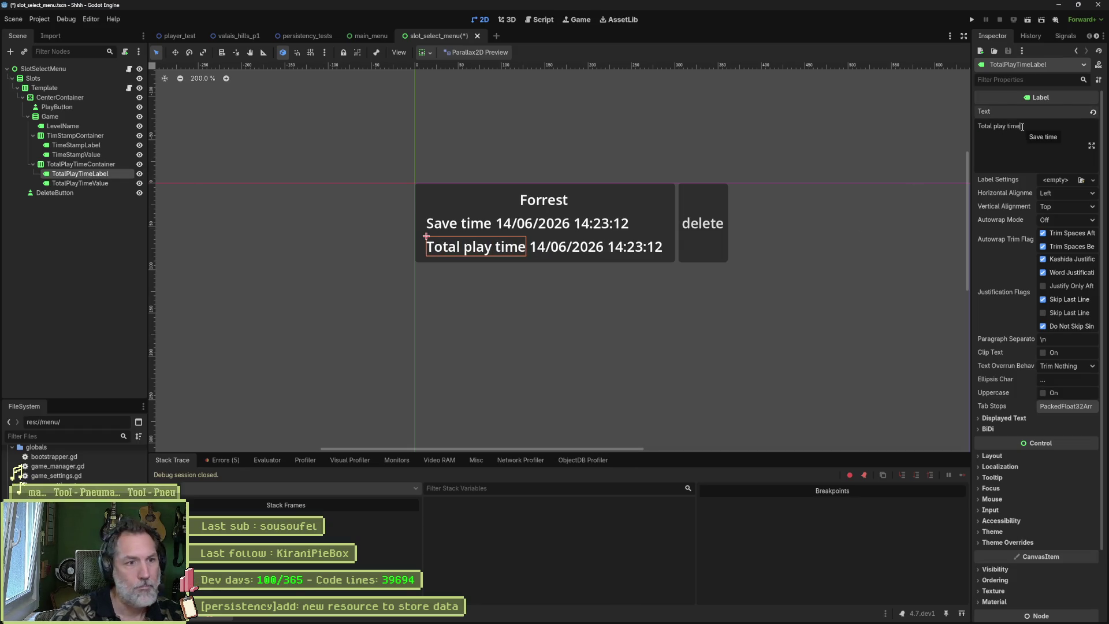
- Set TotalPlayTimeValue's text to '1:38' and save the scene
left_click(84, 184)
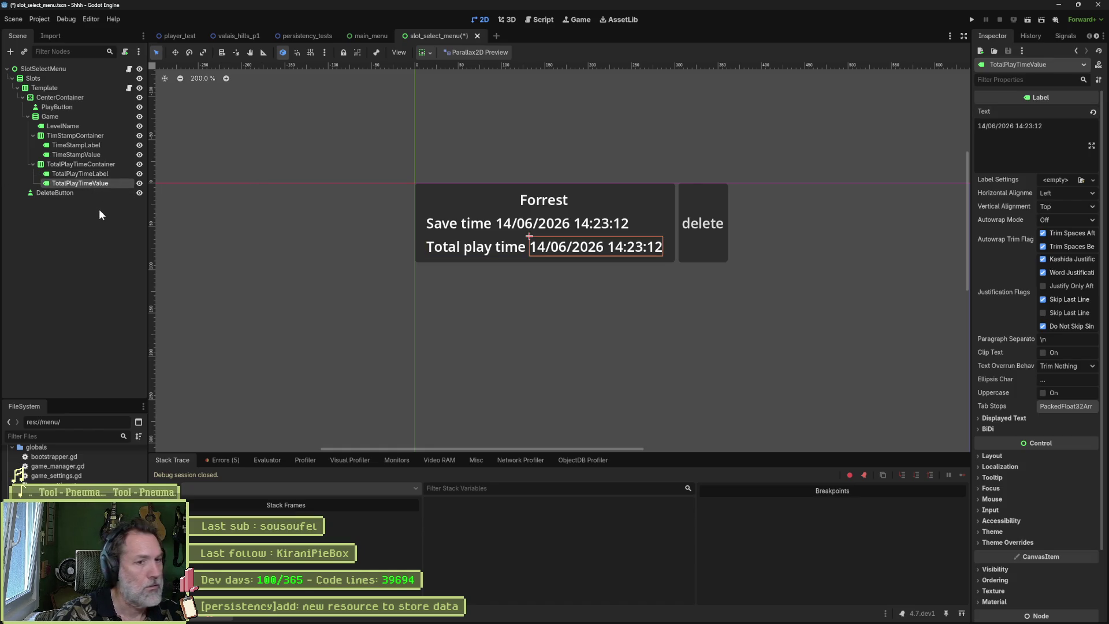
key("alt+Tab")
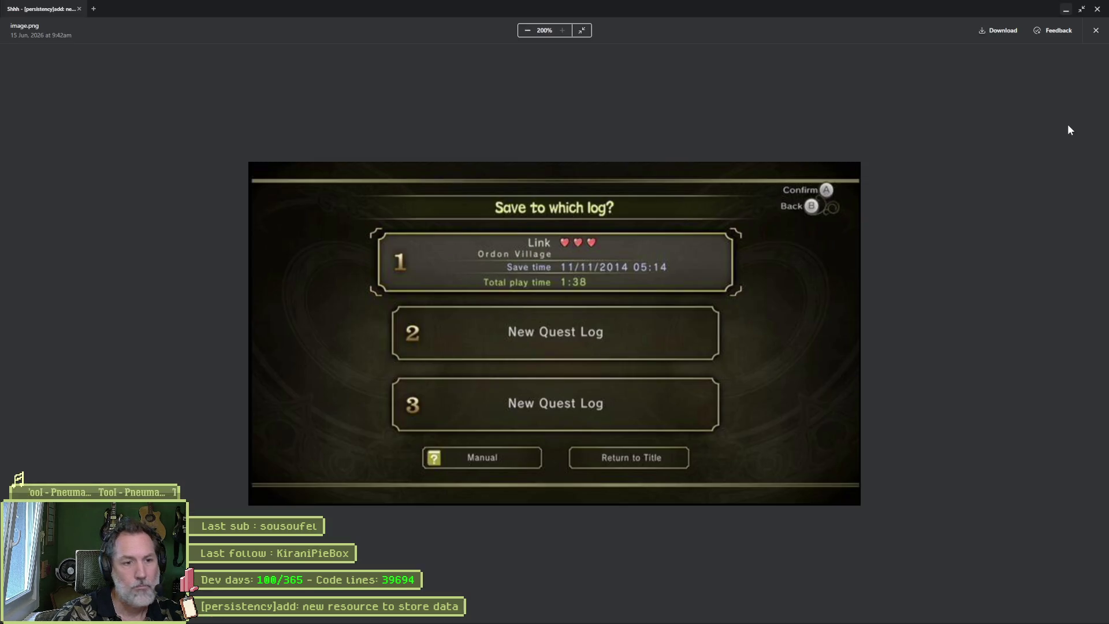
key("alt+Tab")
key("ctrl+a")
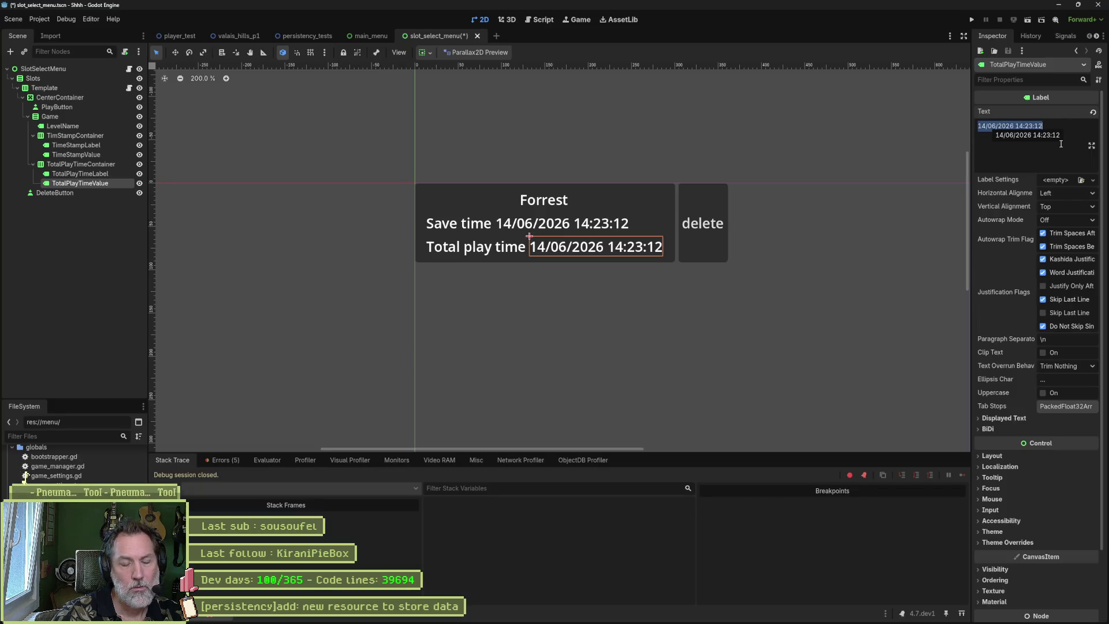
type("1>38")
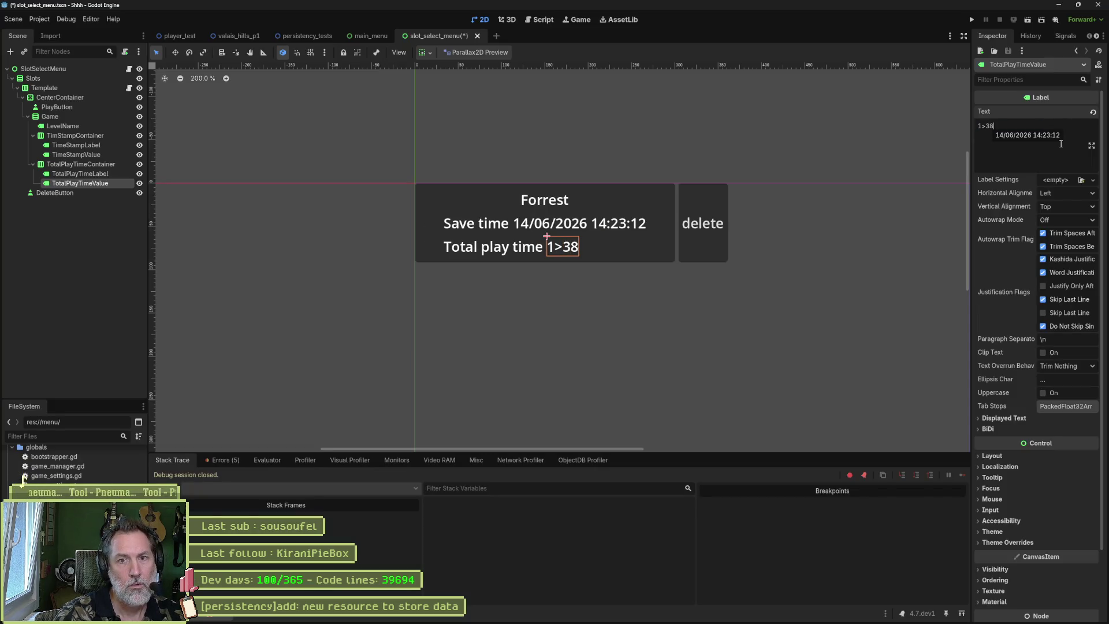
key("BackSpace")
type("ö")
key("BackSpace")
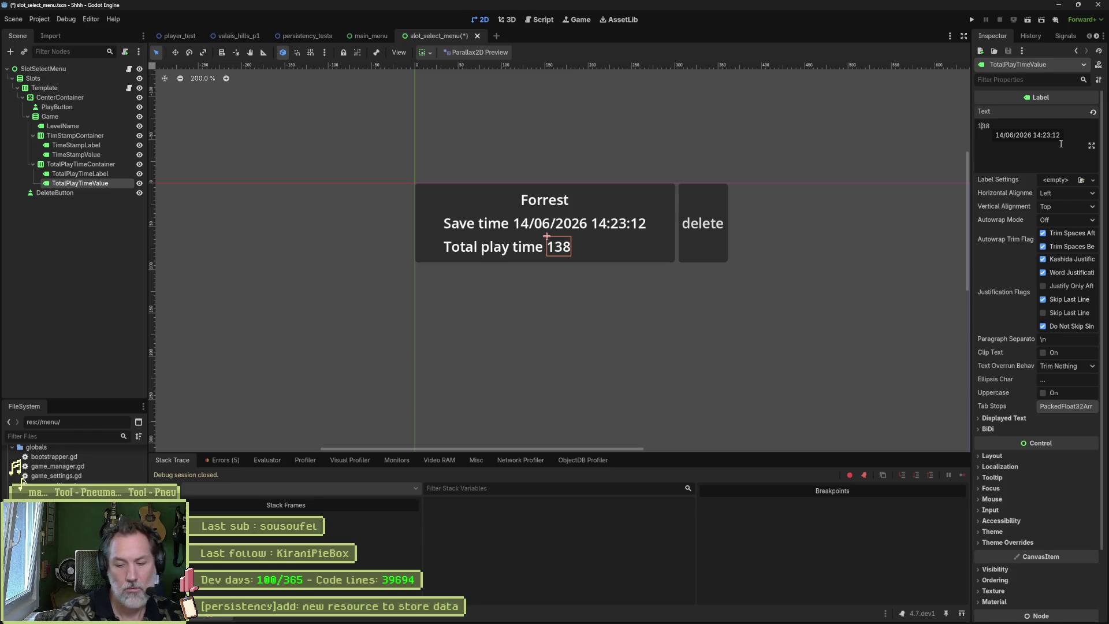
type(":")
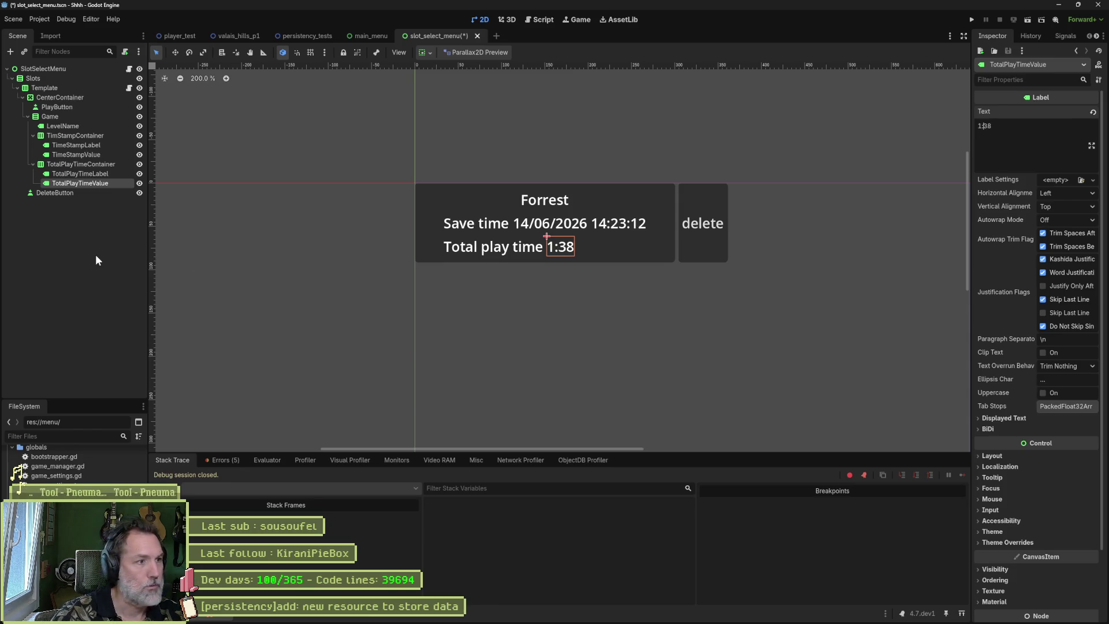
left_click(96, 254)
key("ctrl+s")
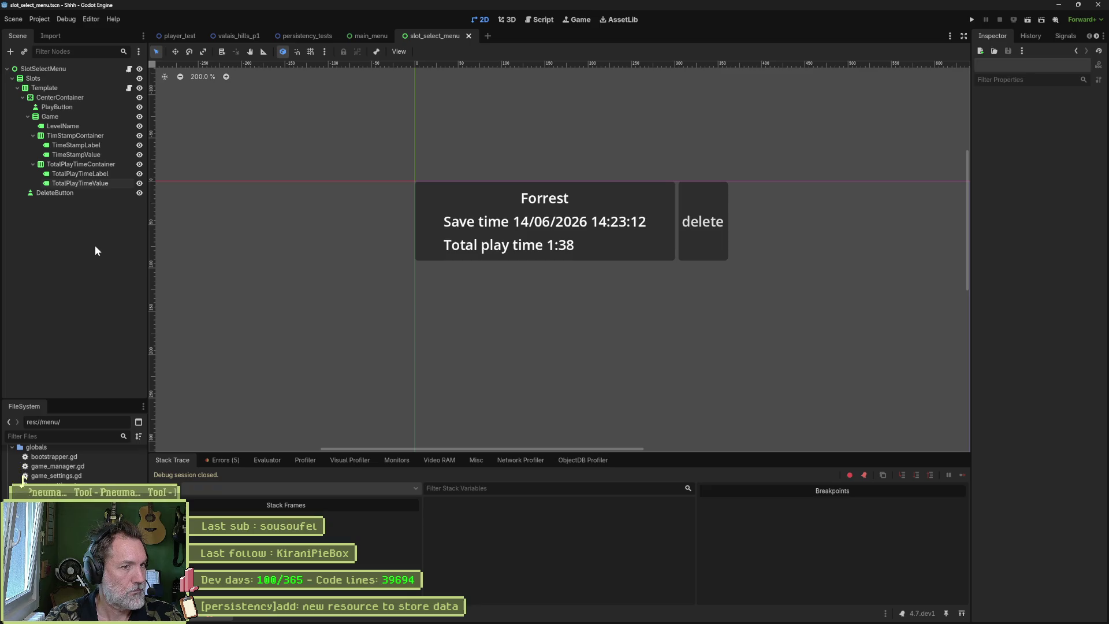
left_click(94, 137)
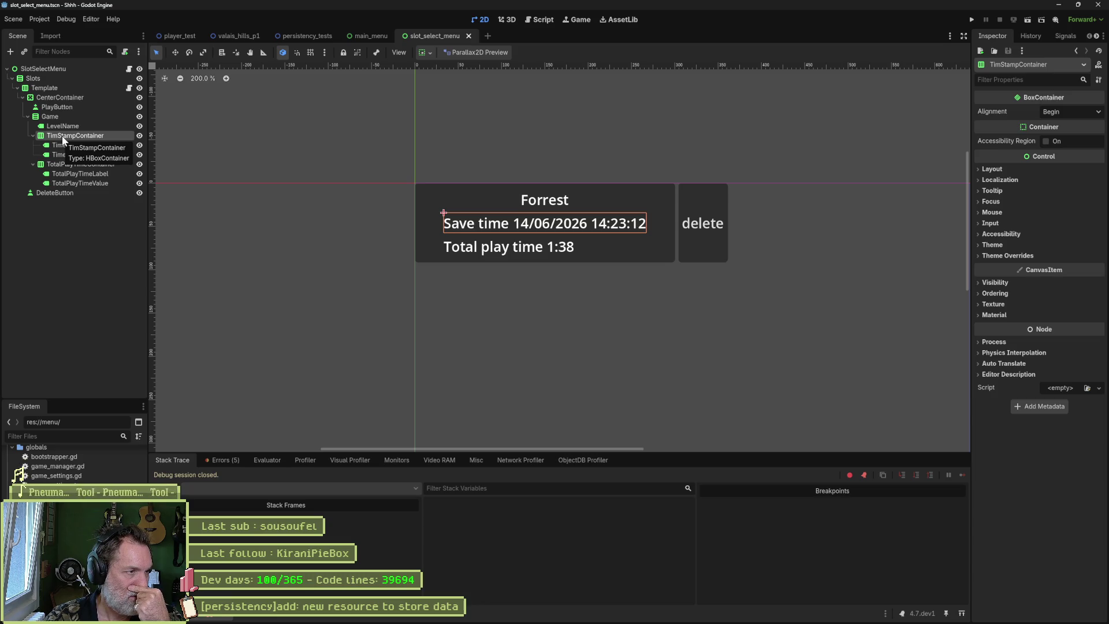
- Change TimStampContainer's node type to a plain Container
right_click(63, 139)
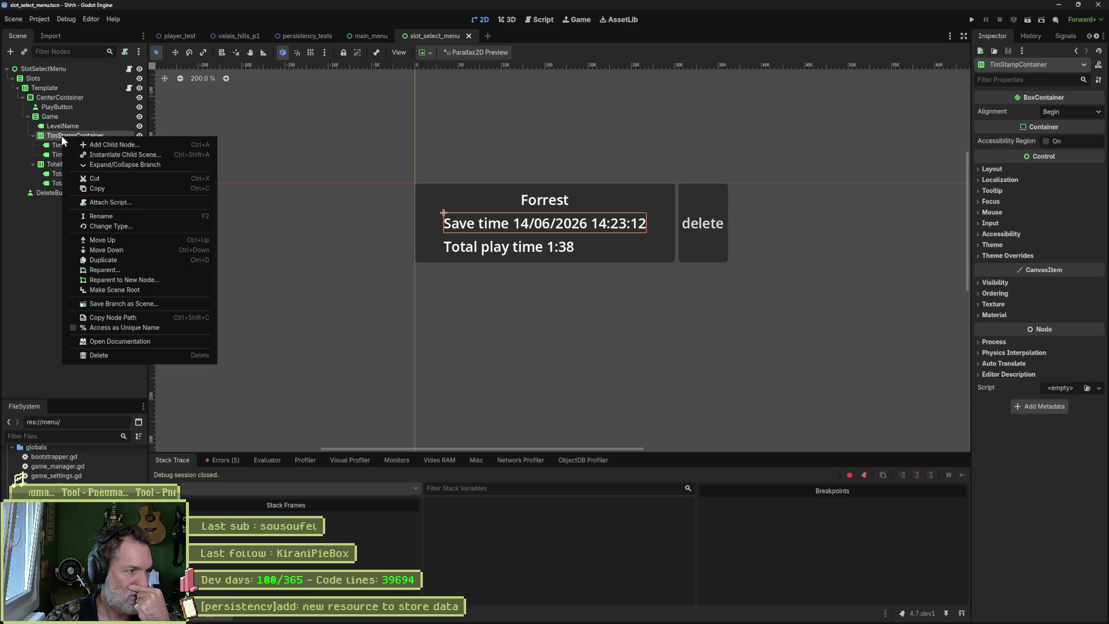
left_click(116, 228)
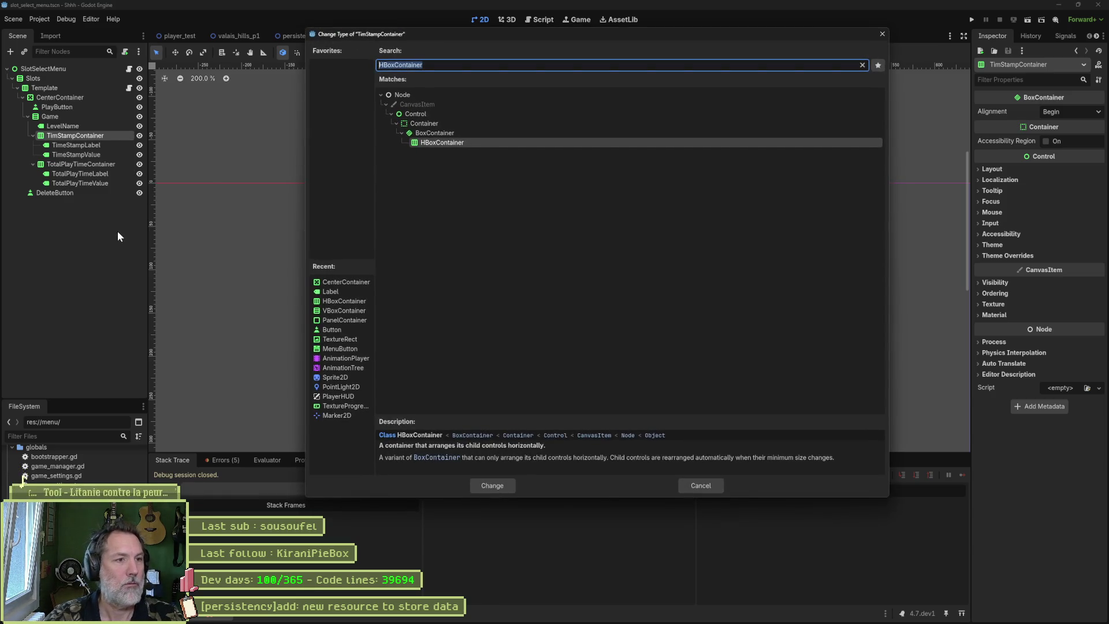
left_click(436, 124)
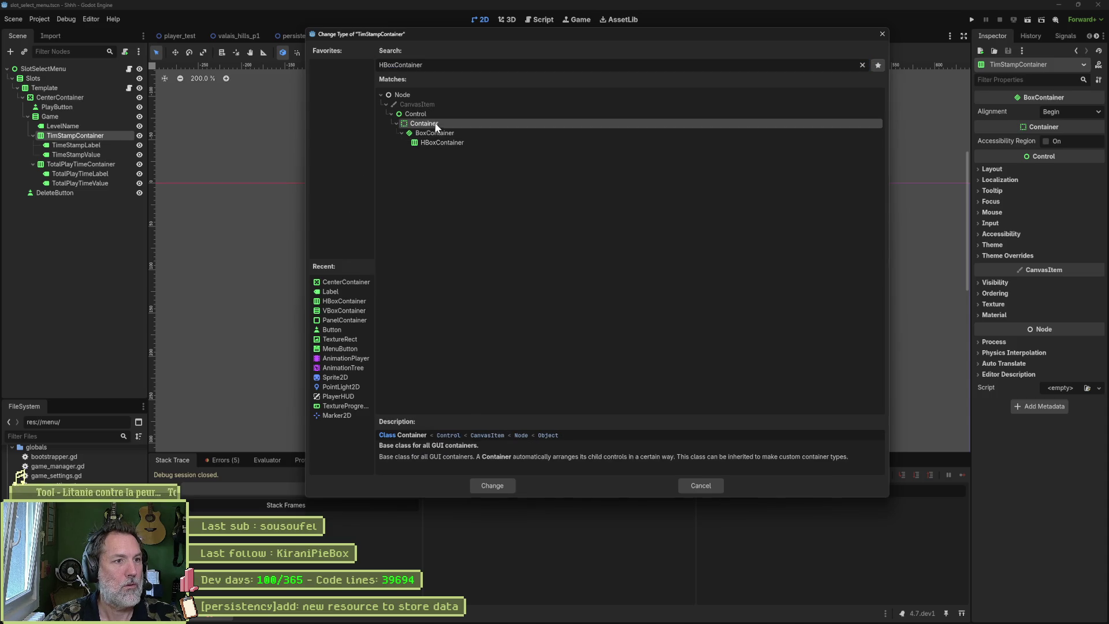
left_click(504, 487)
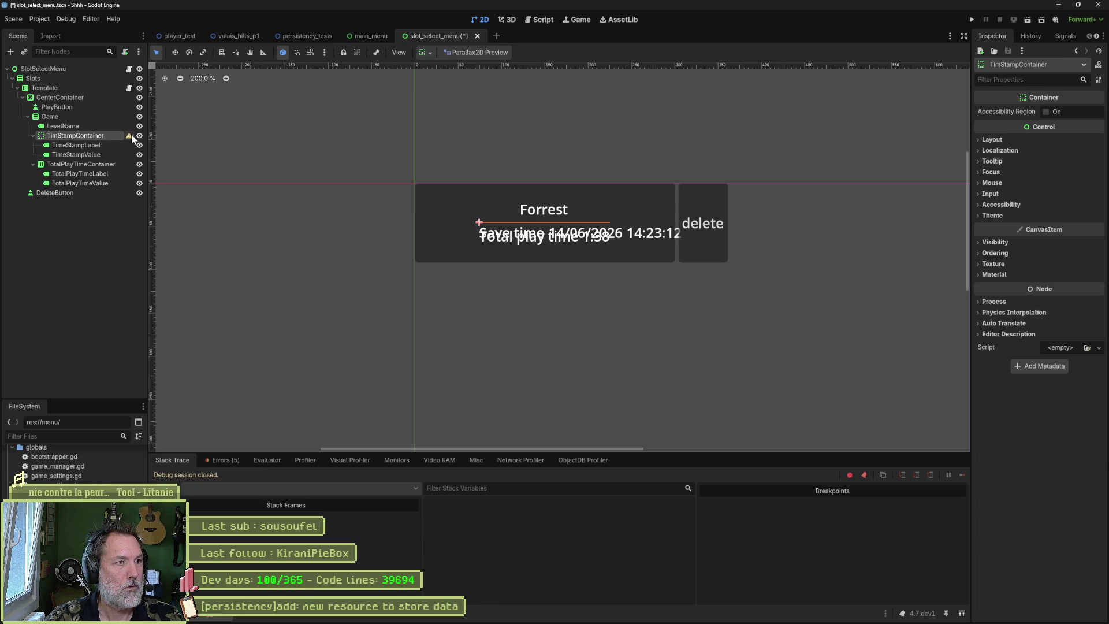
mouse_move(131, 137)
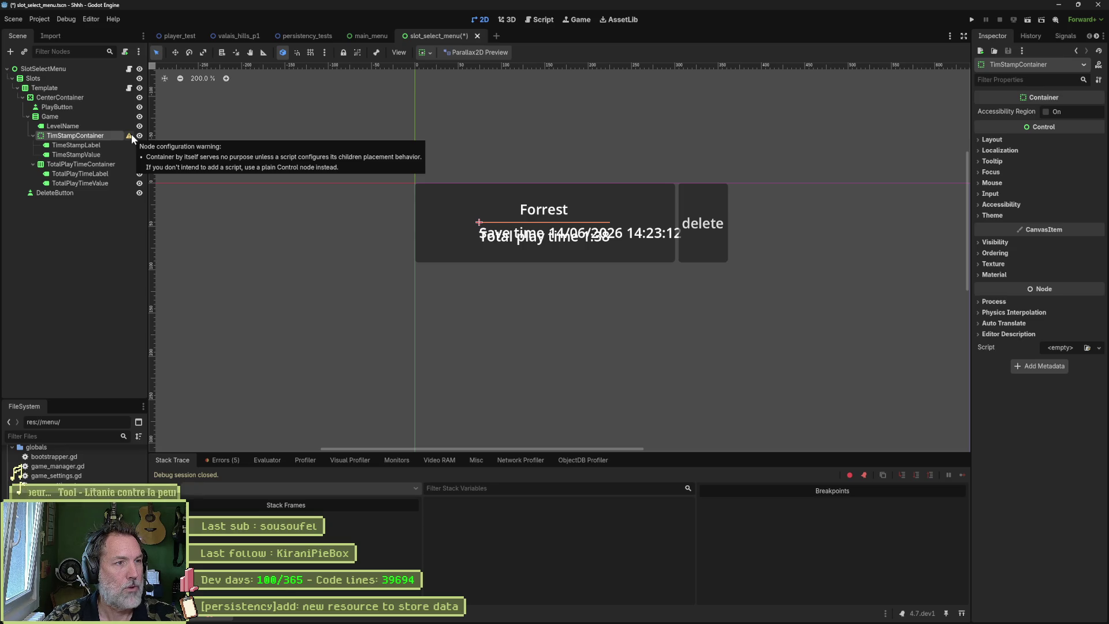
- Convert TimStampContainer to a VSplitContainer with Change Type
right_click(97, 137)
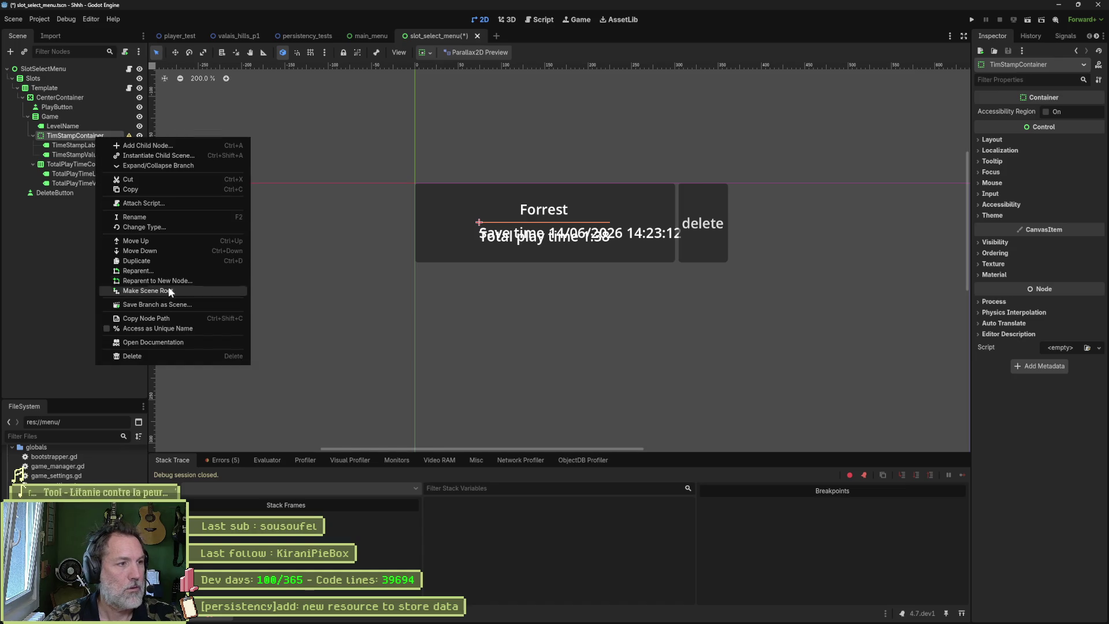
left_click(190, 226)
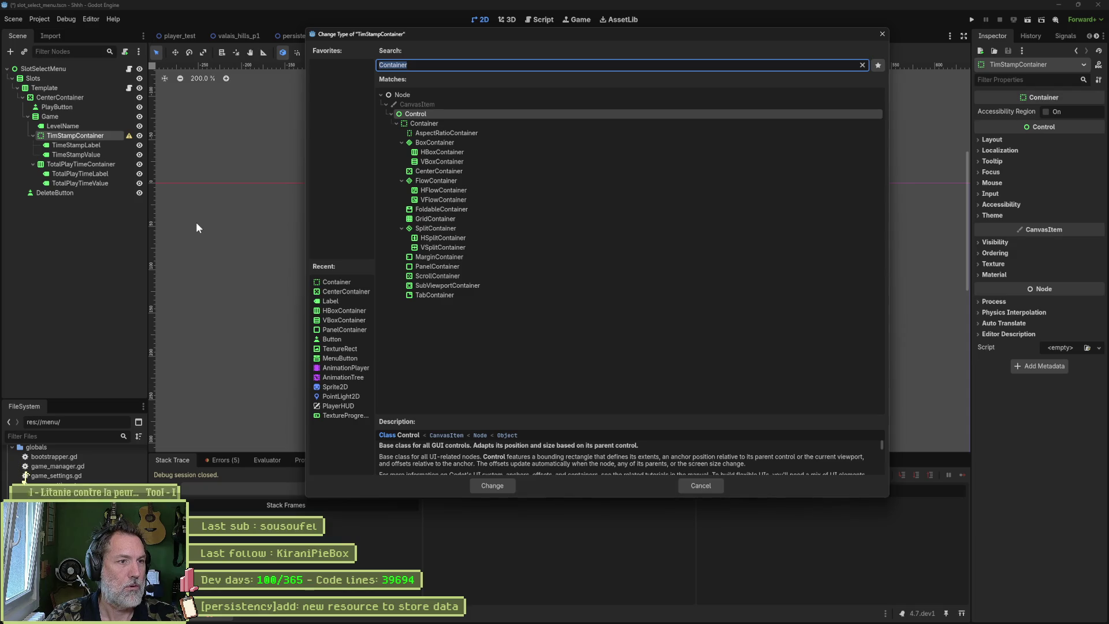
key("Down")
key("Down")
key("Down")
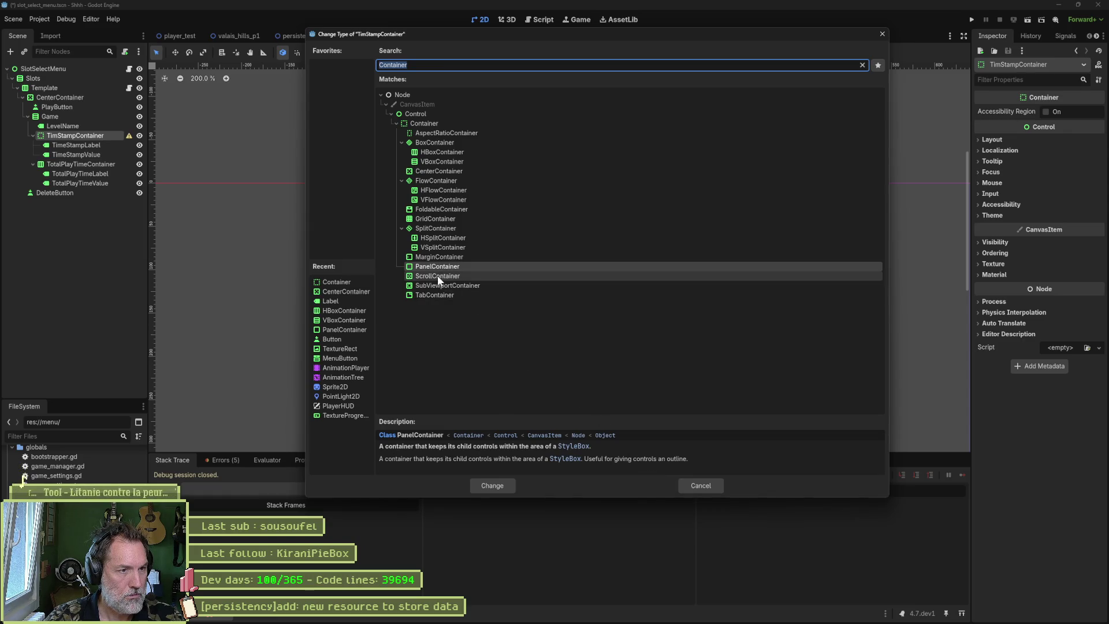
left_click(453, 255)
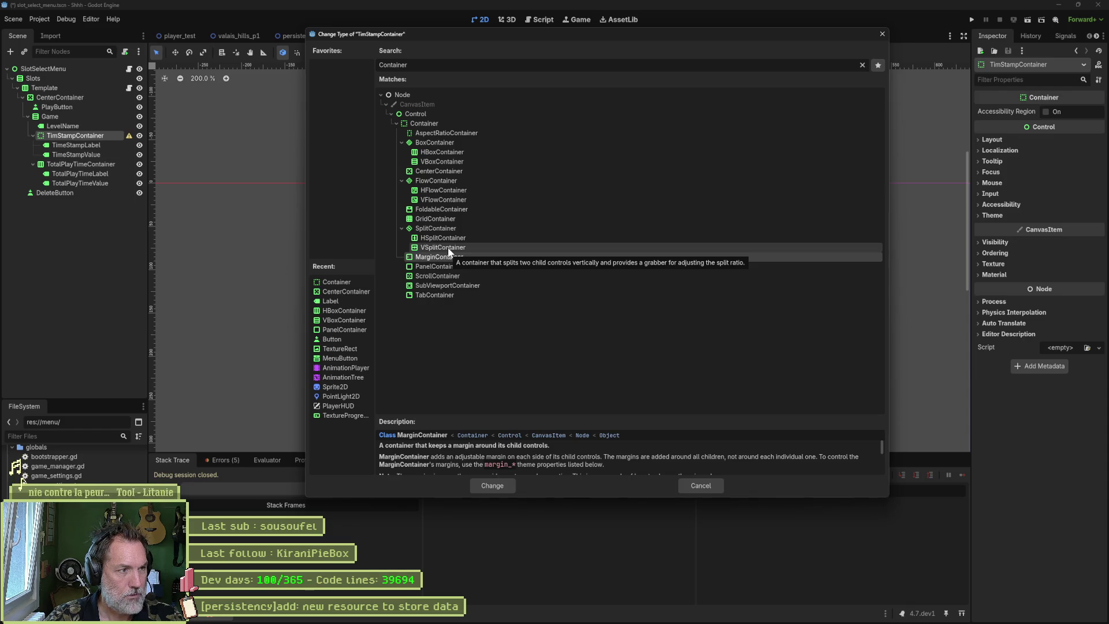
left_click(448, 249)
left_click(491, 486)
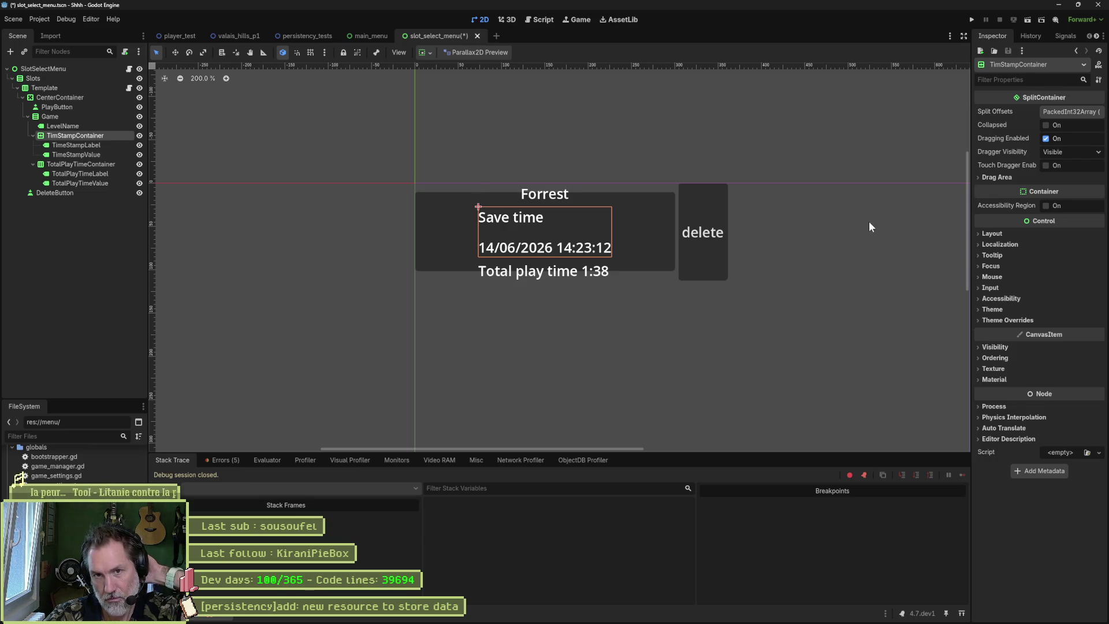
- Set TimStampContainer's split offsets to 0 and 45, drag area Margin Begin 109, Offset 38
left_click(1062, 112)
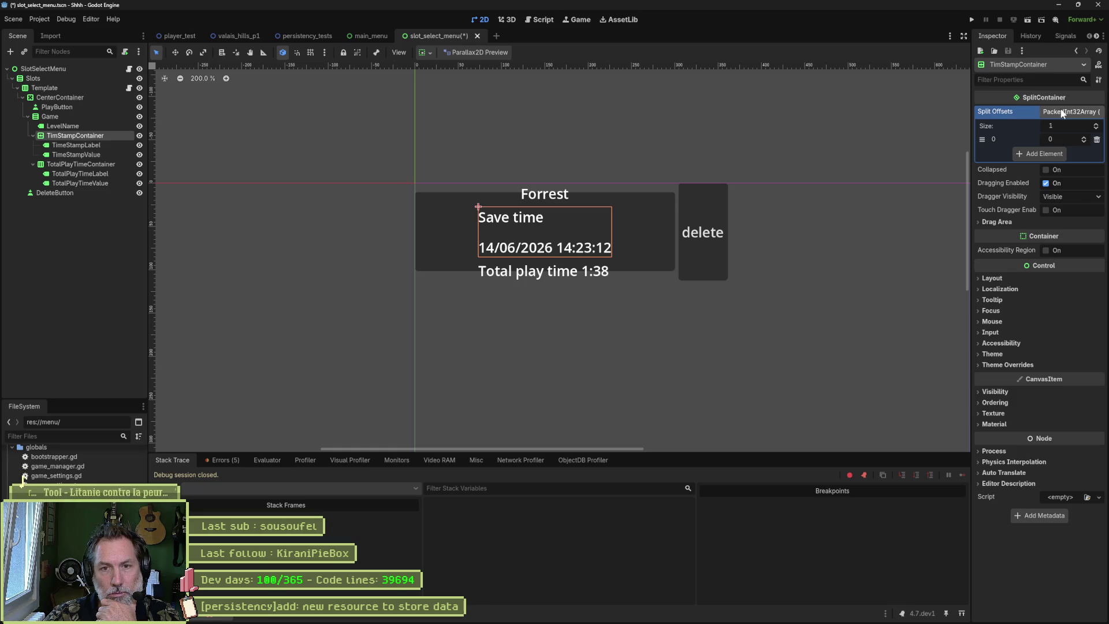
left_click(1084, 138)
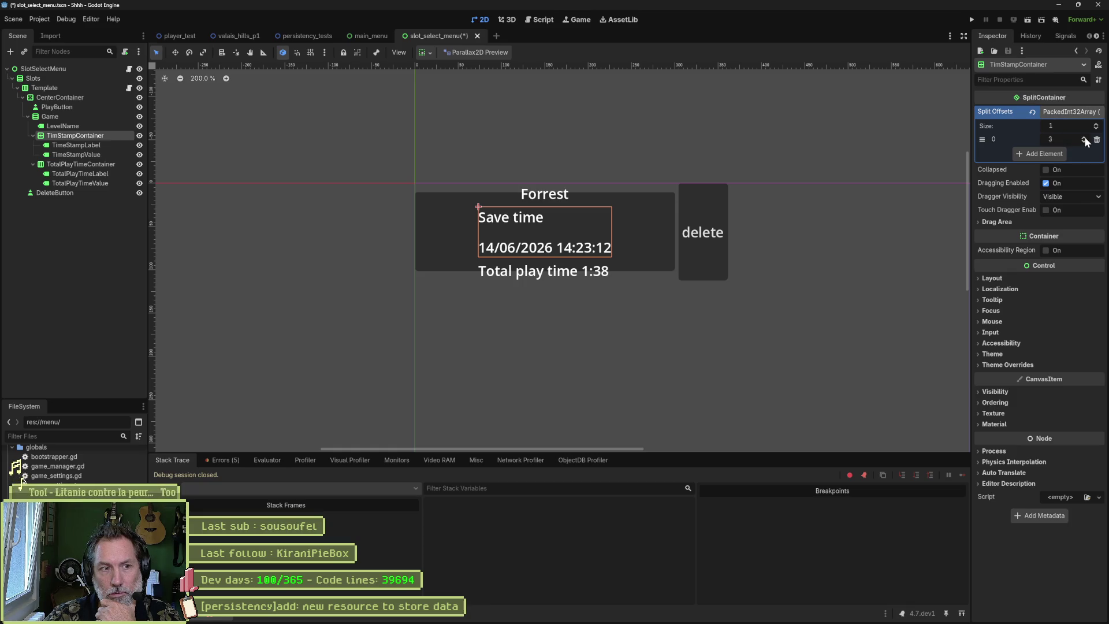
left_click(1084, 138)
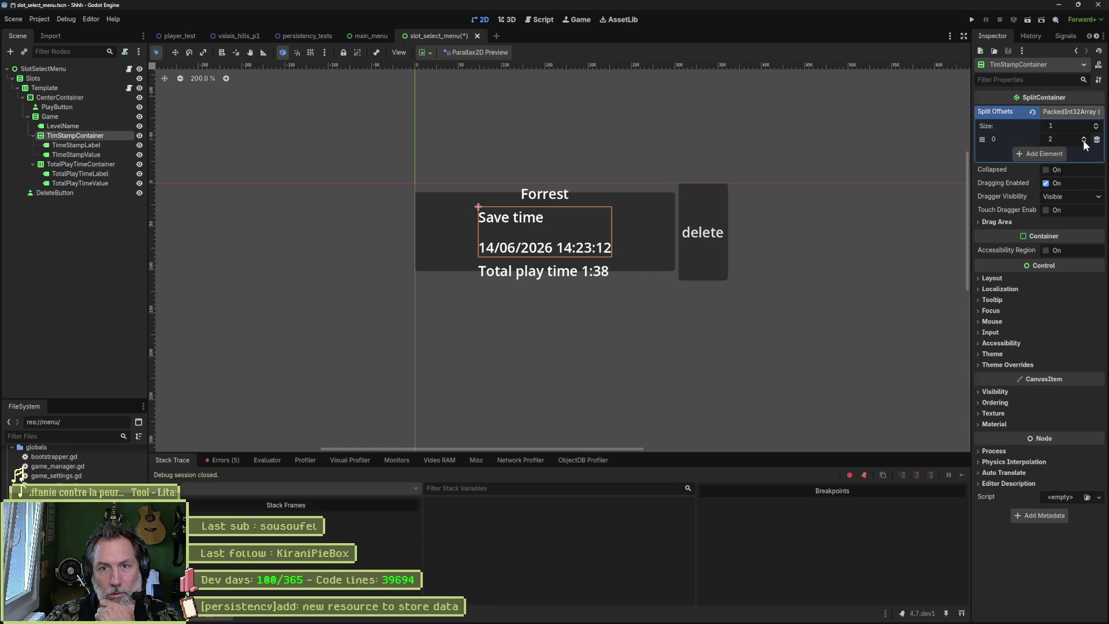
left_click(1084, 142)
left_click(1098, 128)
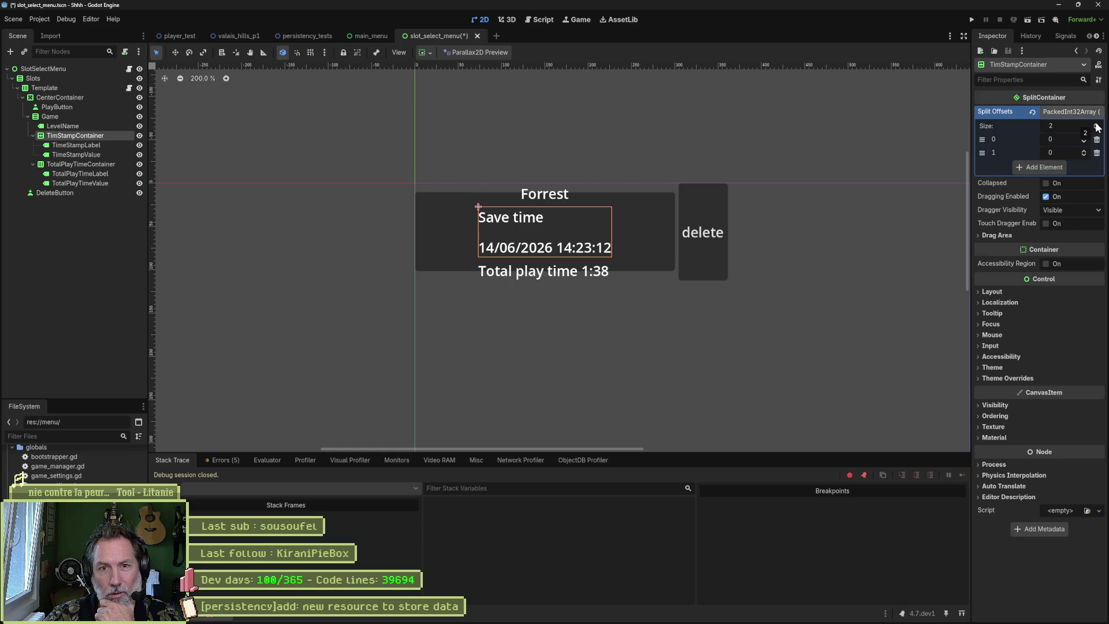
left_click(1085, 151)
left_click(1084, 151)
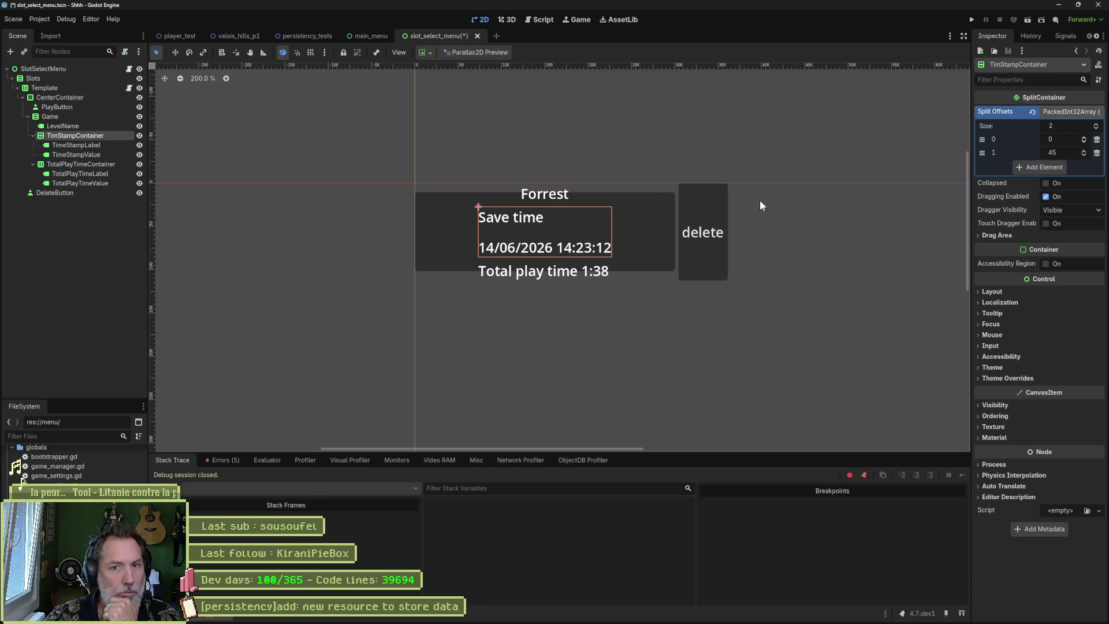
left_click(983, 236)
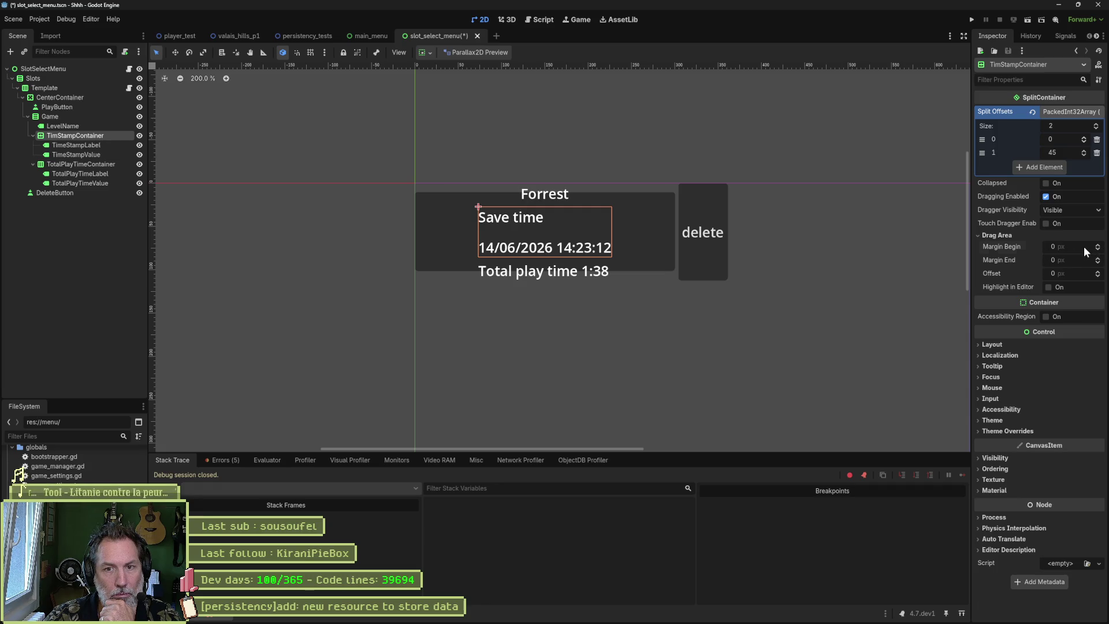
mouse_move(1084, 247)
left_mouse_down()
mouse_move(1107, 246)
mouse_move(1084, 246)
mouse_move(1095, 272)
mouse_move(1080, 272)
left_mouse_up()
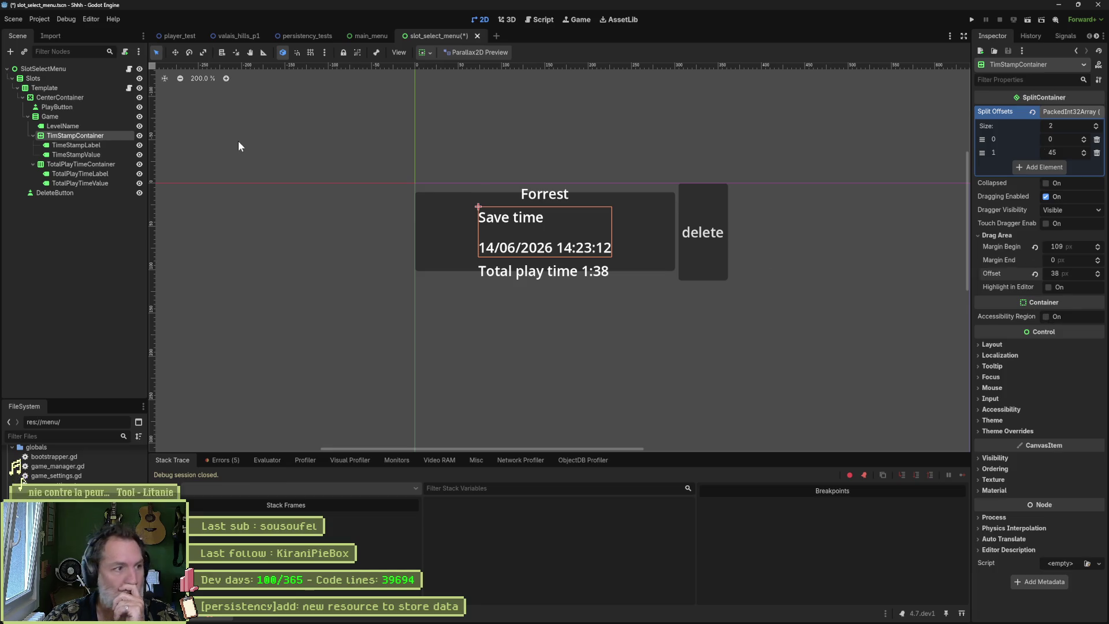
- Change TimStampContainer's node type from VSplitContainer to Control
right_click(99, 136)
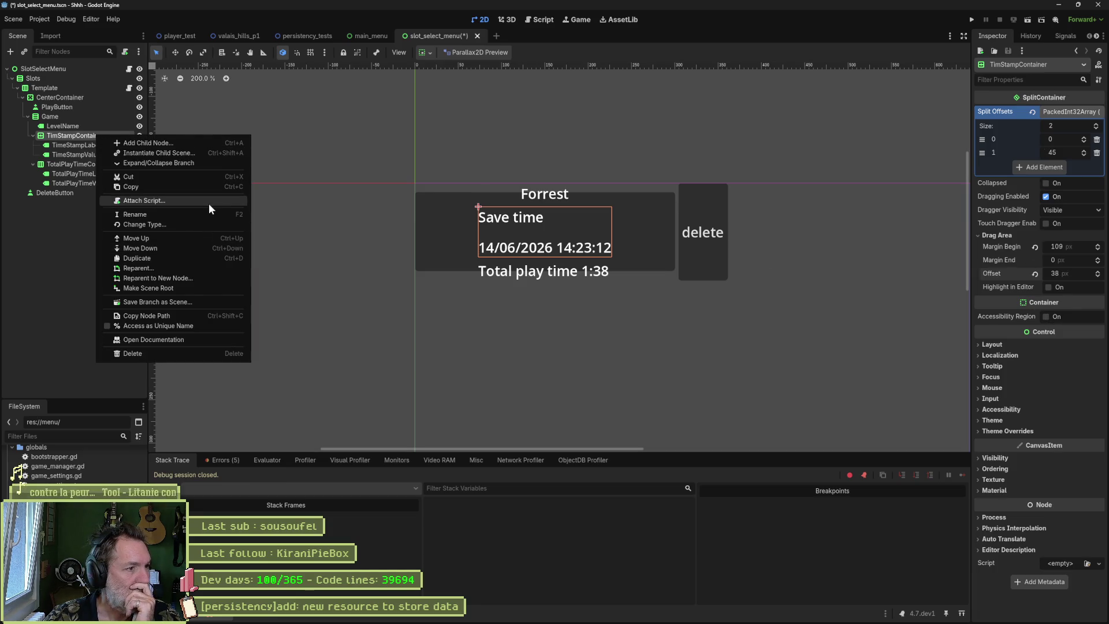
left_click(222, 225)
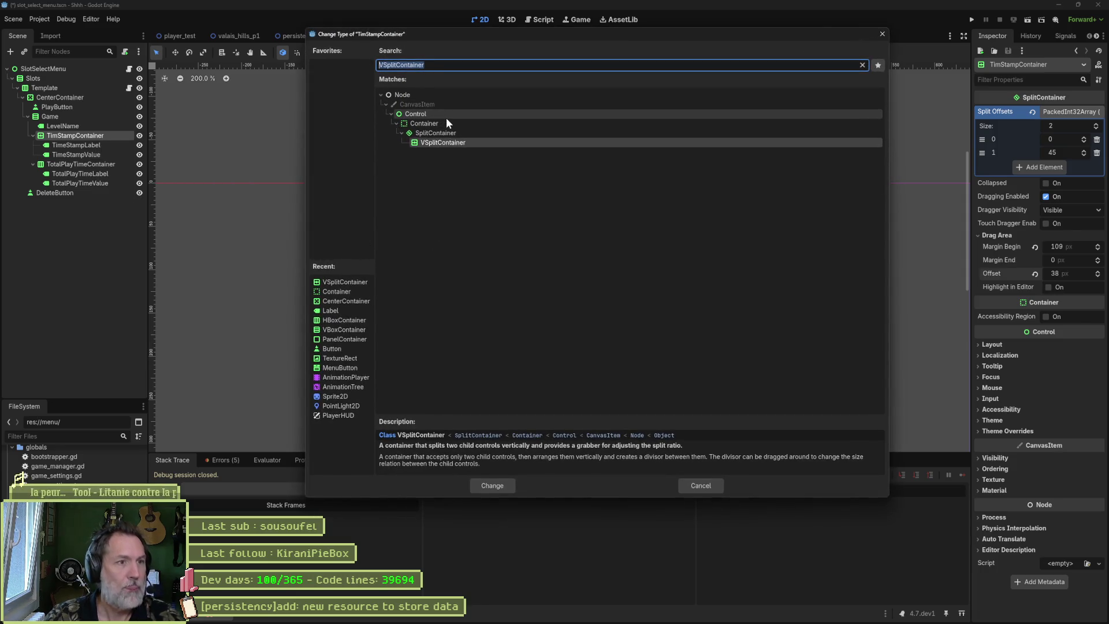
type("container")
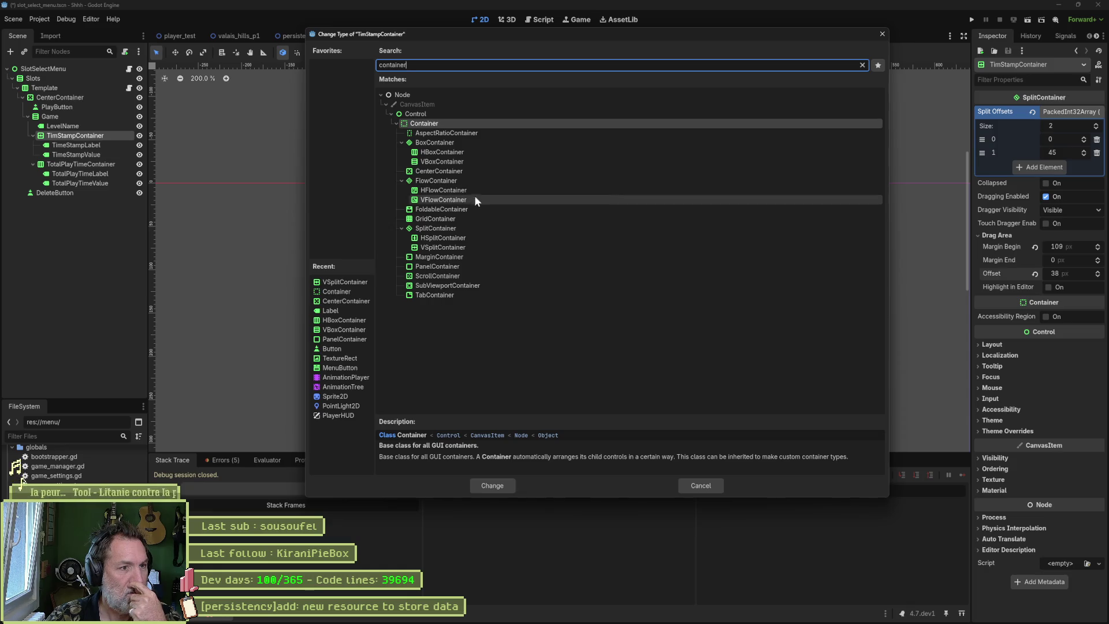
left_click(473, 218)
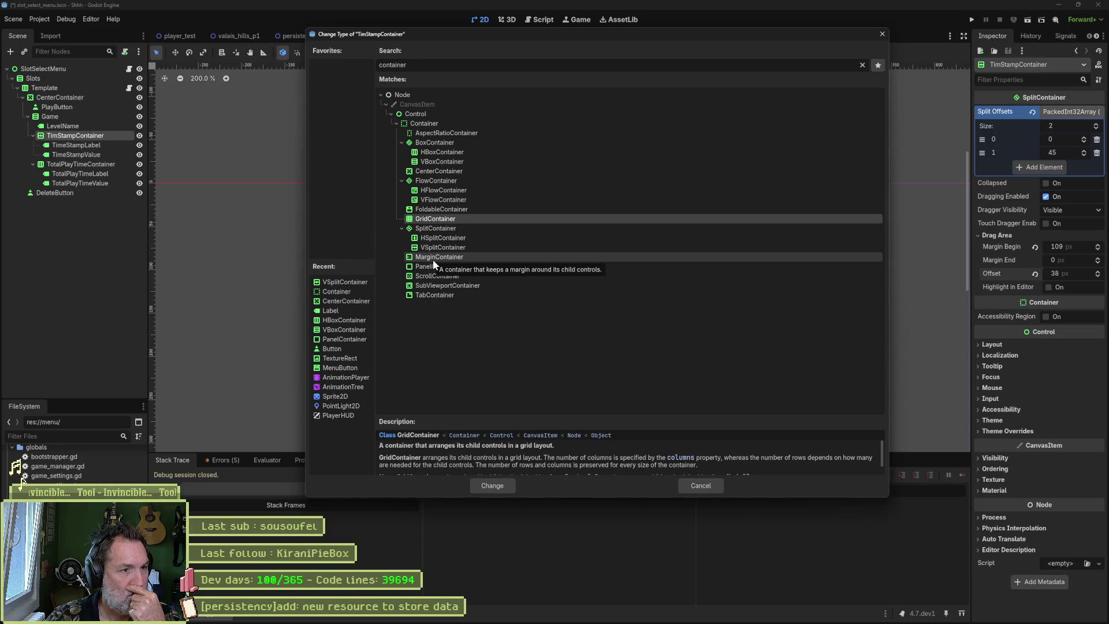
left_click(431, 115)
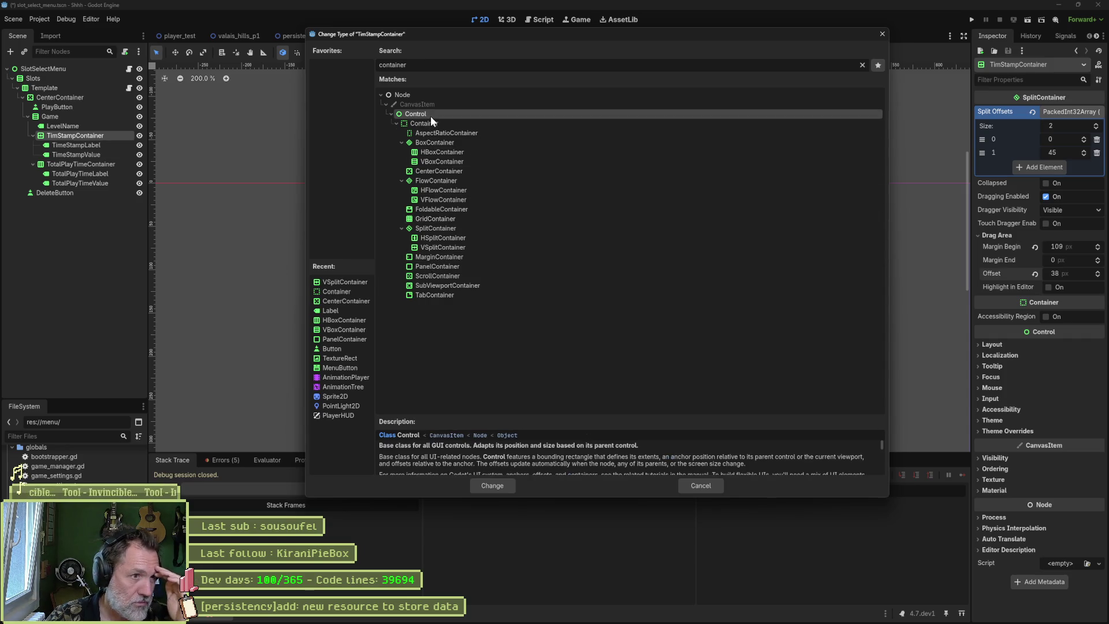
left_click(492, 485)
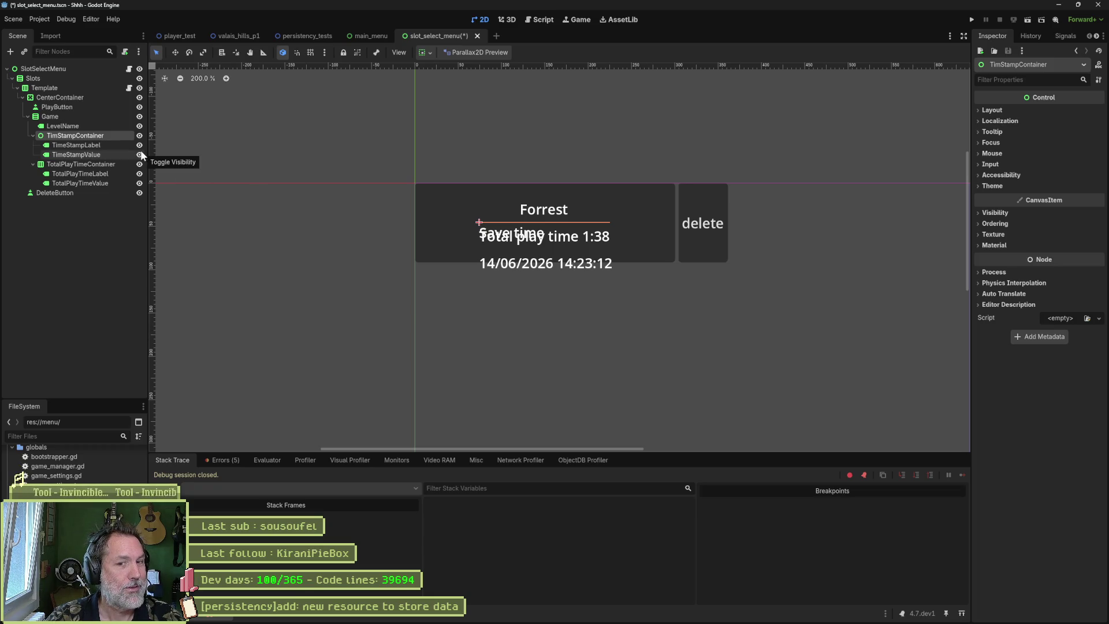
- Move the Save time label and its date value onto the same row
left_click(84, 145)
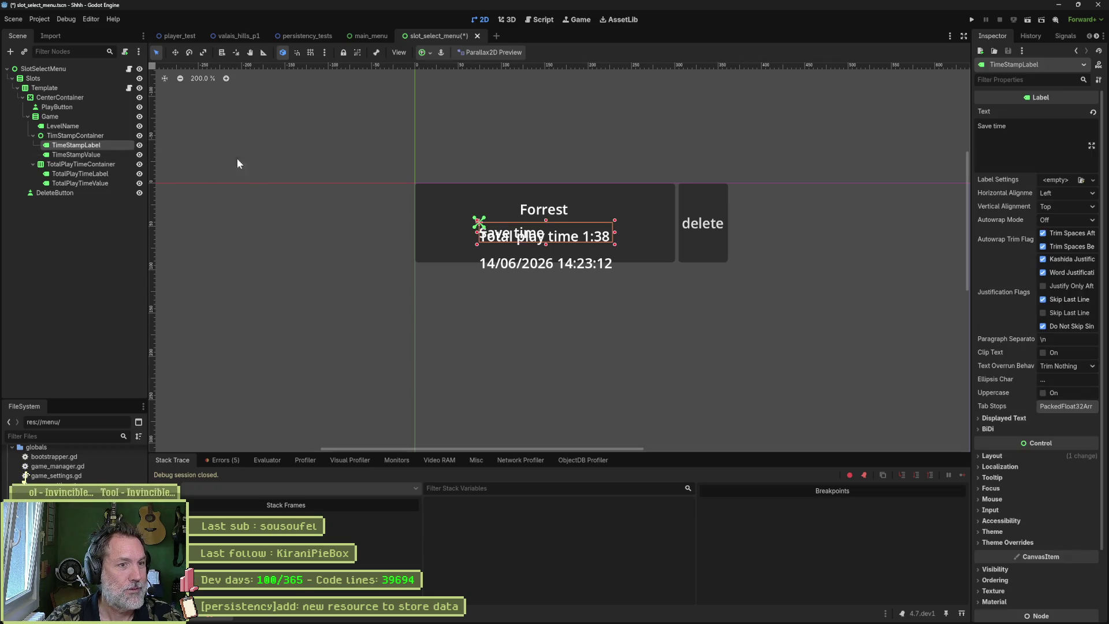
left_click(485, 231)
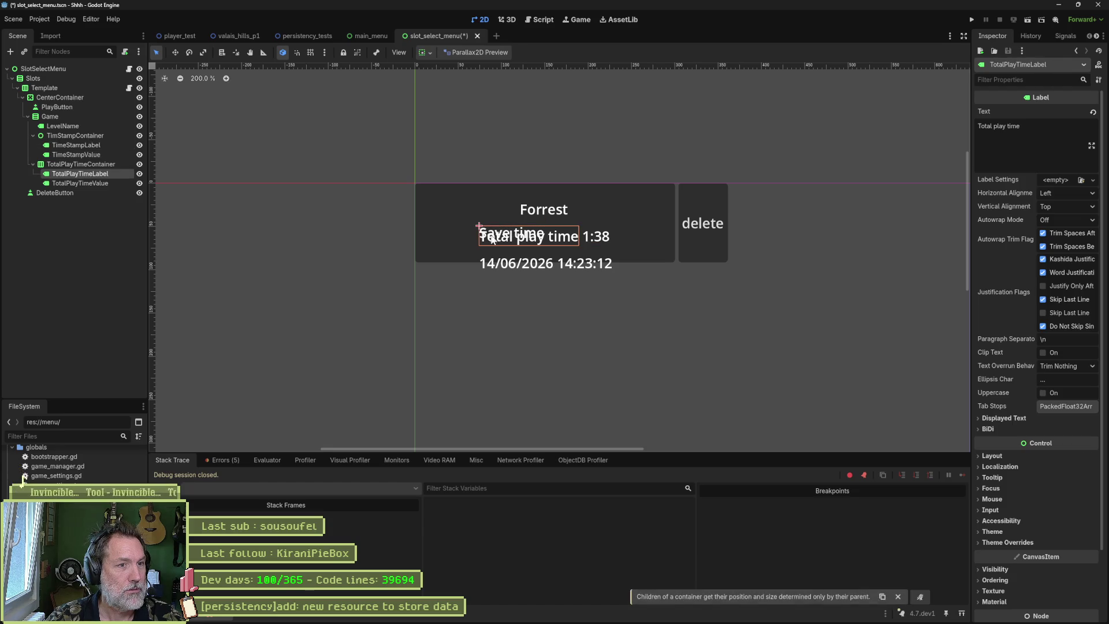
key("w")
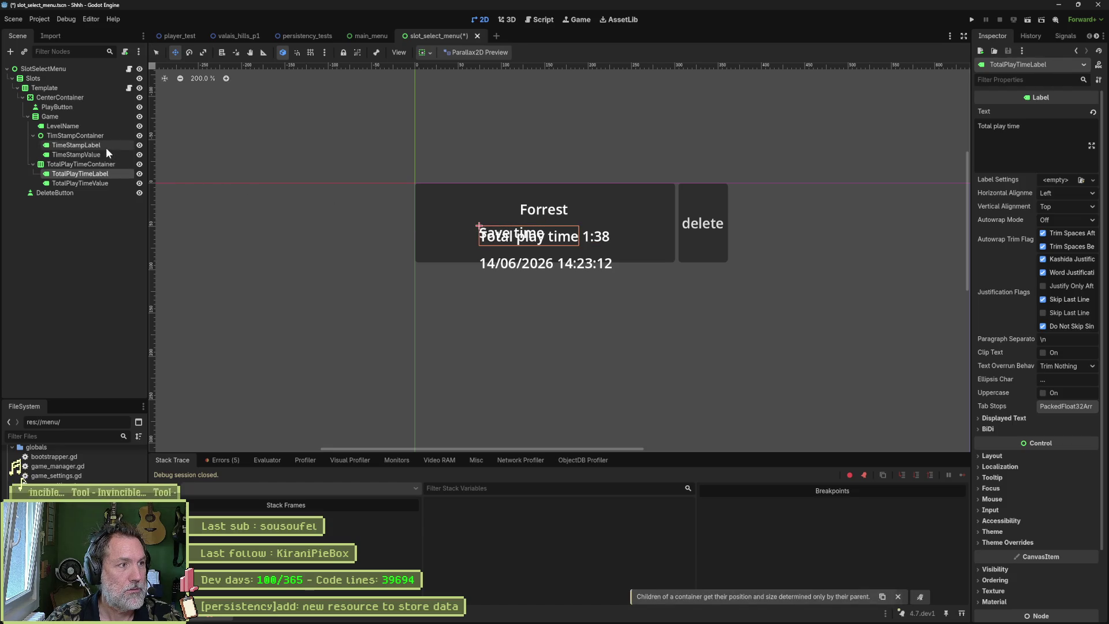
left_click(107, 145)
key("Left")
key("Left")
key("Left")
key("Up")
key("Up")
key("Up")
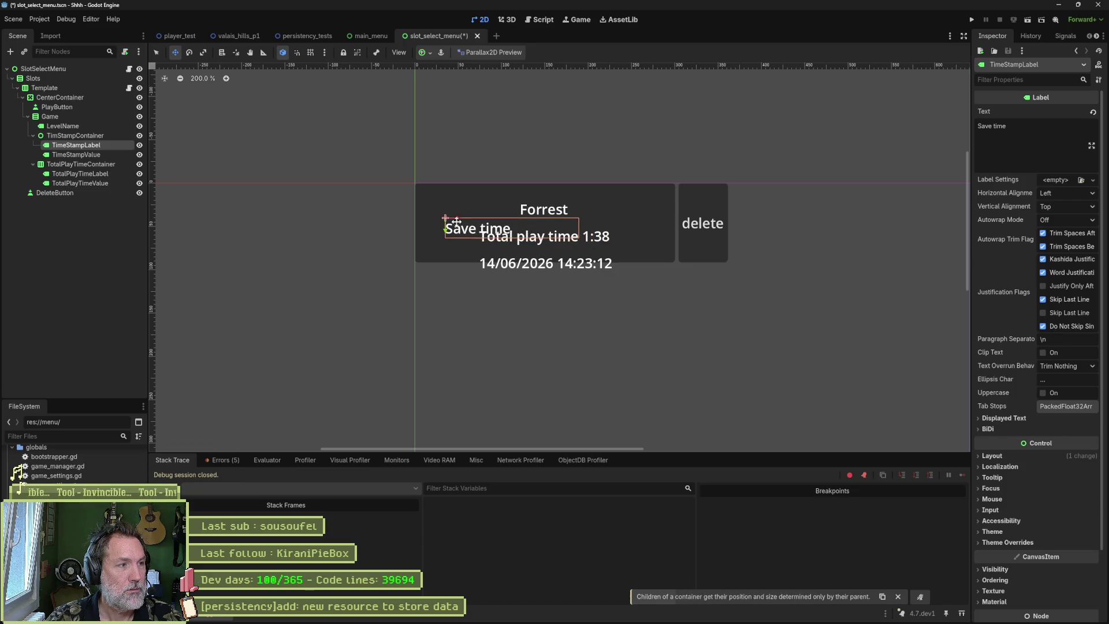
left_click(86, 155)
left_click_drag(533, 243, 586, 209)
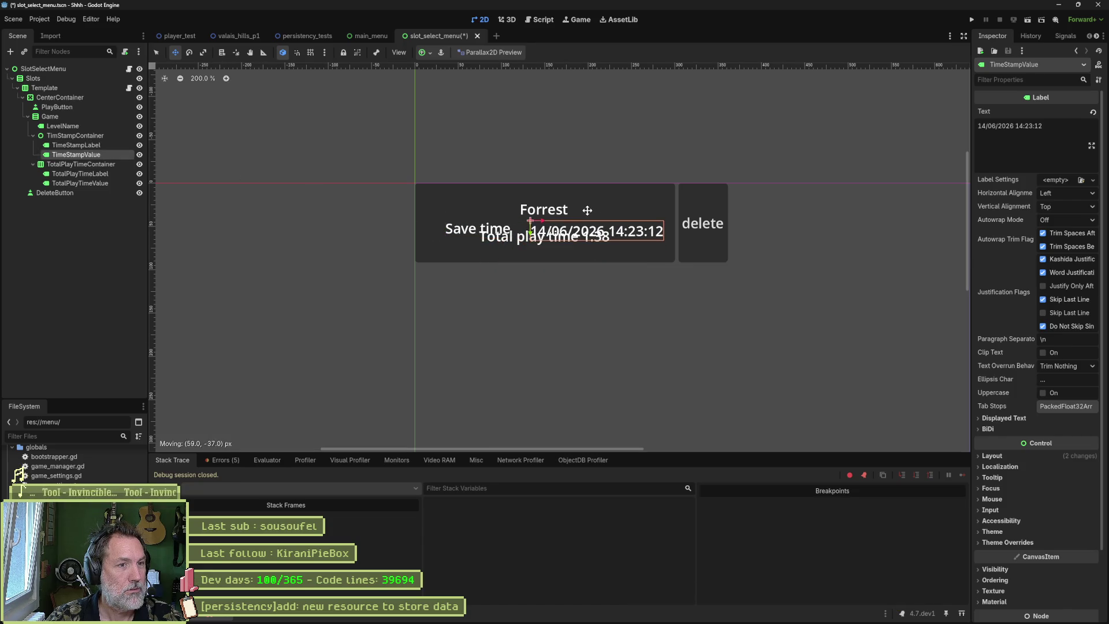
- Right-align TimeStampLabel and shift the date beside it on the row
left_click(76, 145)
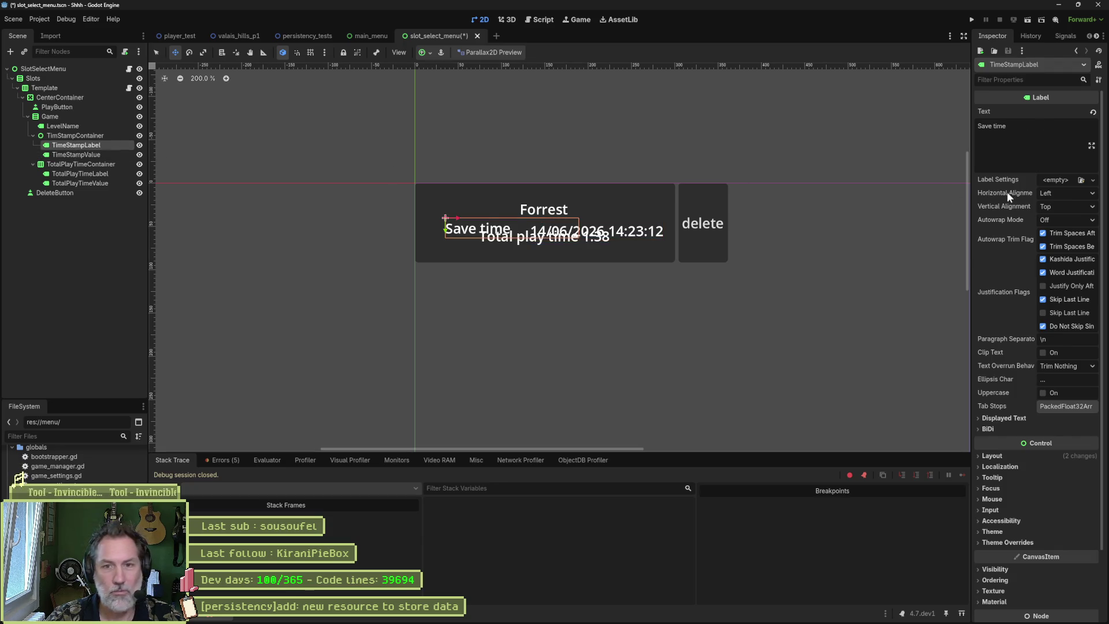
left_click(1066, 193)
left_click(1062, 229)
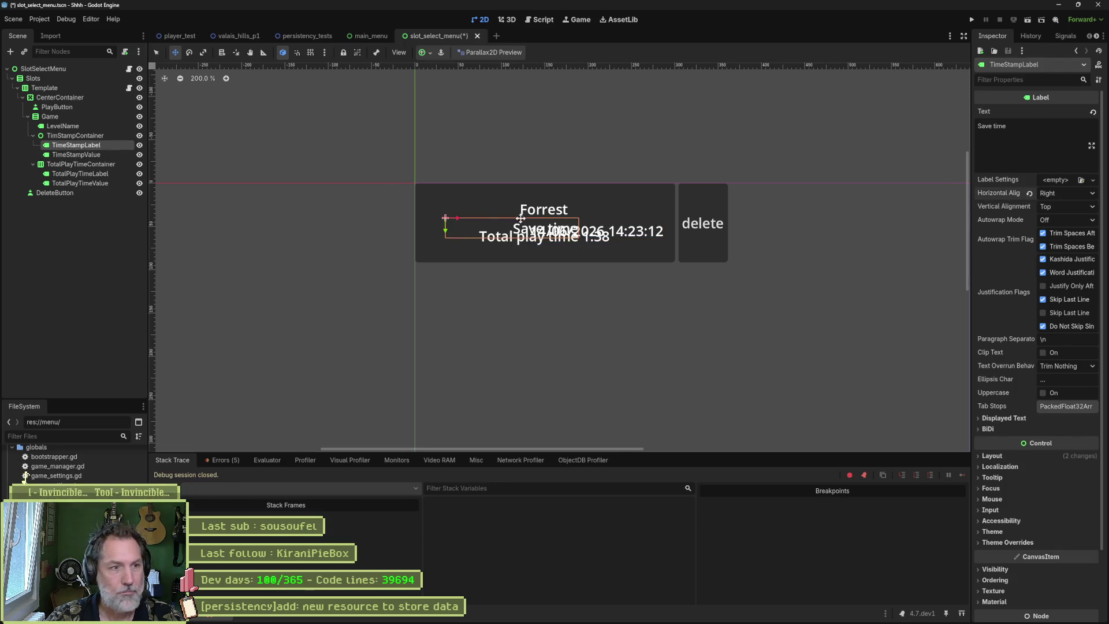
left_click_drag(495, 226, 465, 220)
left_click(116, 154)
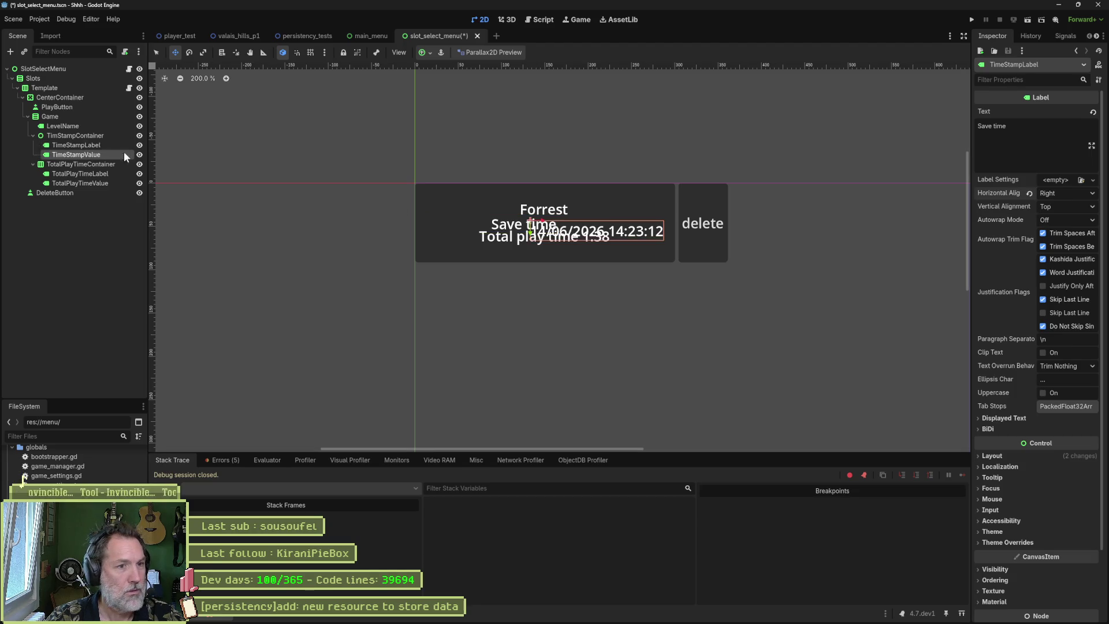
left_click_drag(628, 236, 670, 229)
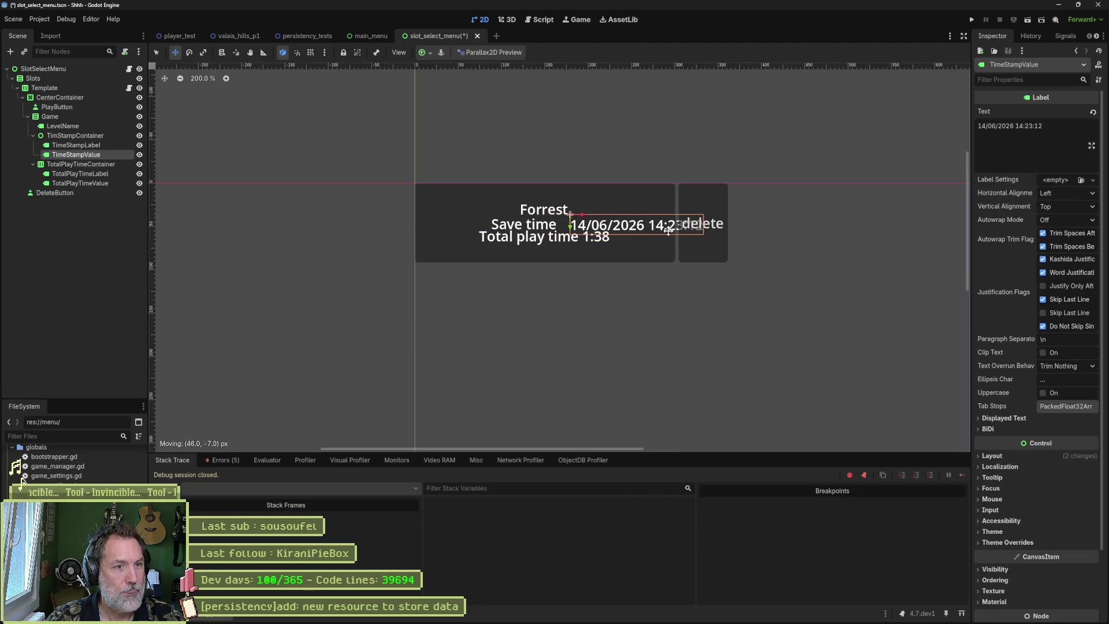
left_click(74, 139)
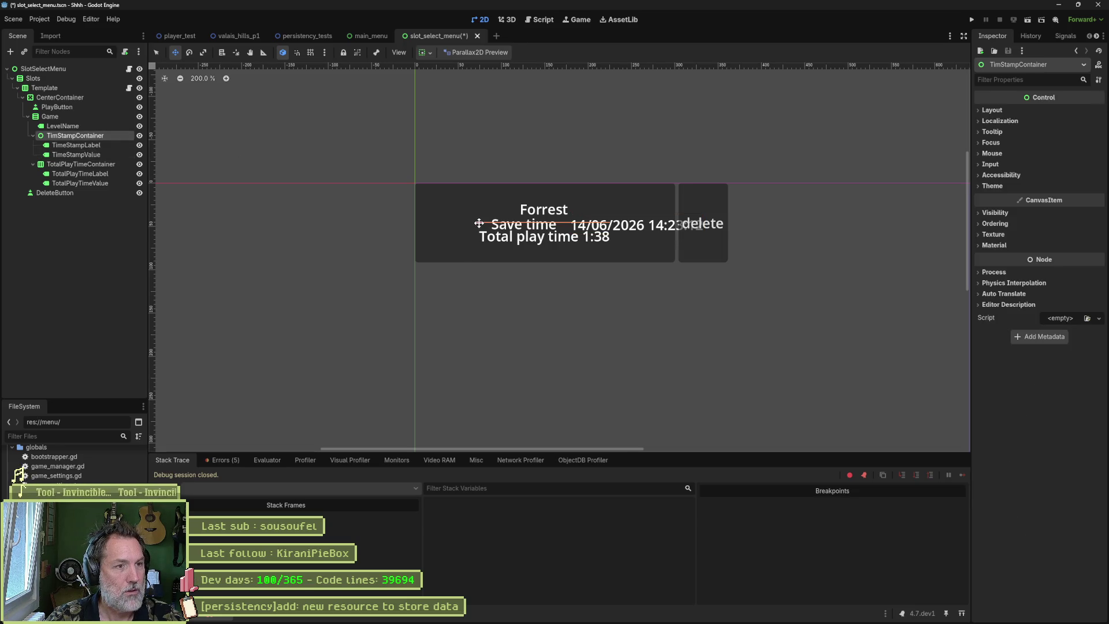
- Check TimStampContainer's layout values, then change its type to PanelContainer
left_click(76, 127)
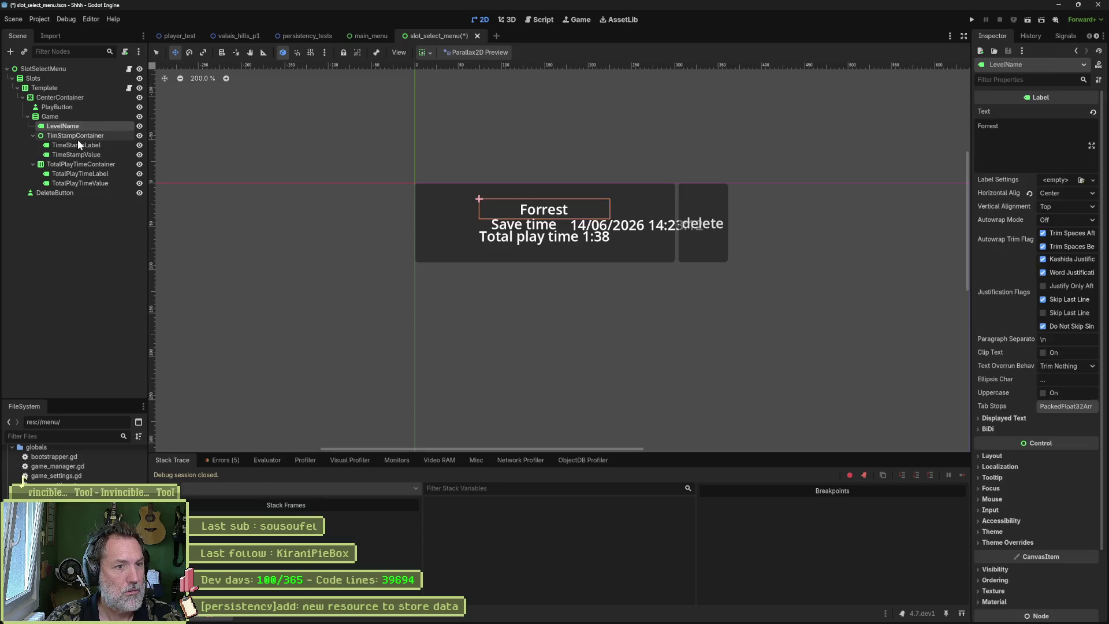
left_click(77, 139)
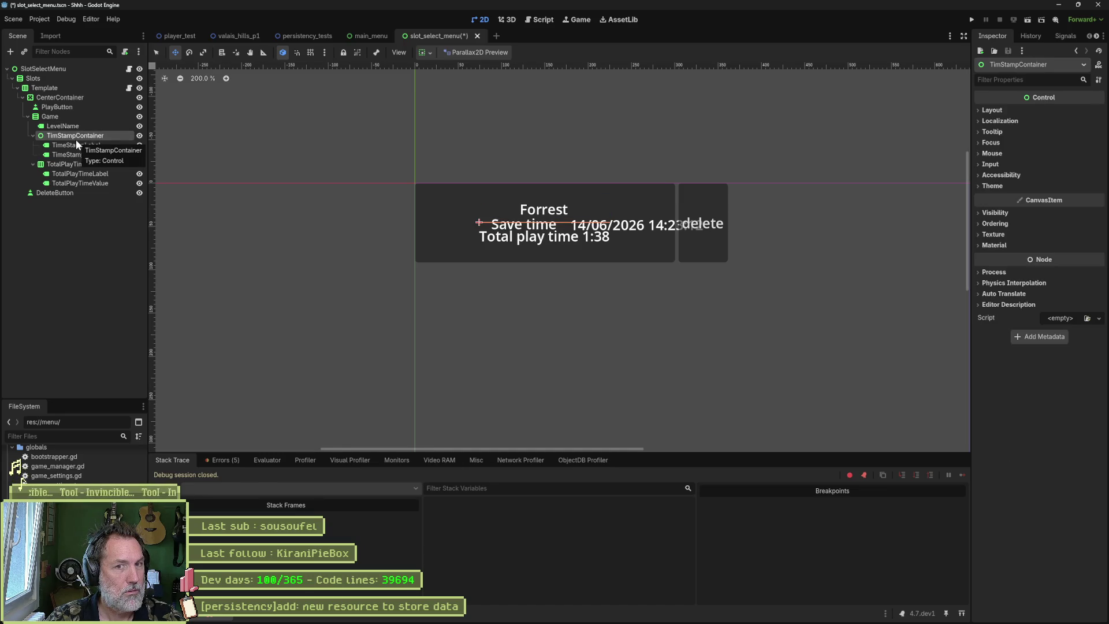
left_click(1020, 110)
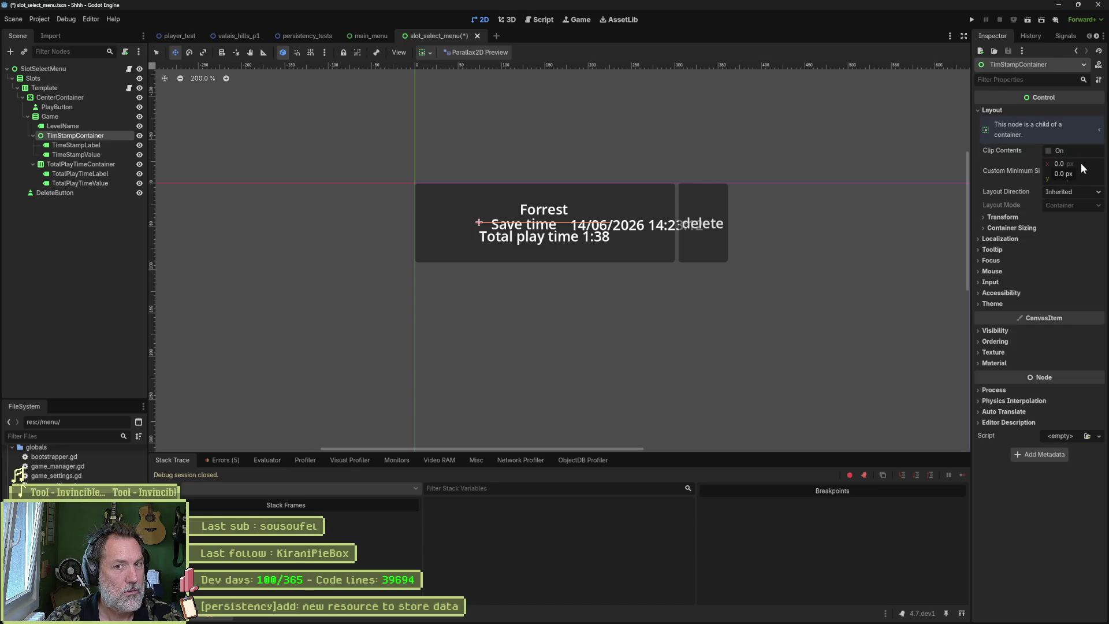
left_click(1025, 218)
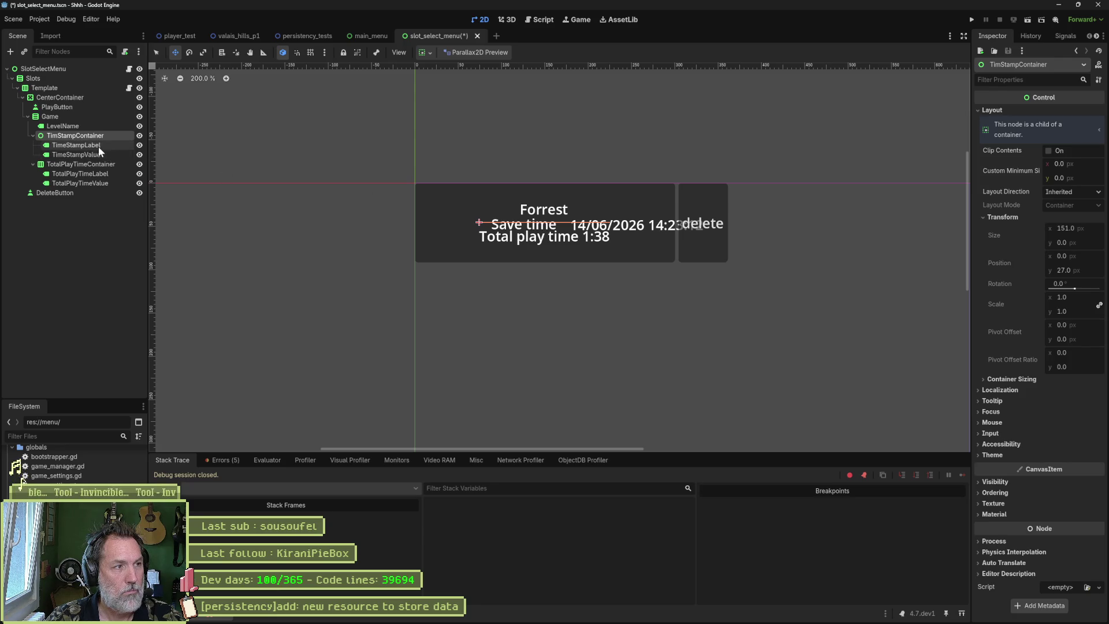
right_click(78, 135)
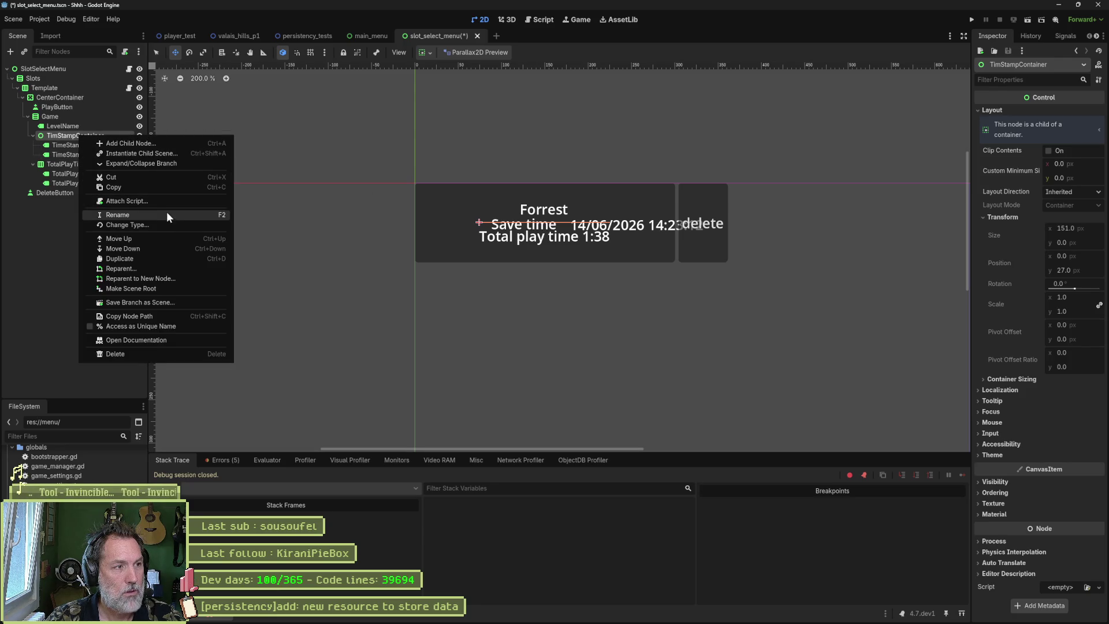
left_click(231, 223)
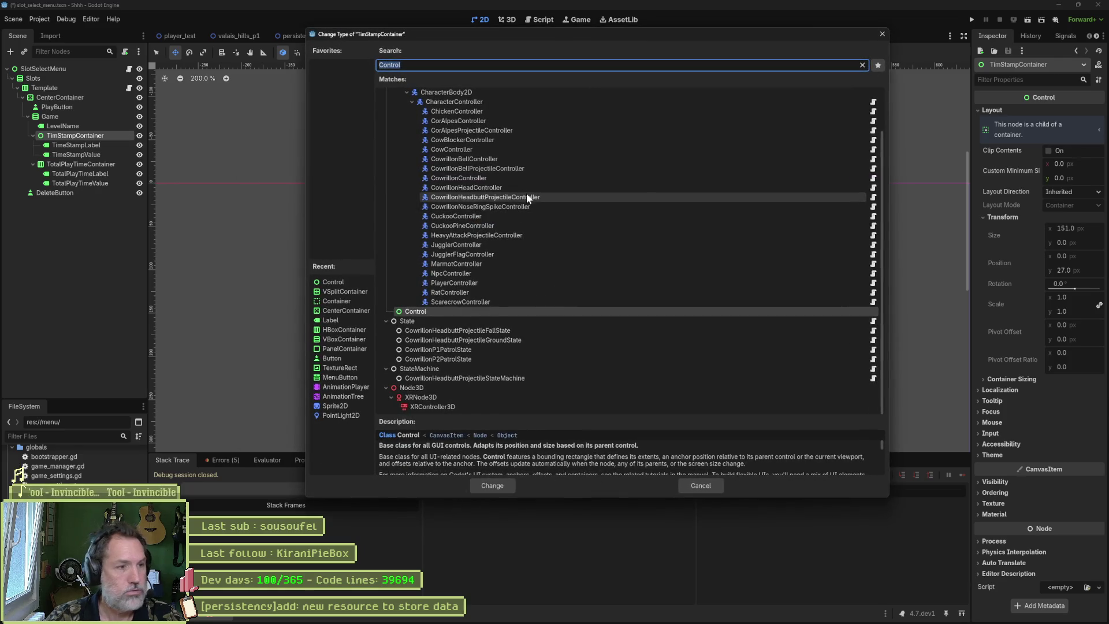
left_click(347, 348)
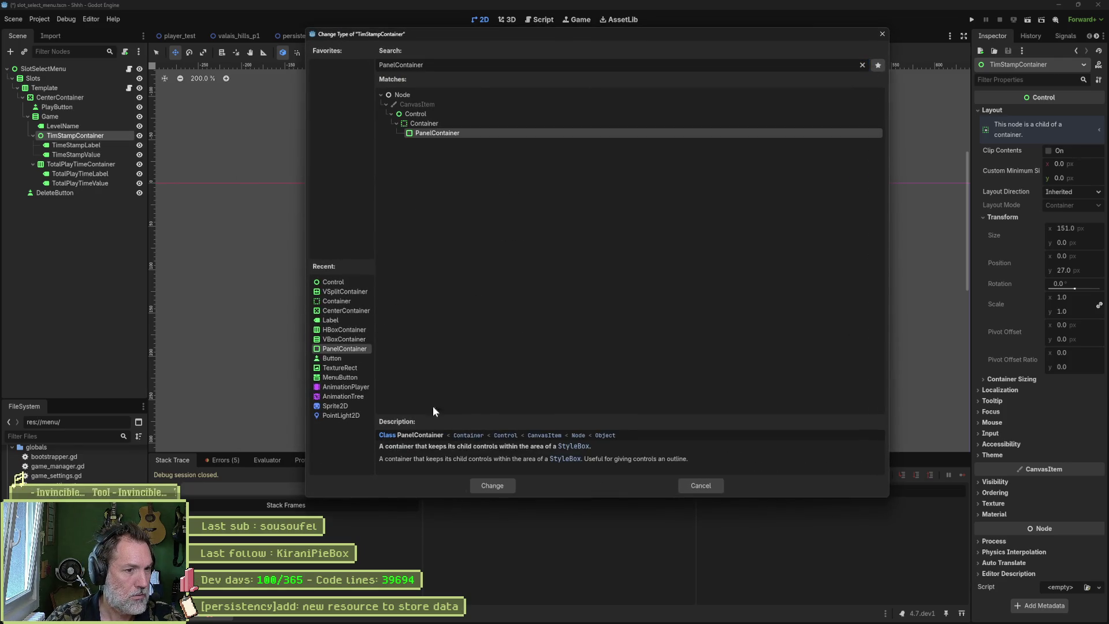
left_click(492, 486)
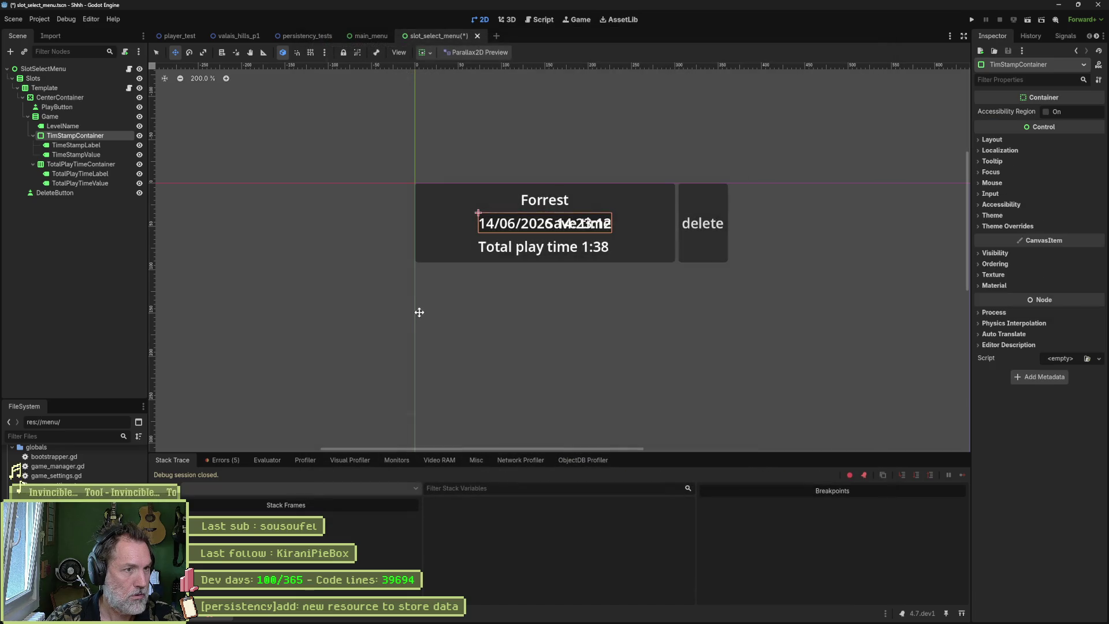
left_click(99, 145)
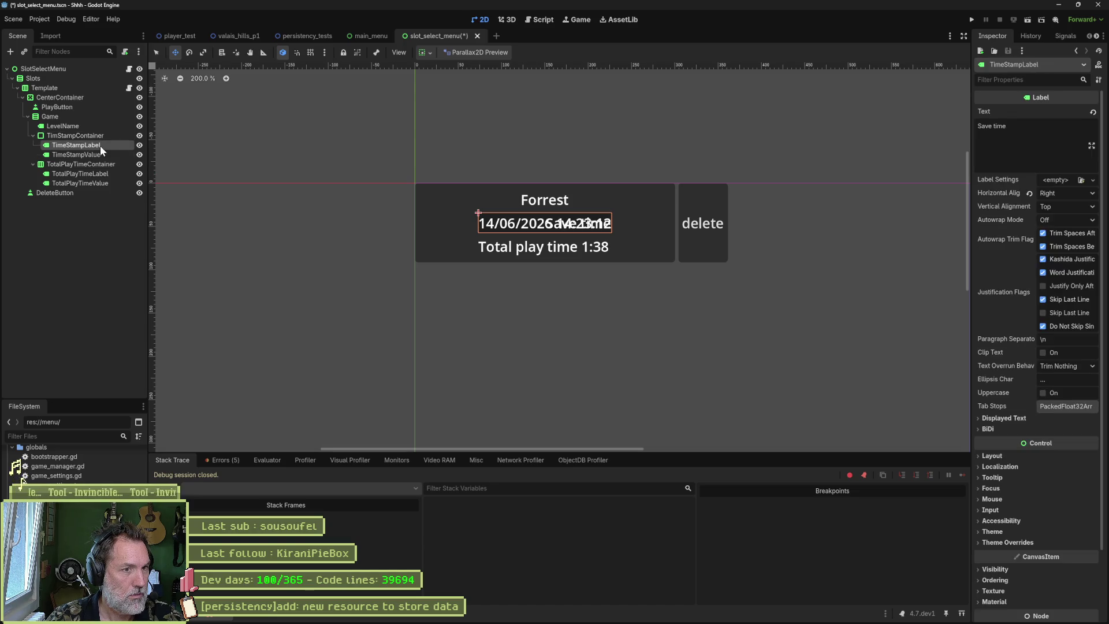
left_click(99, 138)
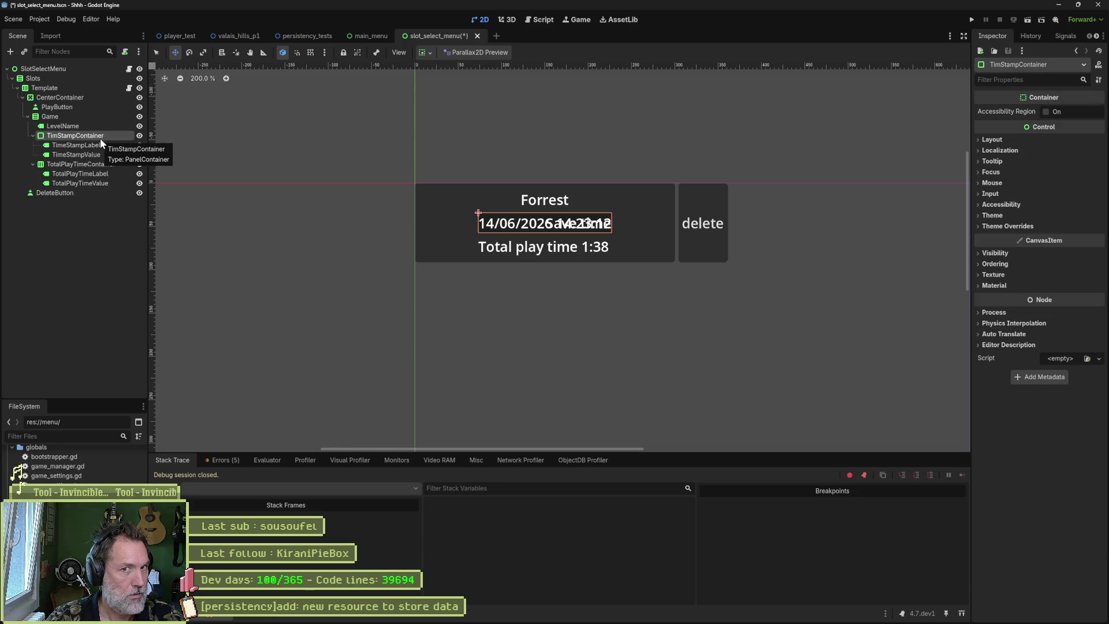
left_click(993, 141)
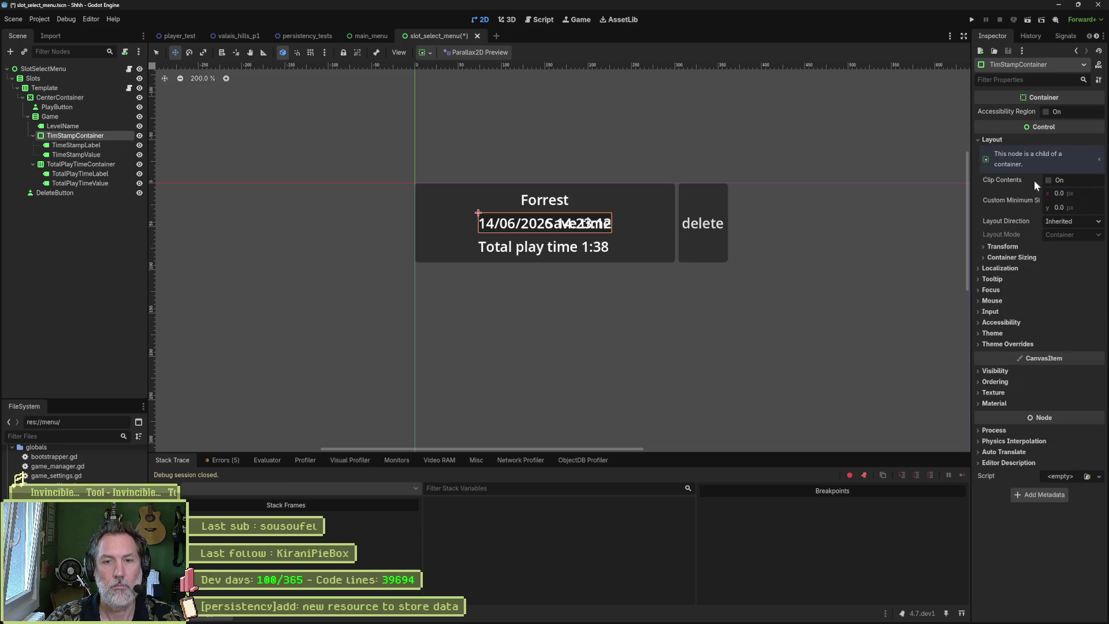
- Set TimStampContainer's minimum width to 300 and move TimeStampValue above TimeStampLabel
left_click(1087, 193)
type("300")
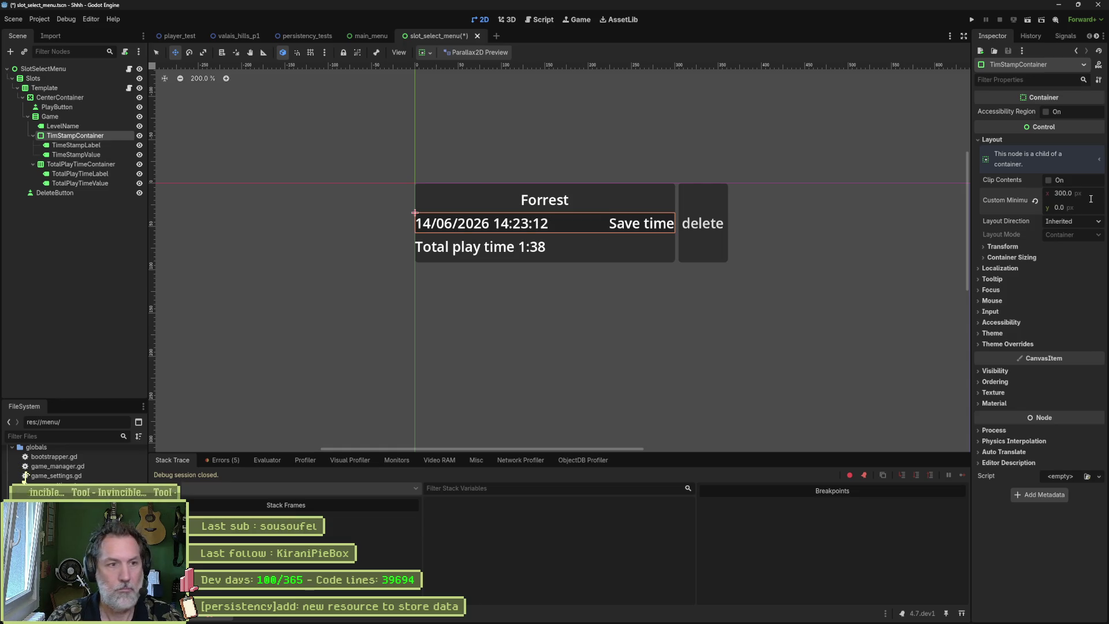
key("Return")
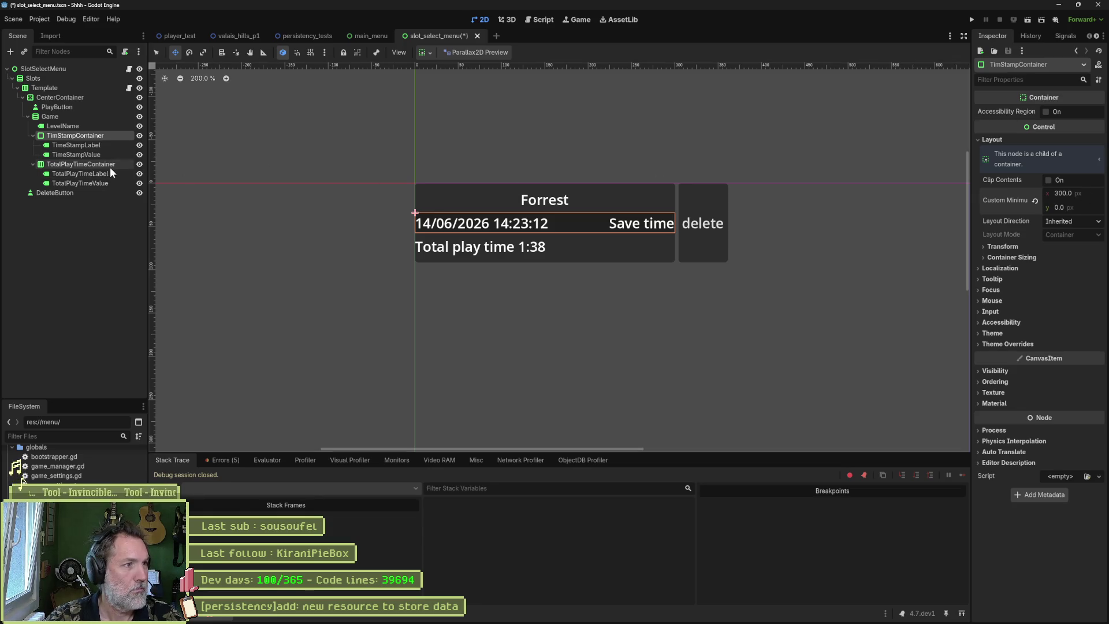
left_click(80, 155)
mouse_move(81, 154)
left_mouse_down()
mouse_move(80, 140)
mouse_move(70, 145)
left_mouse_up()
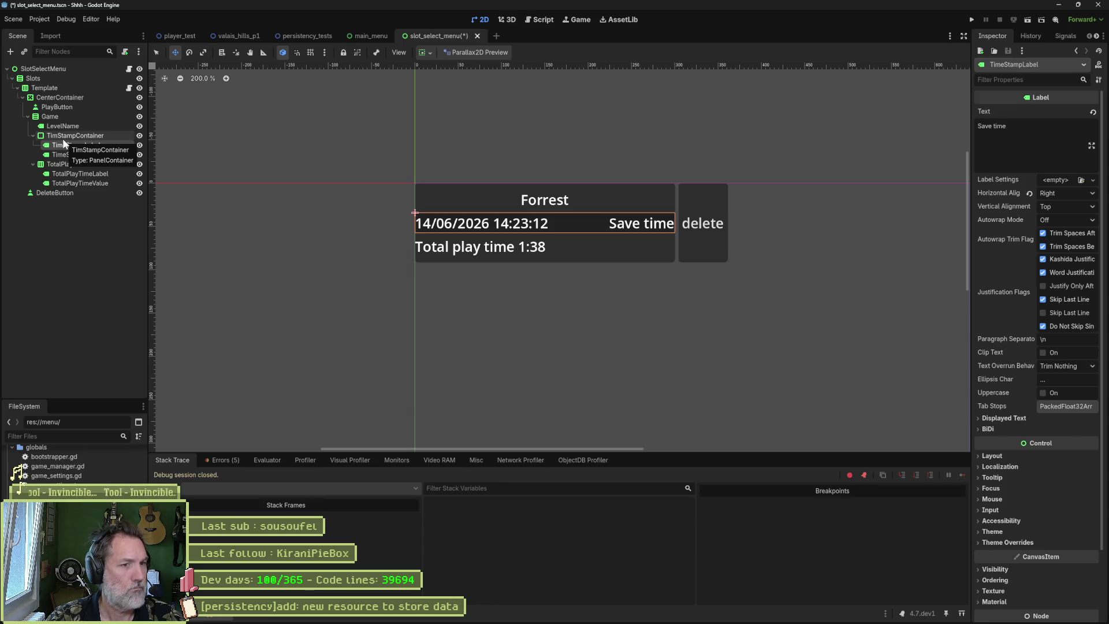
left_click(62, 137)
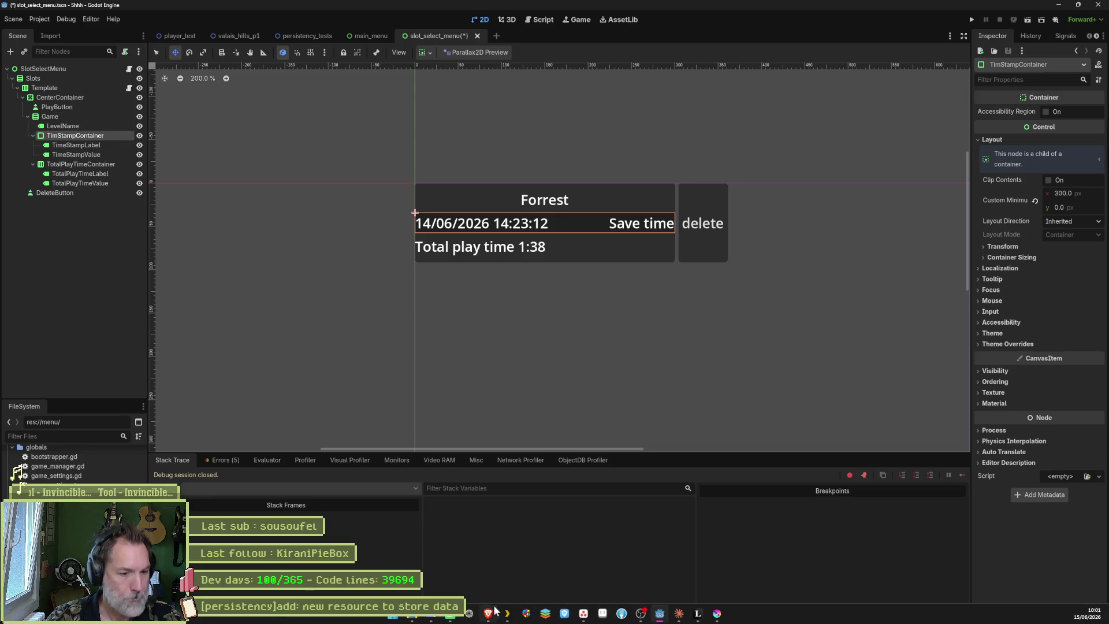
- Read ChatGPT's suggested save-slot node structure, then return to Godot
key("F5")
key("alt+Tab")
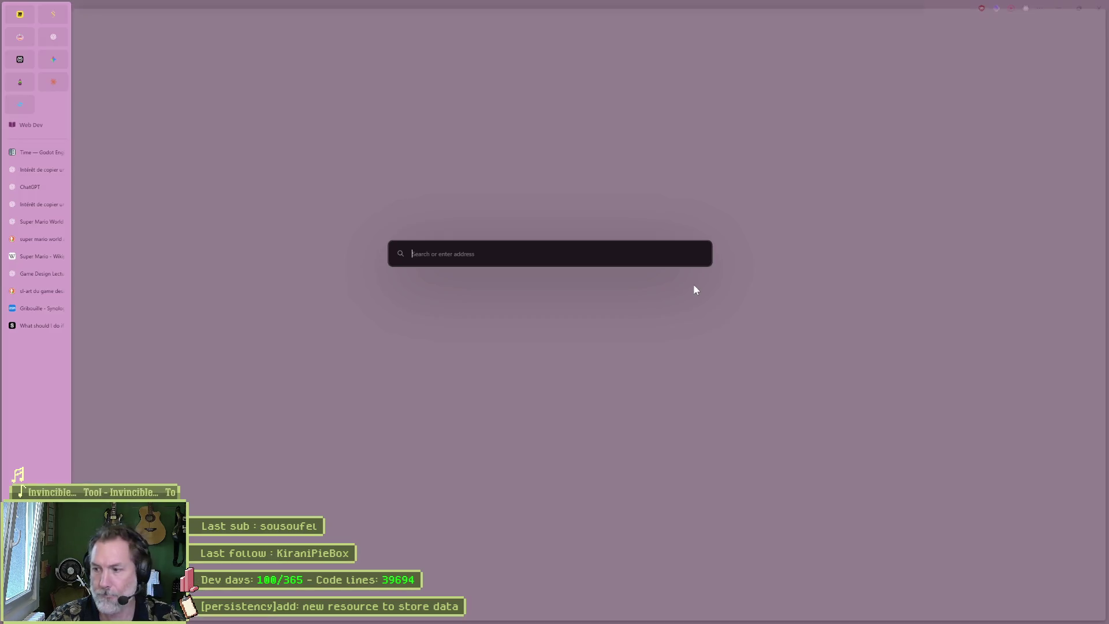
left_click(33, 170)
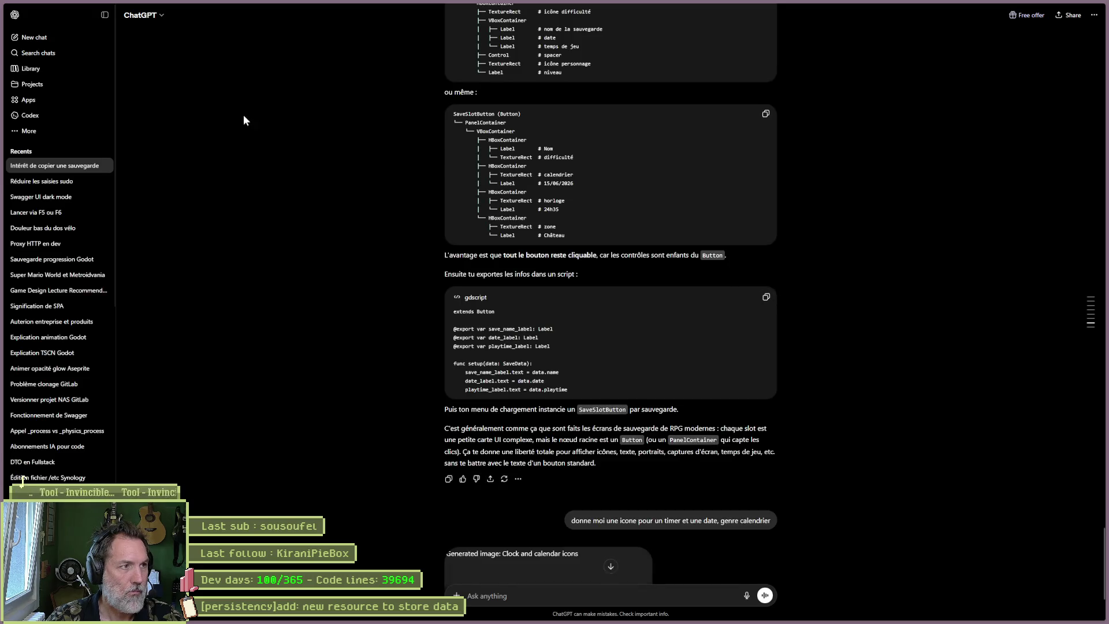
left_click(104, 14)
scroll(786, 232, "up", 3)
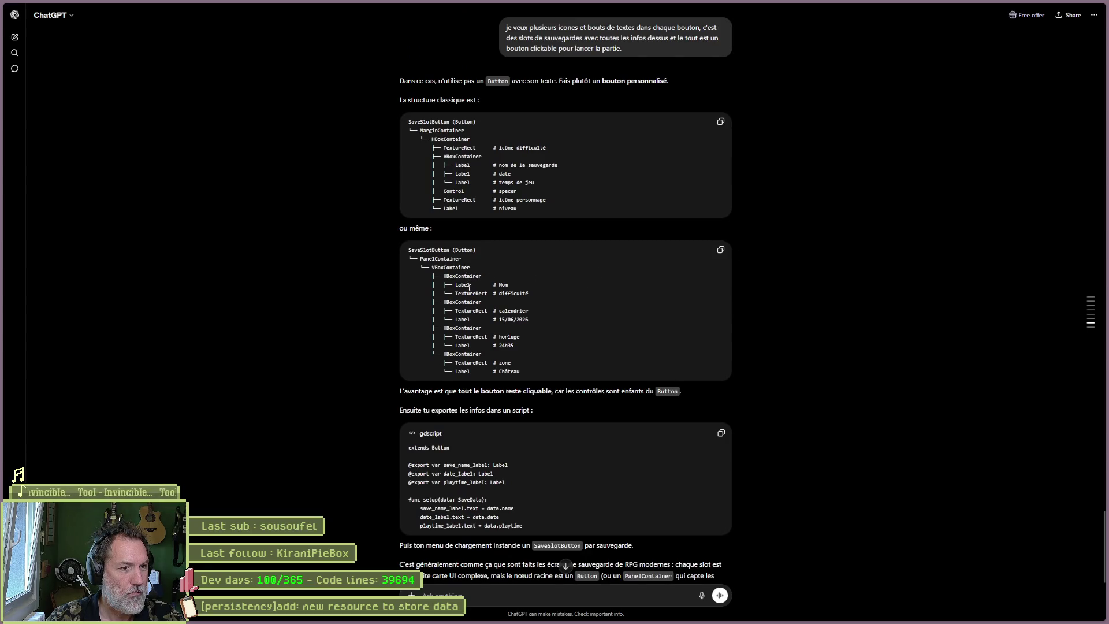
key("alt+Tab")
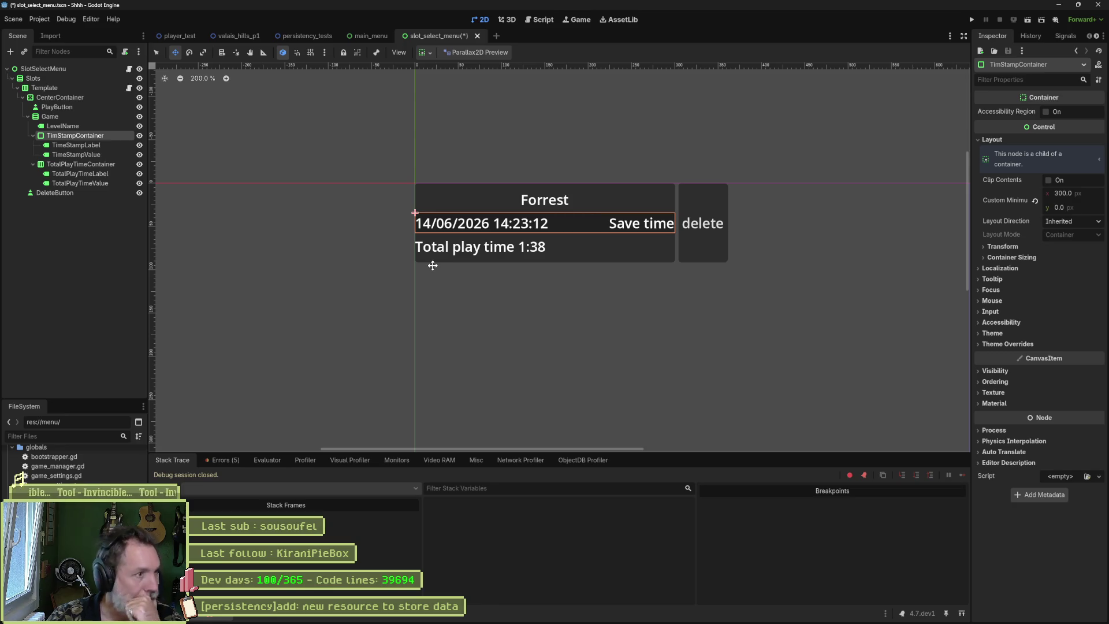
left_click(68, 117)
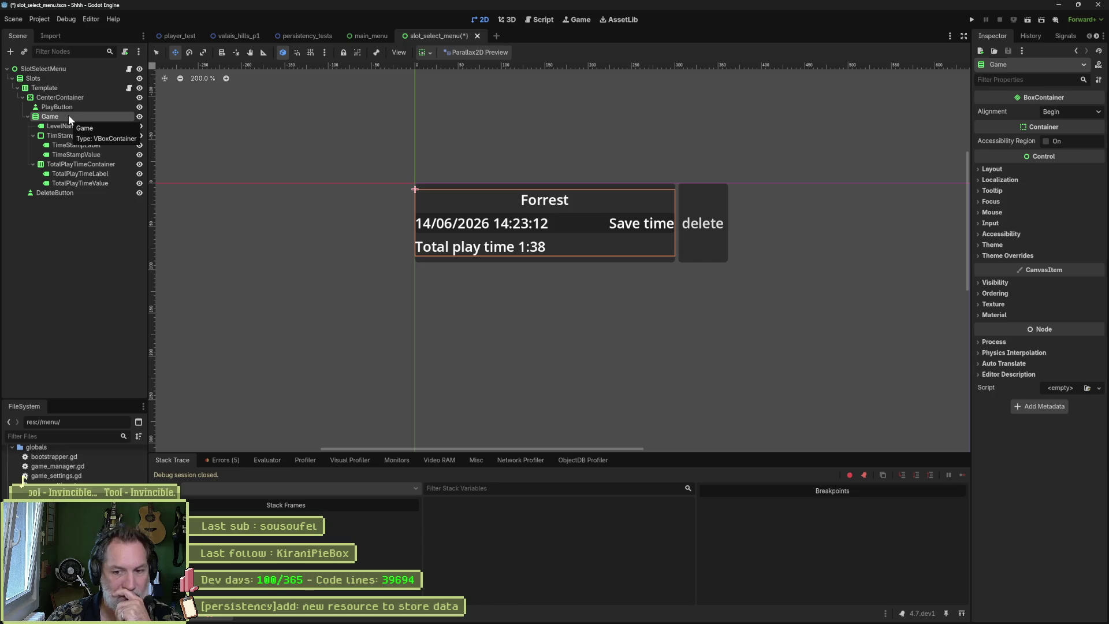
left_click(77, 89)
left_click(78, 97)
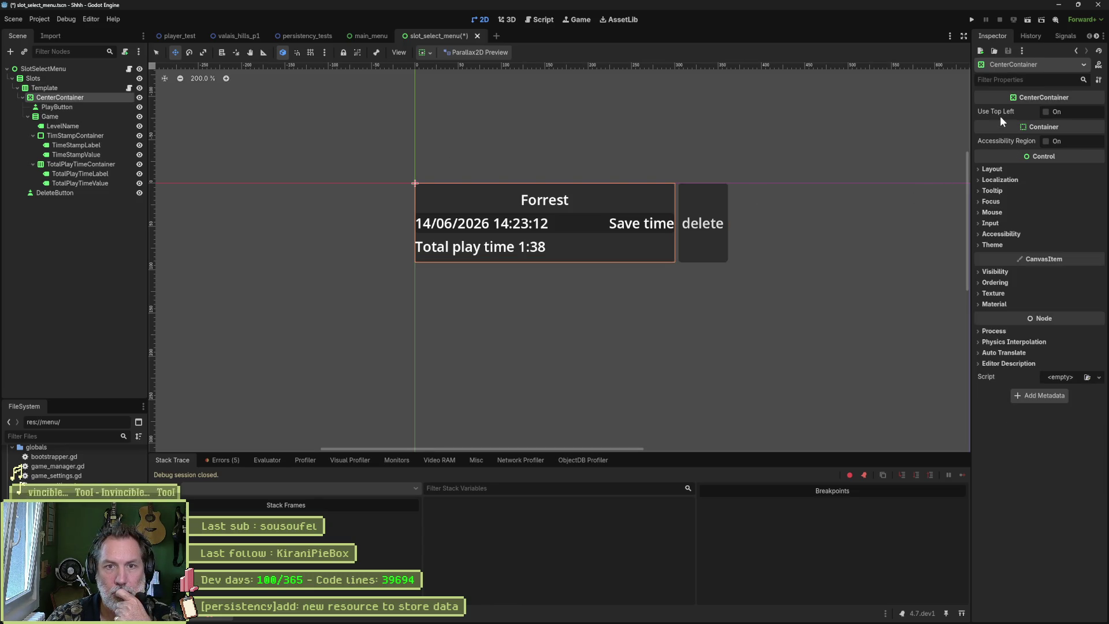
mouse_move(1002, 119)
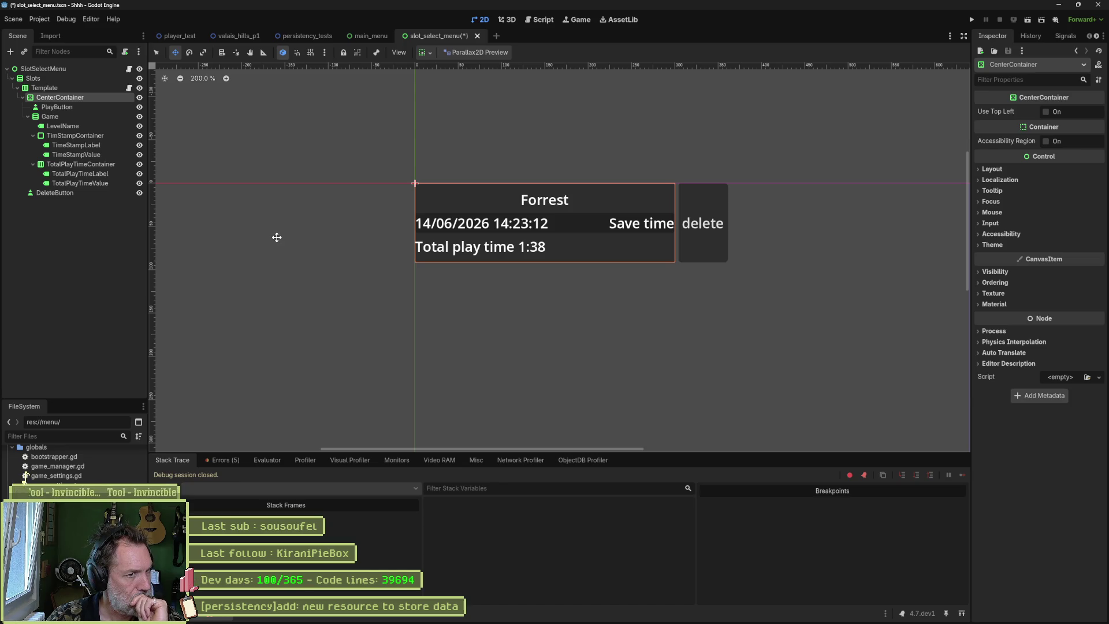
scroll(433, 216, "up", 3)
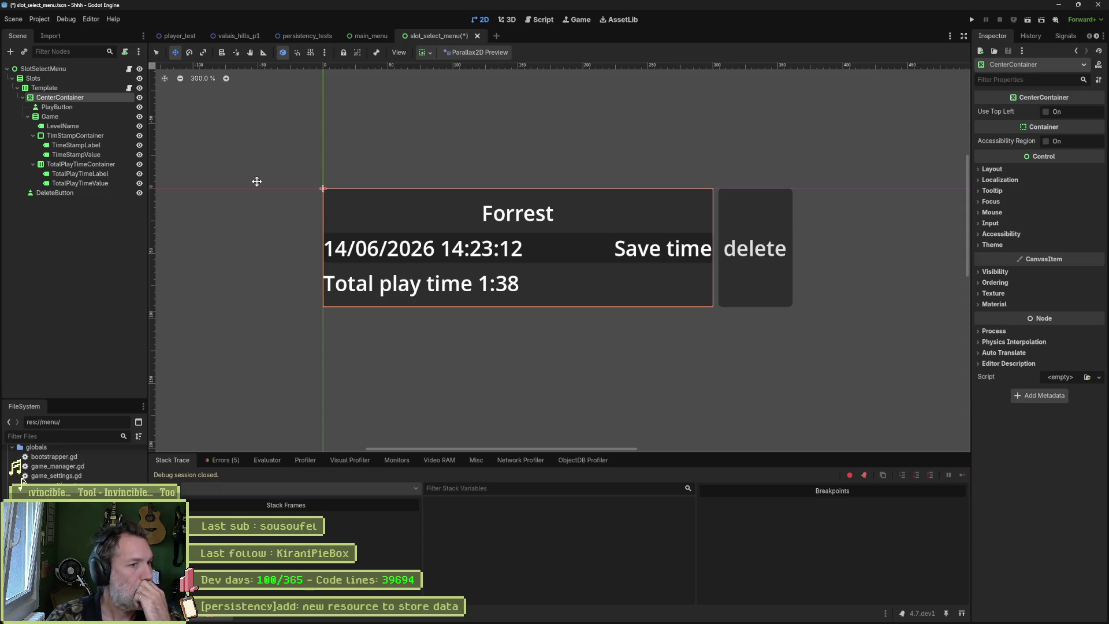
- Change TimStampContainer's node type to HBoxContainer
right_click(67, 138)
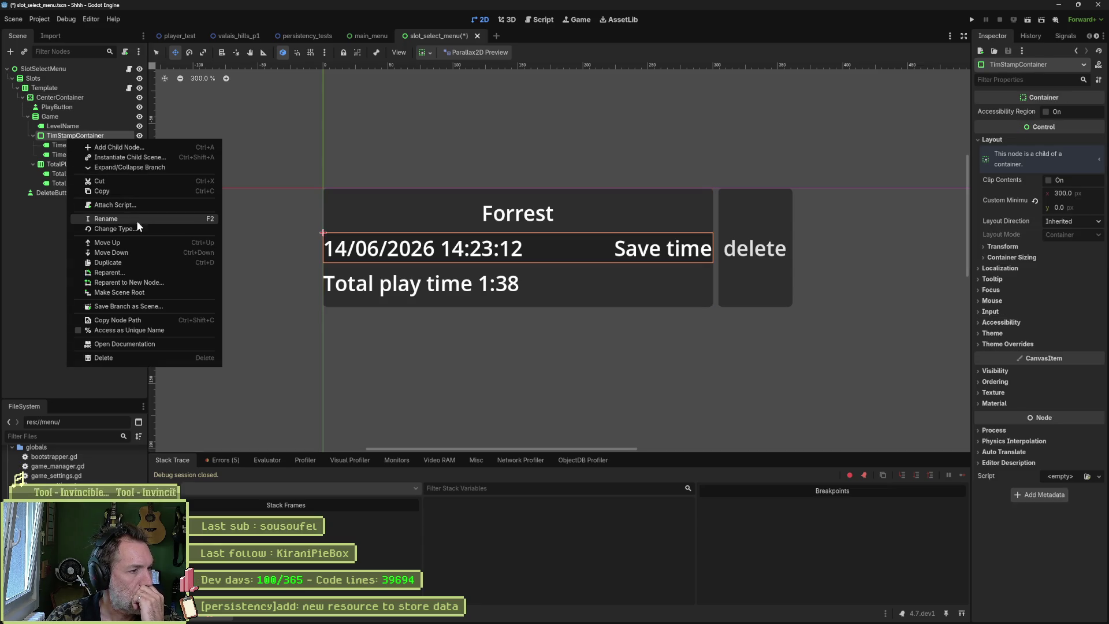
left_click(166, 230)
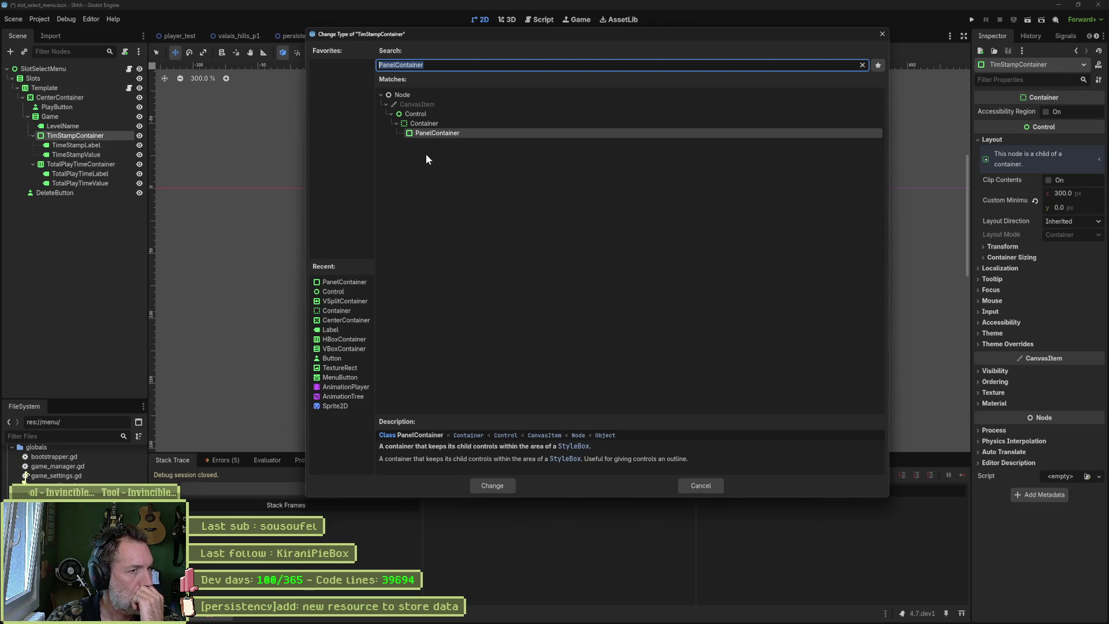
left_click(351, 340)
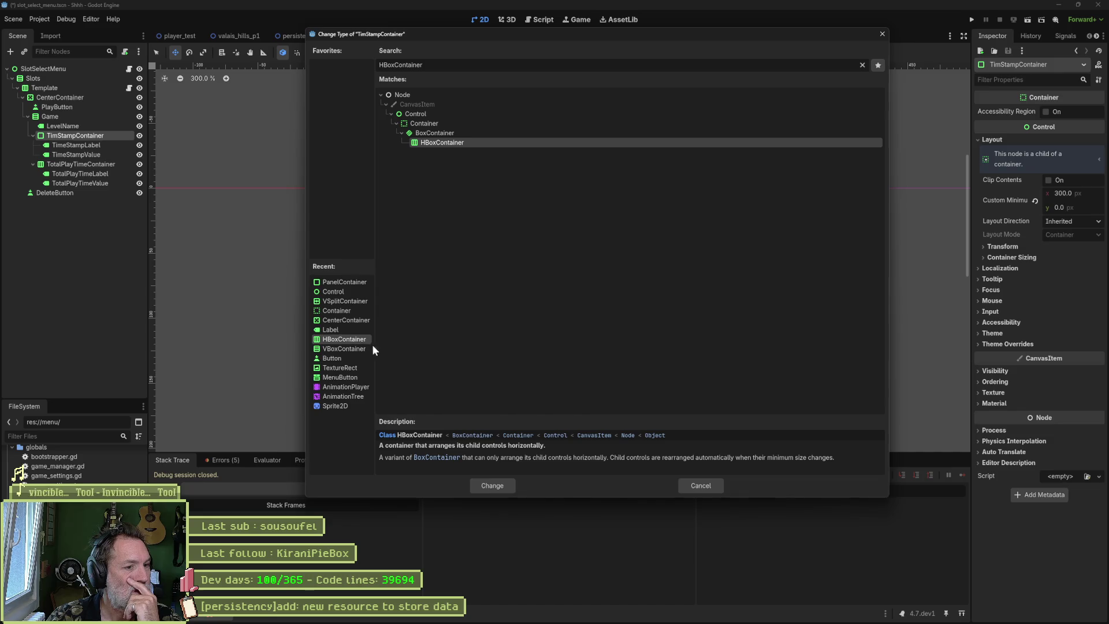
left_click(498, 487)
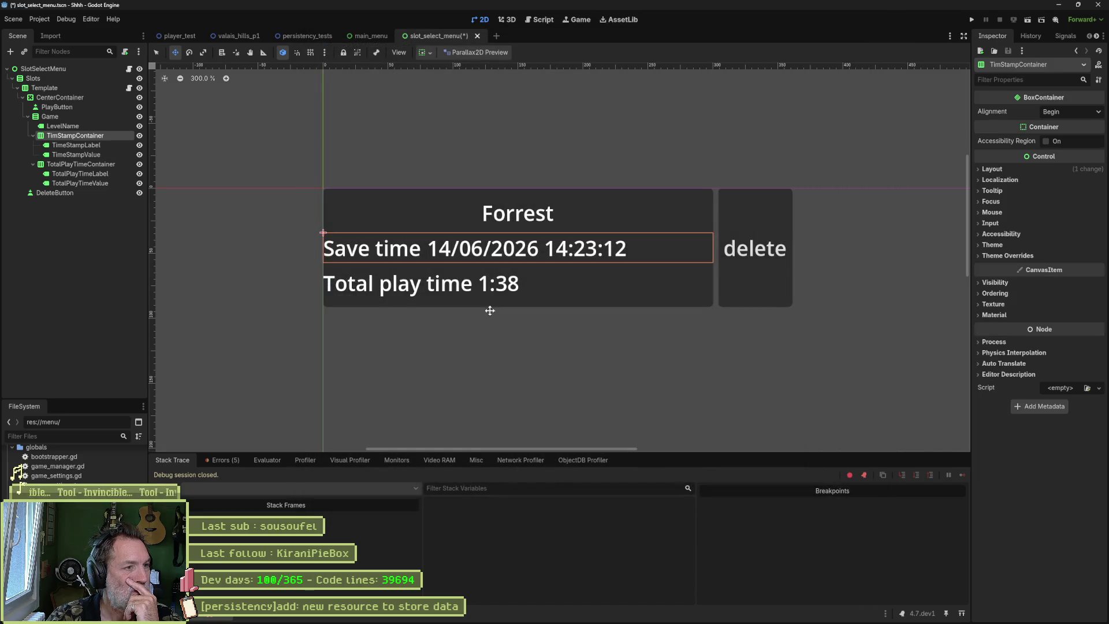
- Set Alignment to Center on TimStampContainer and TotalPlayTimeContainer
left_click(109, 145)
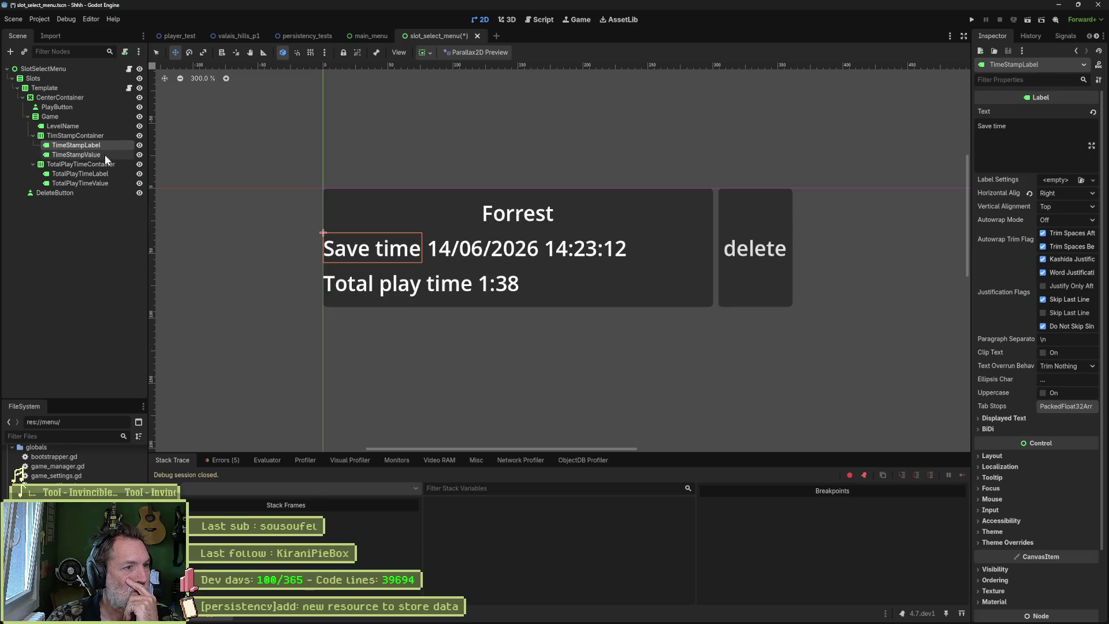
left_click(105, 154)
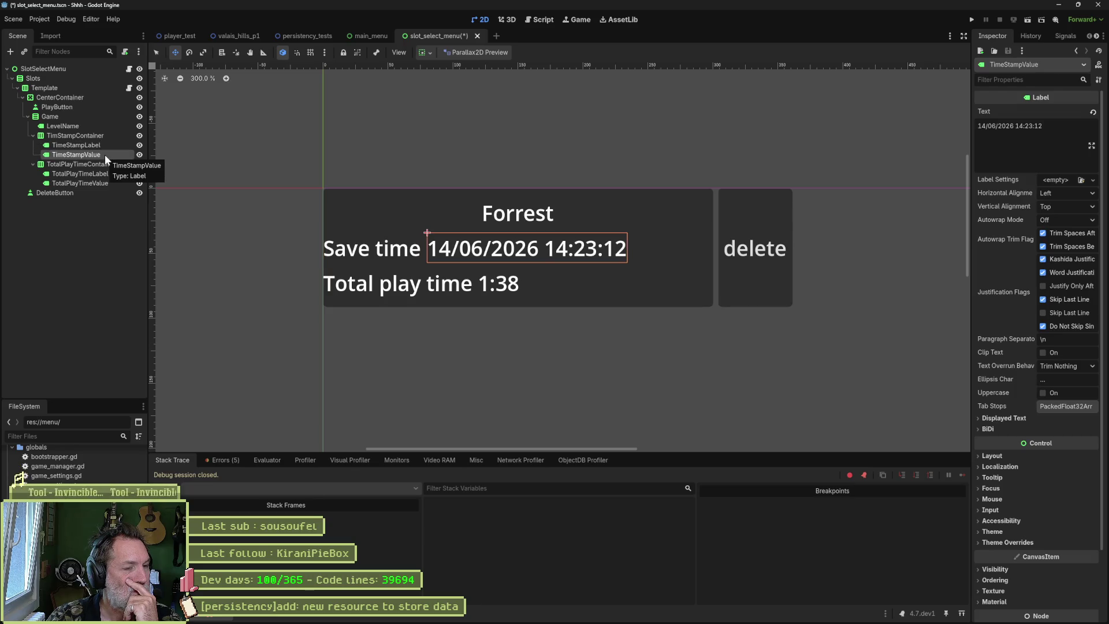
left_click(106, 136)
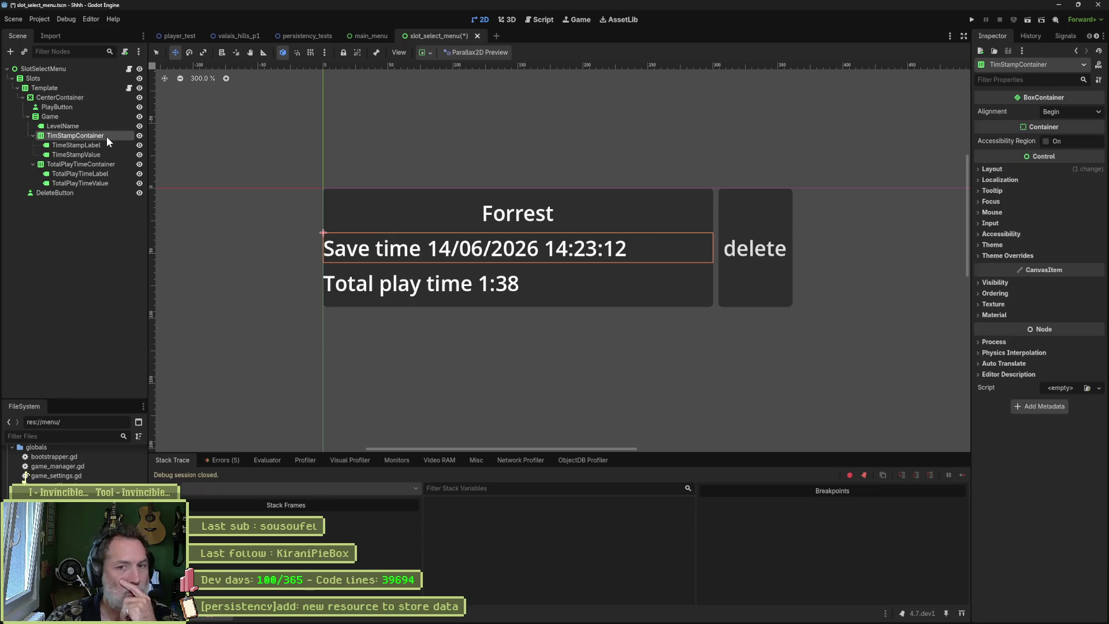
left_click(1059, 113)
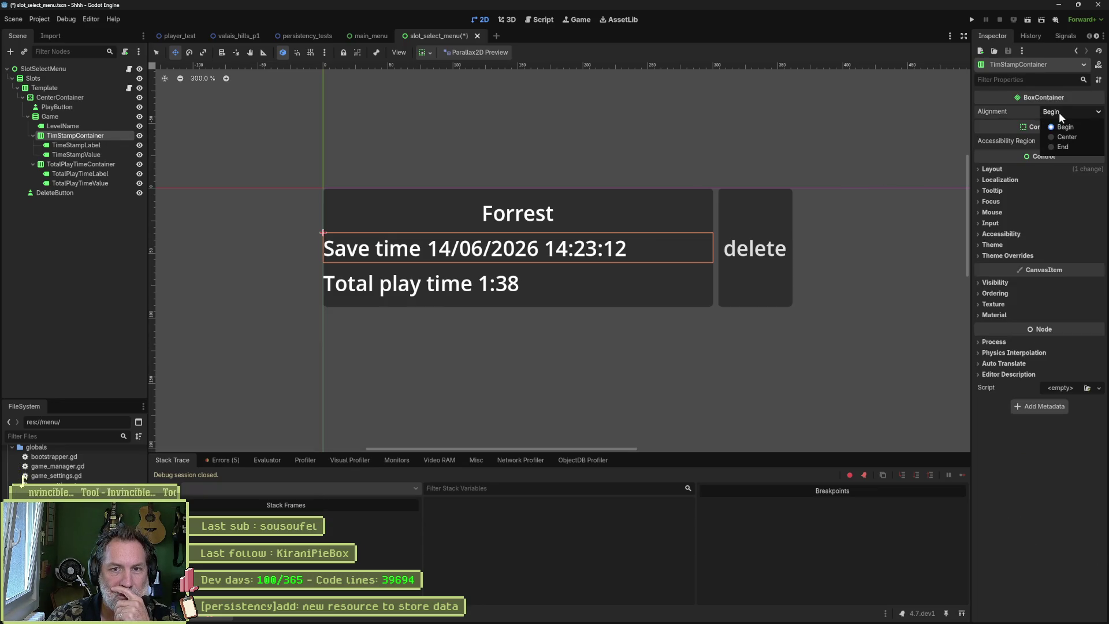
left_click(1072, 143)
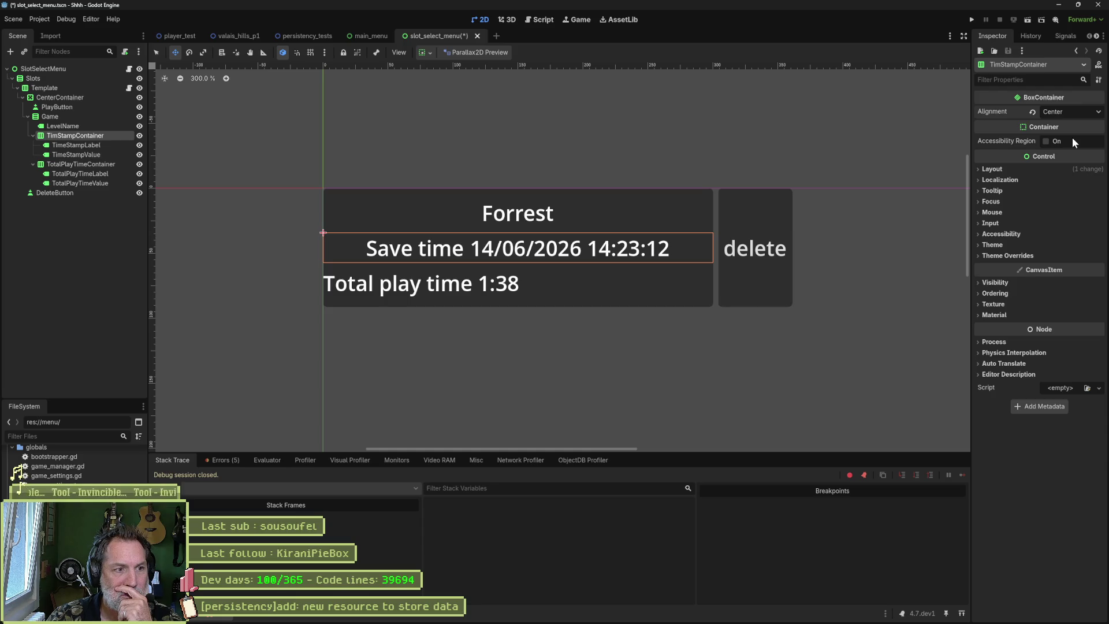
left_click(94, 165)
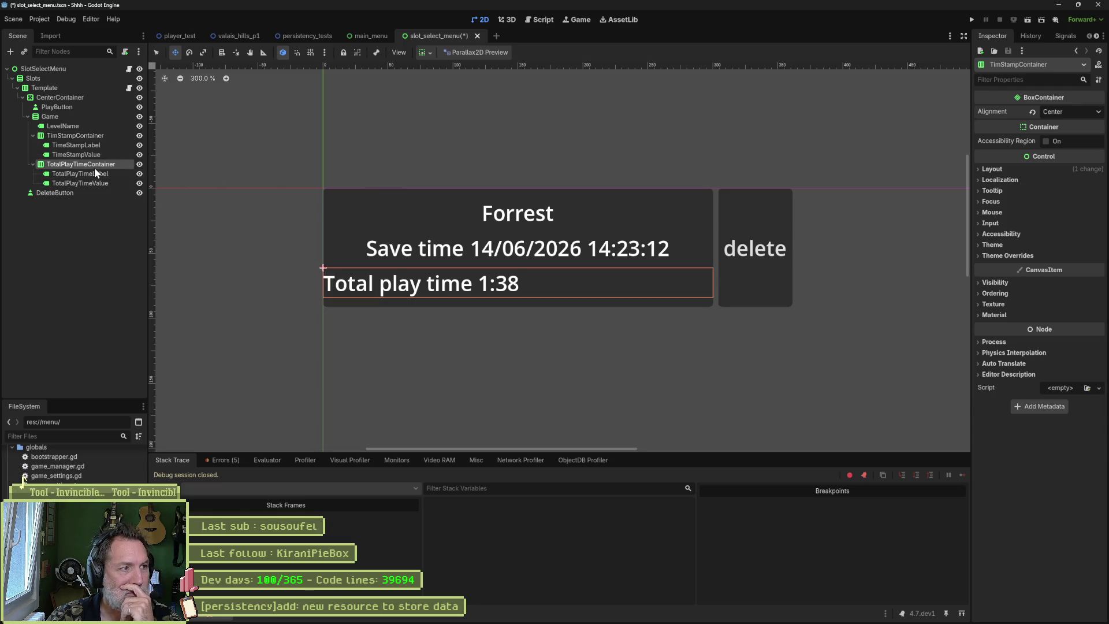
left_click(1062, 113)
left_click(1062, 134)
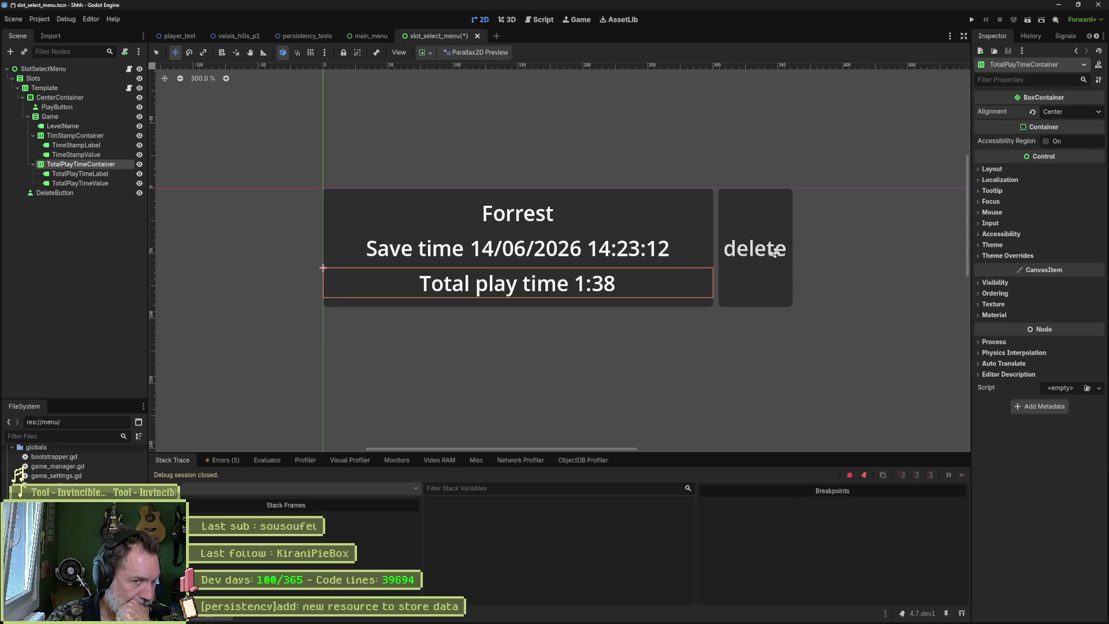
- Snip the first Zelda save slot from the Asana task's reference image
mouse_move(632, 623)
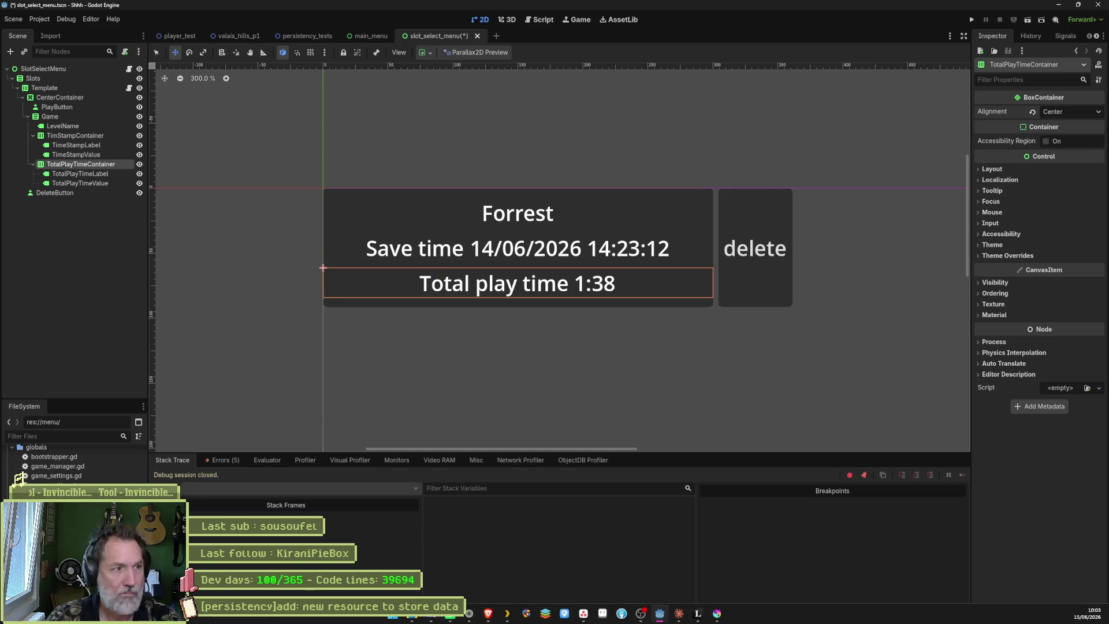
left_click(583, 614)
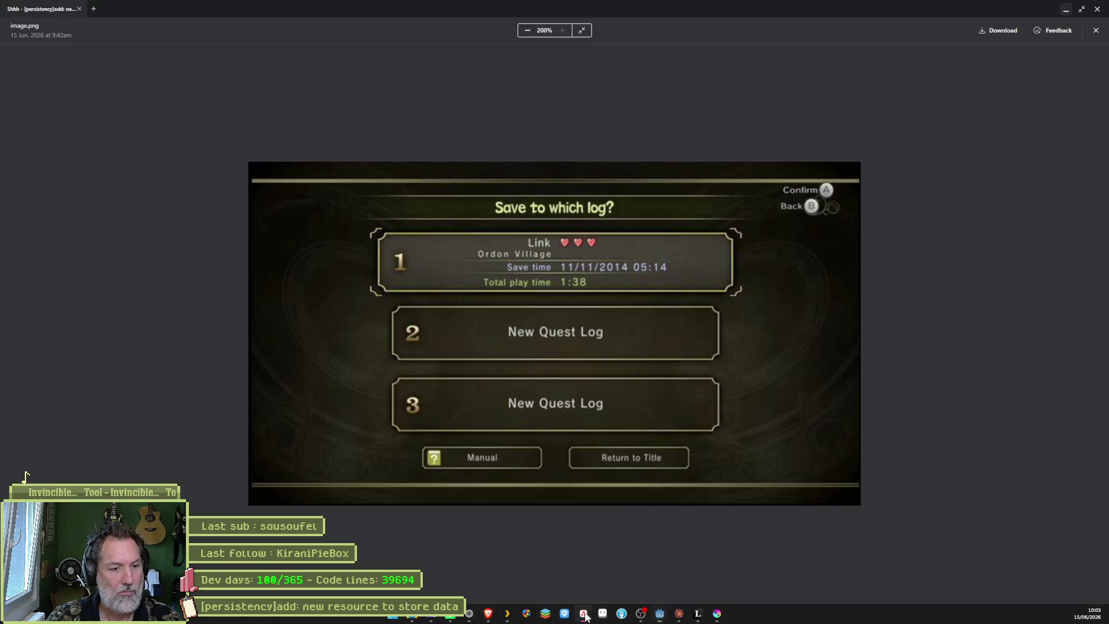
key("super+shift+s")
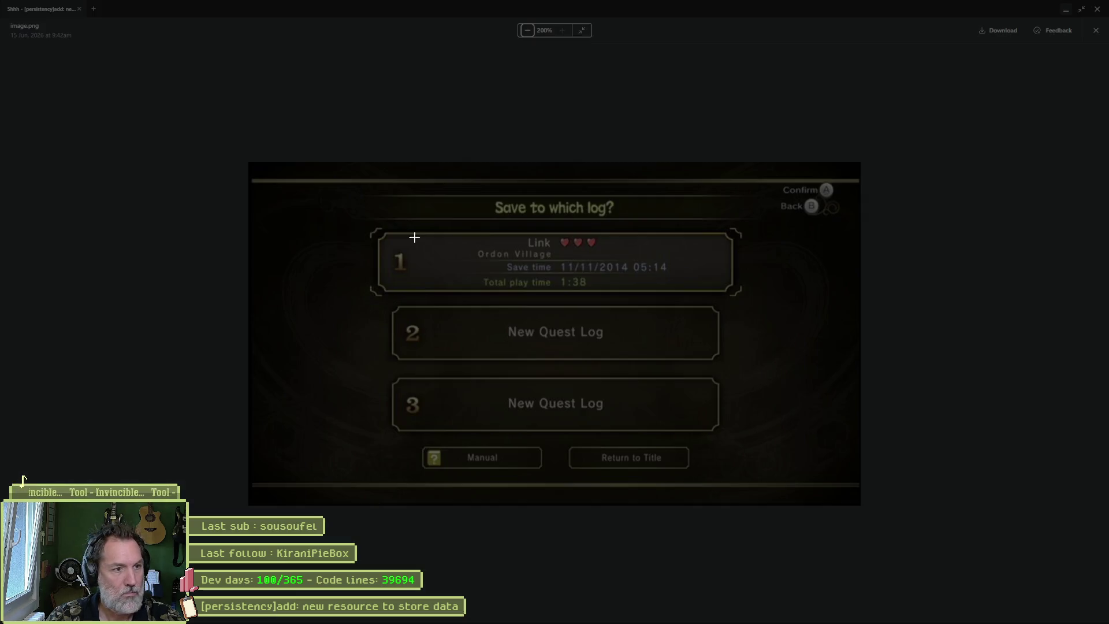
left_click_drag(372, 229, 746, 295)
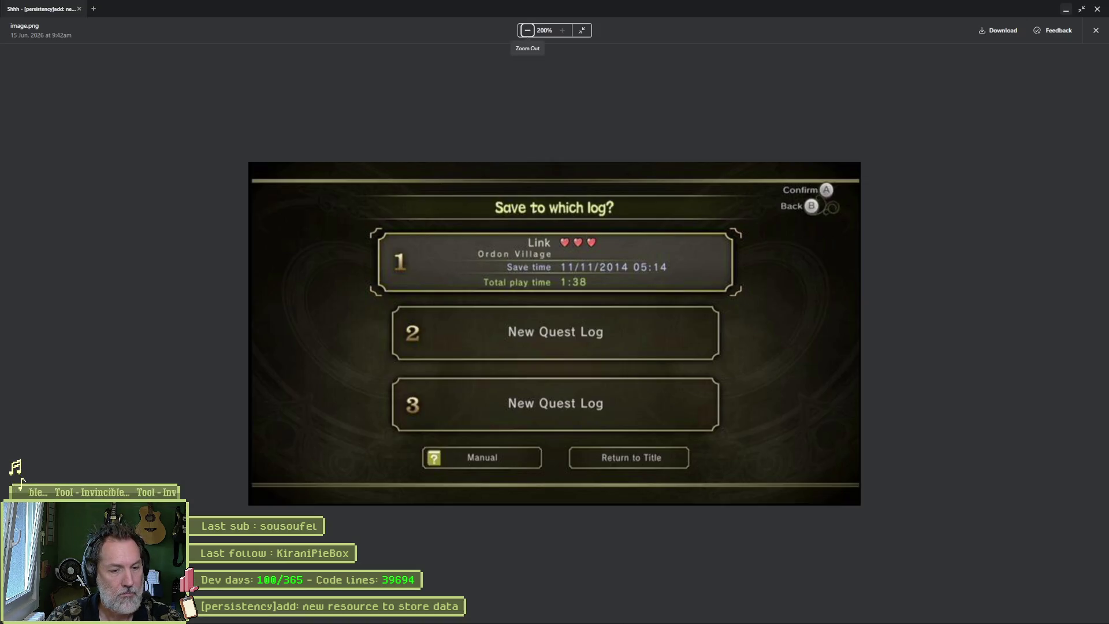
- Close the image viewer, minimise Asana and switch to the ChatGPT window
left_click(1095, 30)
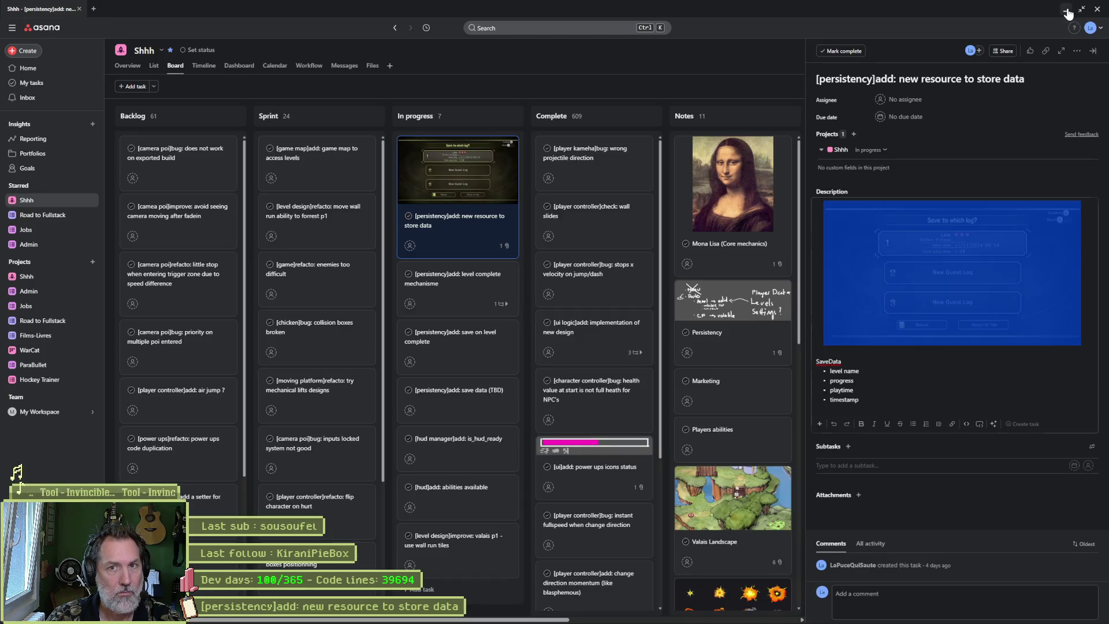
left_click(1066, 9)
left_click(467, 615)
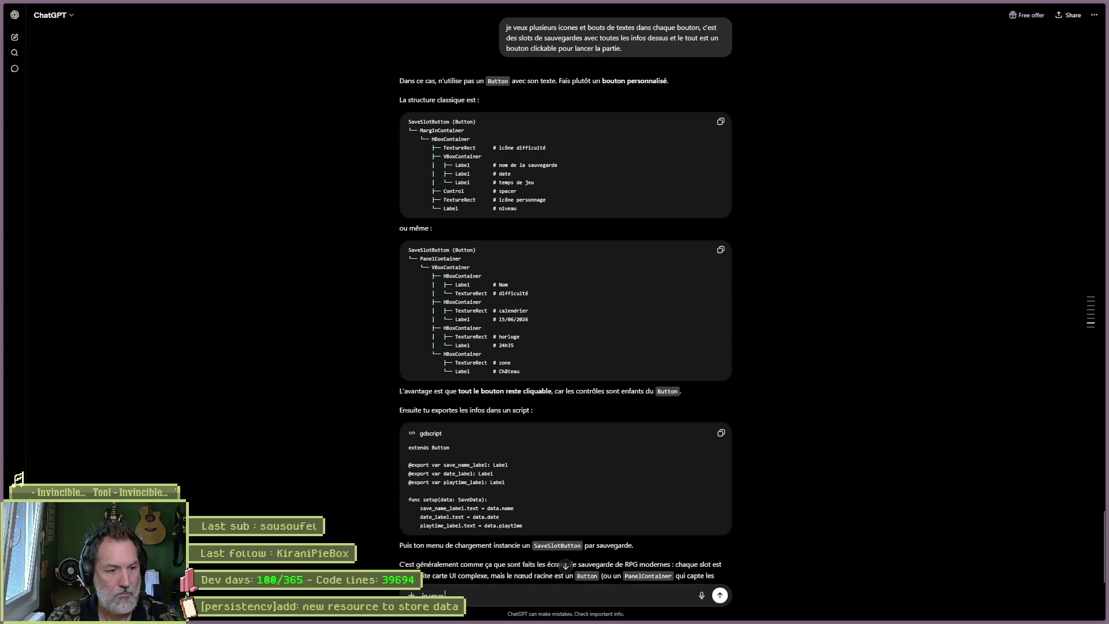
- Send the save-slot screenshot, then draft 'donne moi la structure des nodes godot et leur type…'
key("ctrl+v")
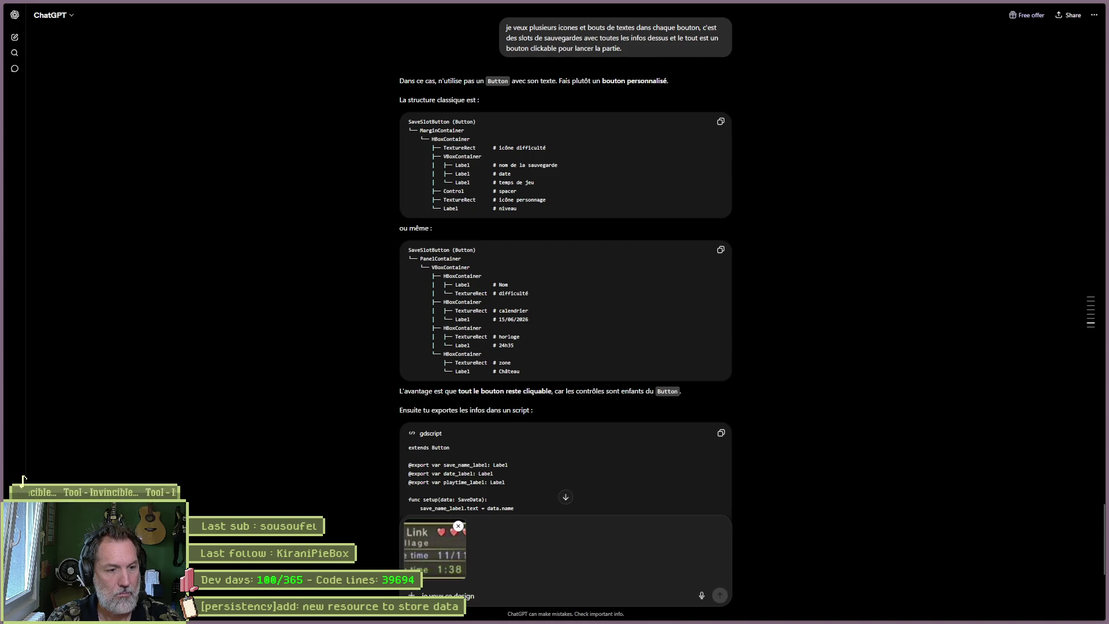
key("Return")
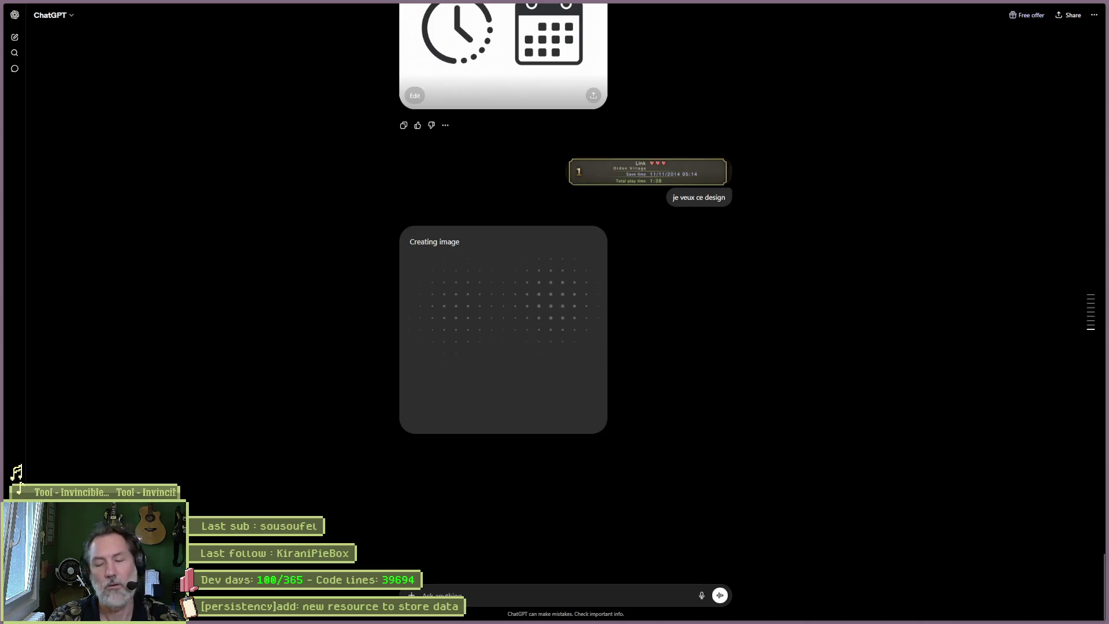
type("don")
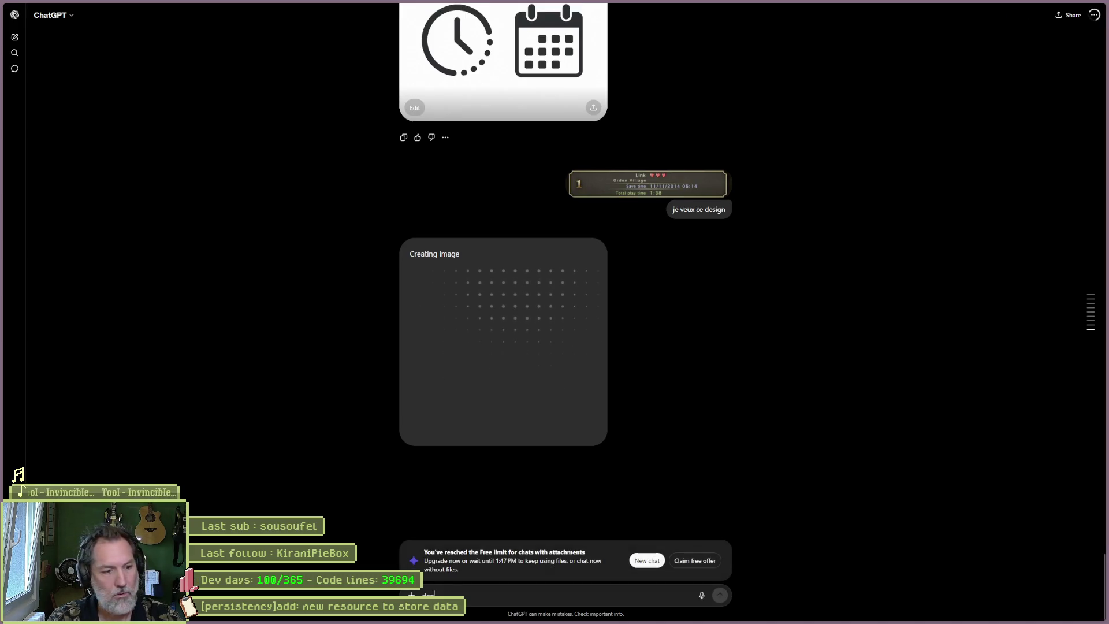
type("ne moi la stru")
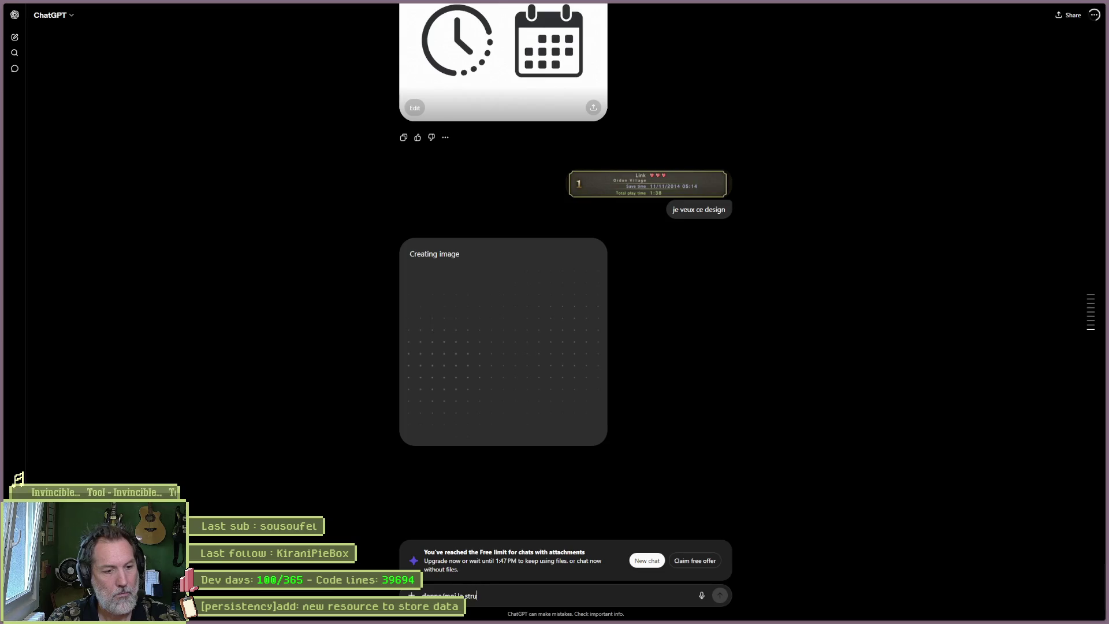
type("cture des noeuds")
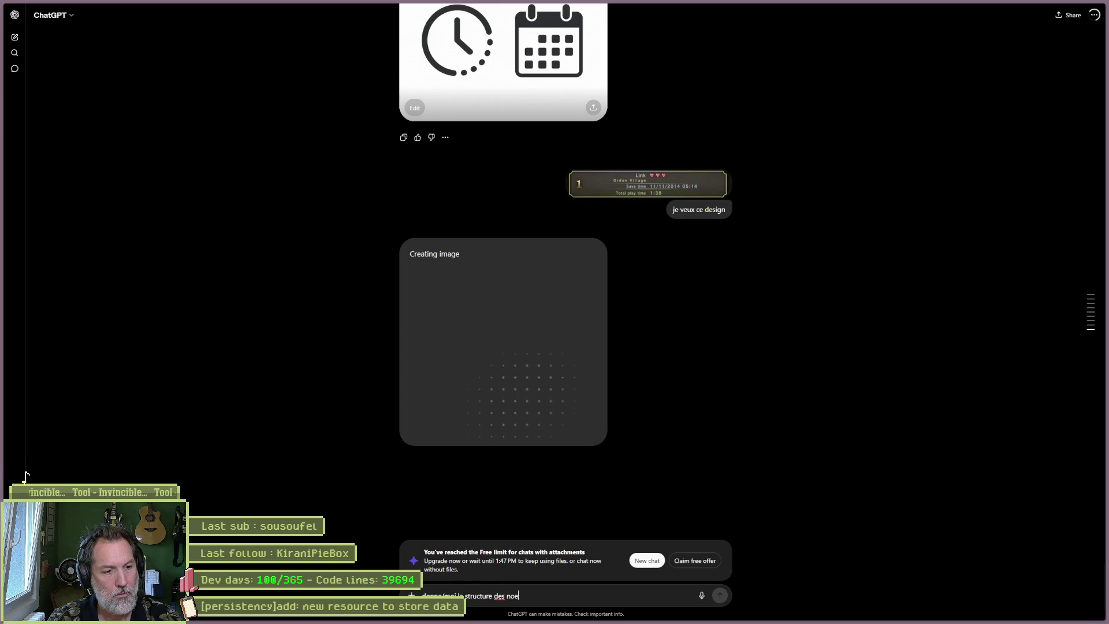
key("ctrl+BackSpace")
type("nodes")
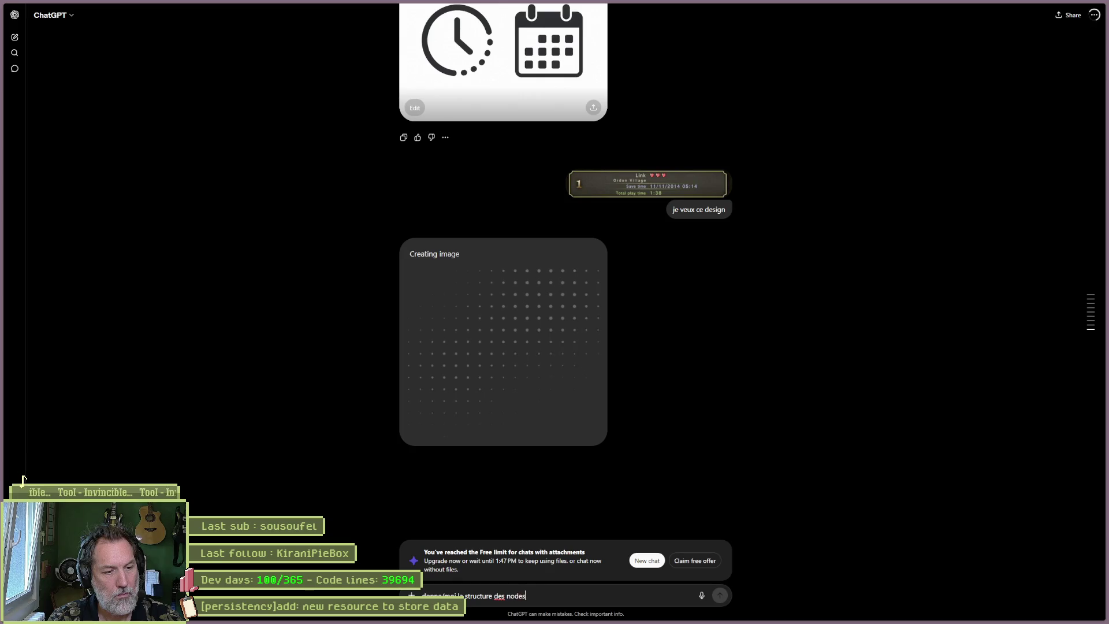
type(" godot et leur")
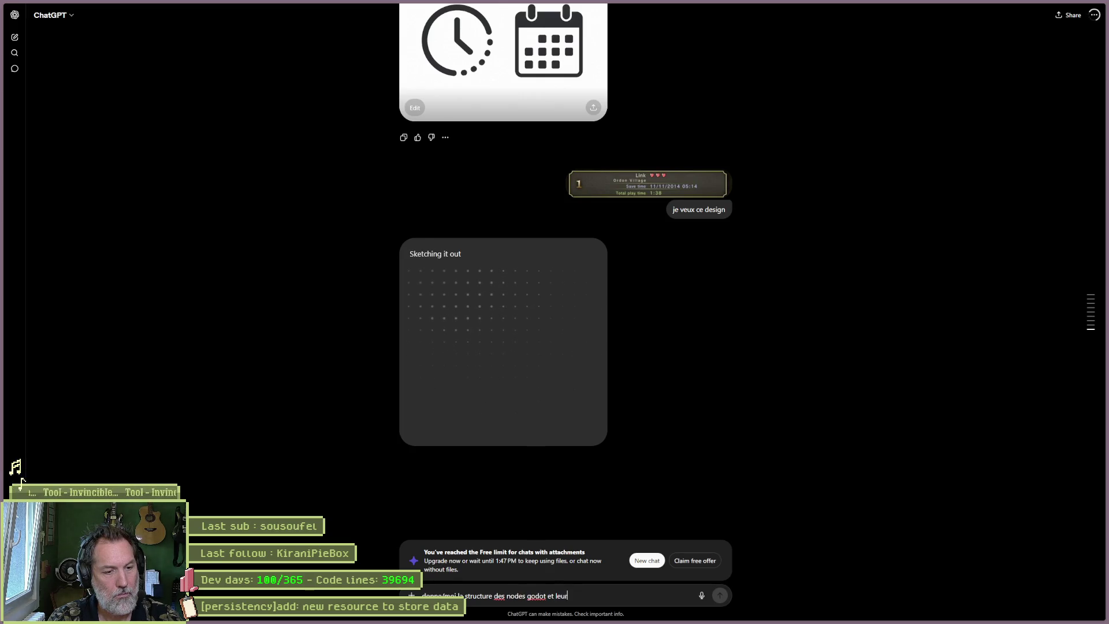
type(" type pour realiser ce")
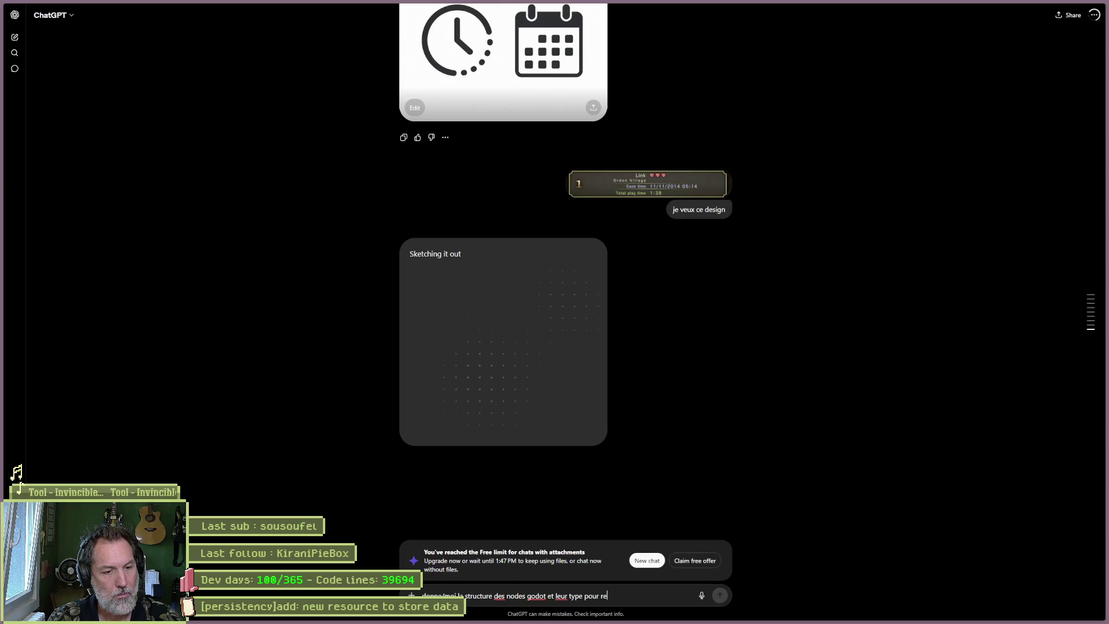
type(" que je t'a")
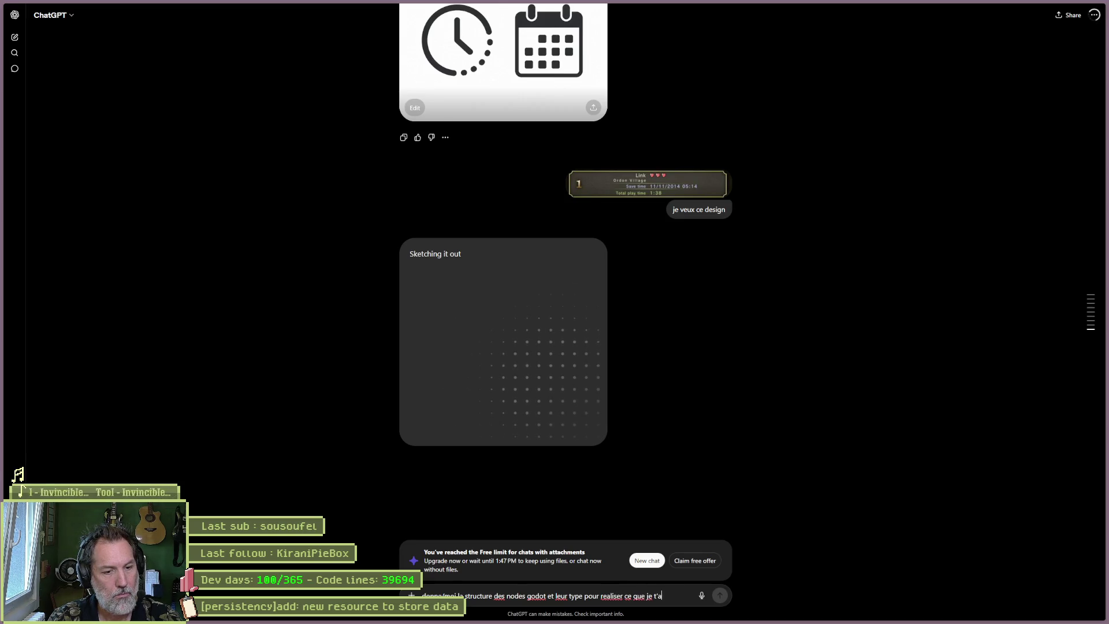
type("i donne en image")
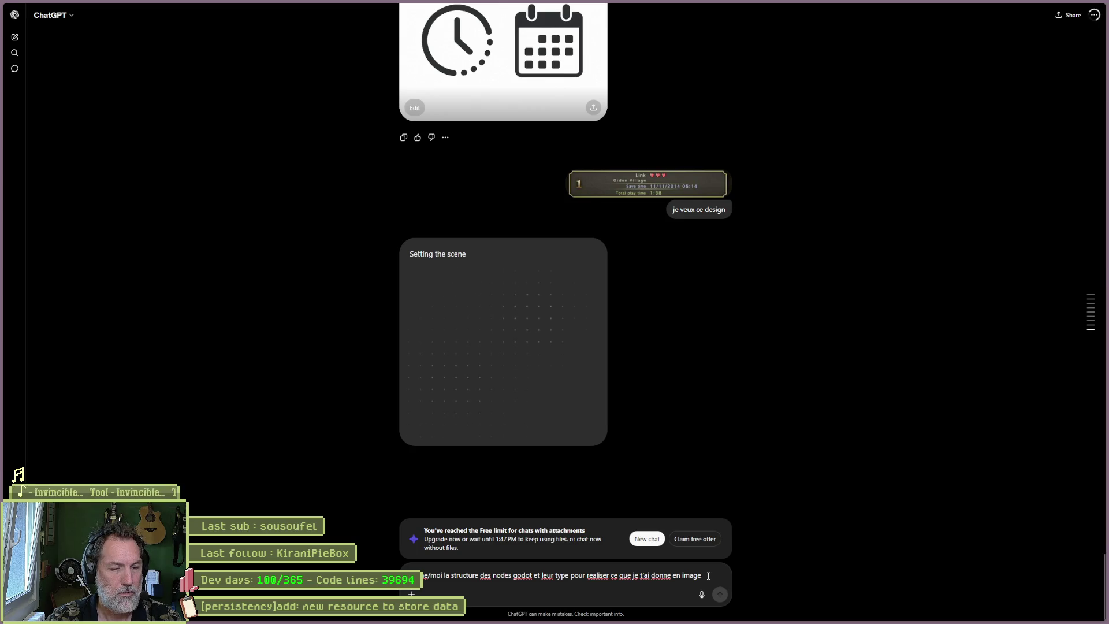
- Move the drafted node-structure prompt into a fresh chat and return to Godot
left_click_drag(709, 576, 416, 575)
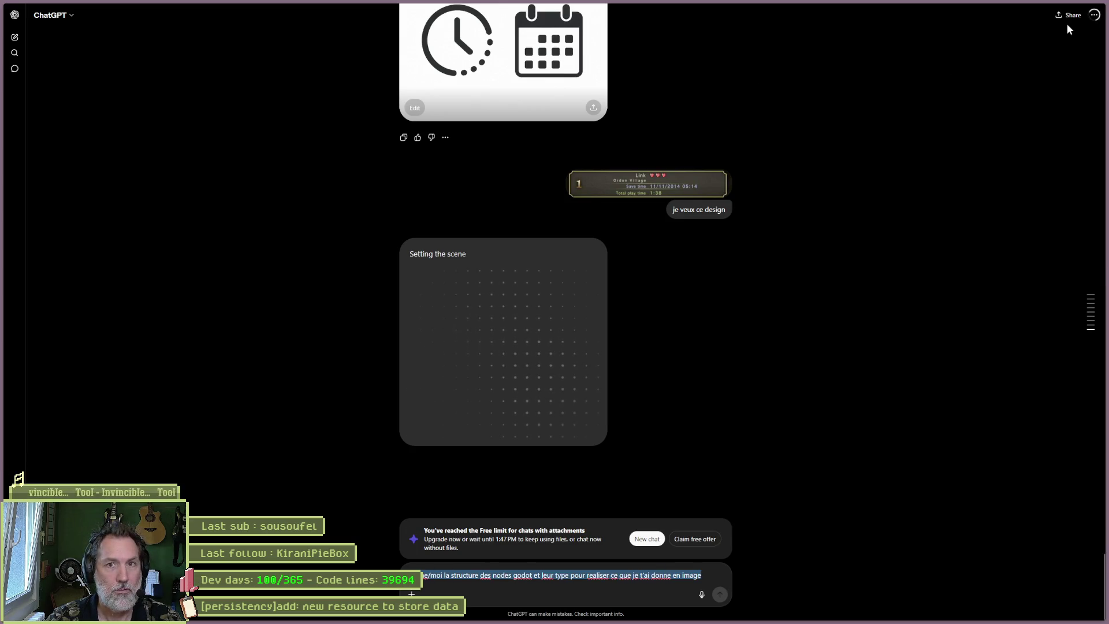
left_click(16, 38)
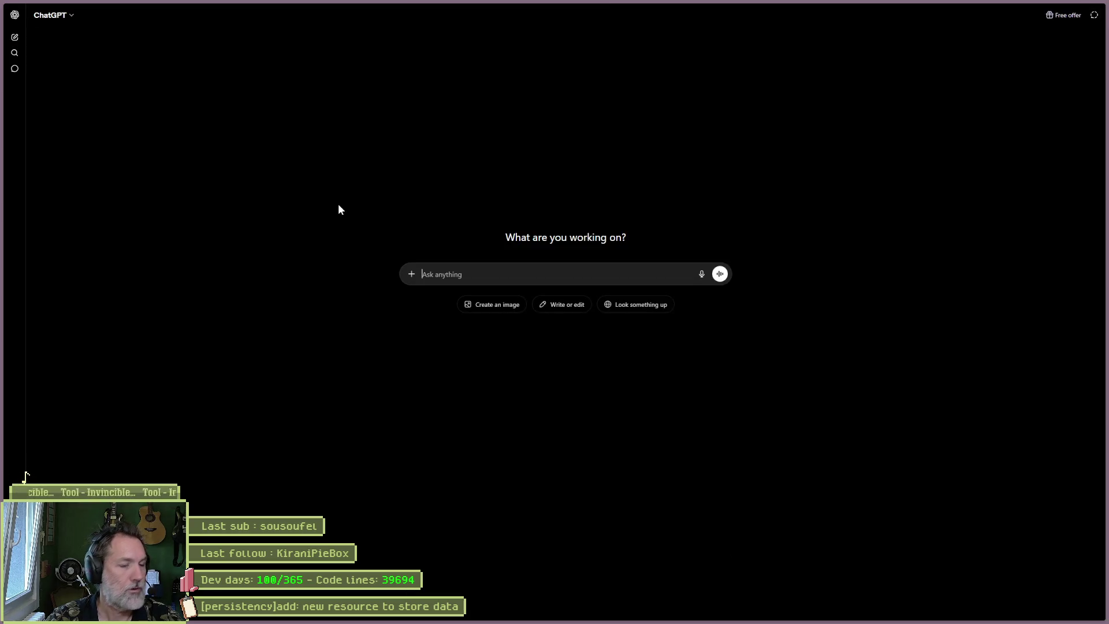
type("donne/moi la structure des nodes godot et leur type pour realiser ce que je t'ai donne en image")
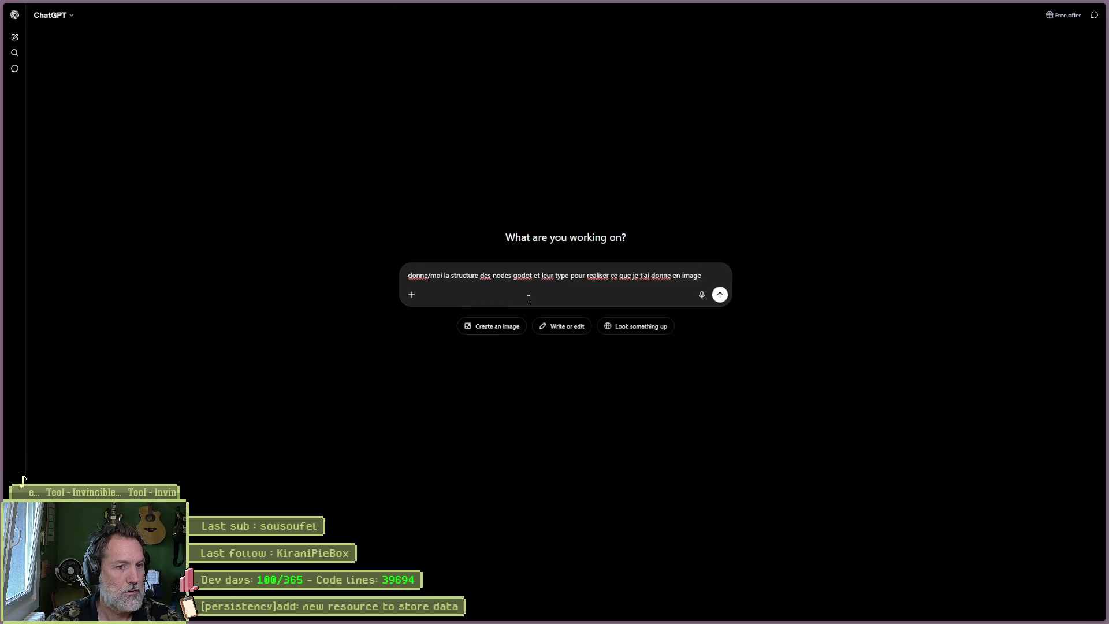
key("alt+Tab")
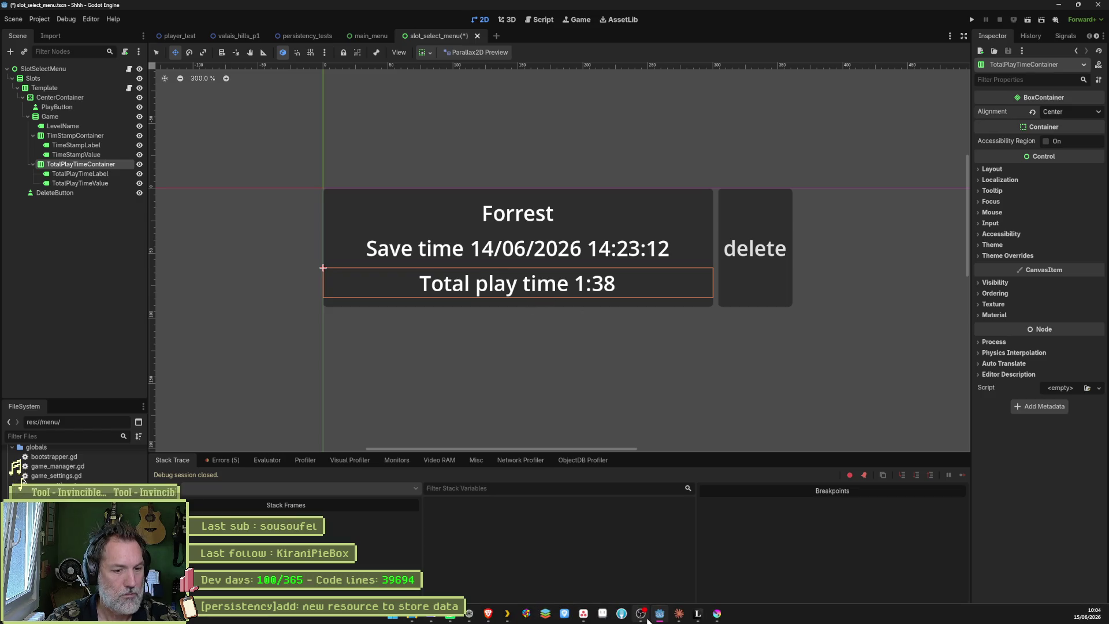
- Snip save slot 1 from the Asana reference image at 200% and return to the ChatGPT draft
left_click(546, 613)
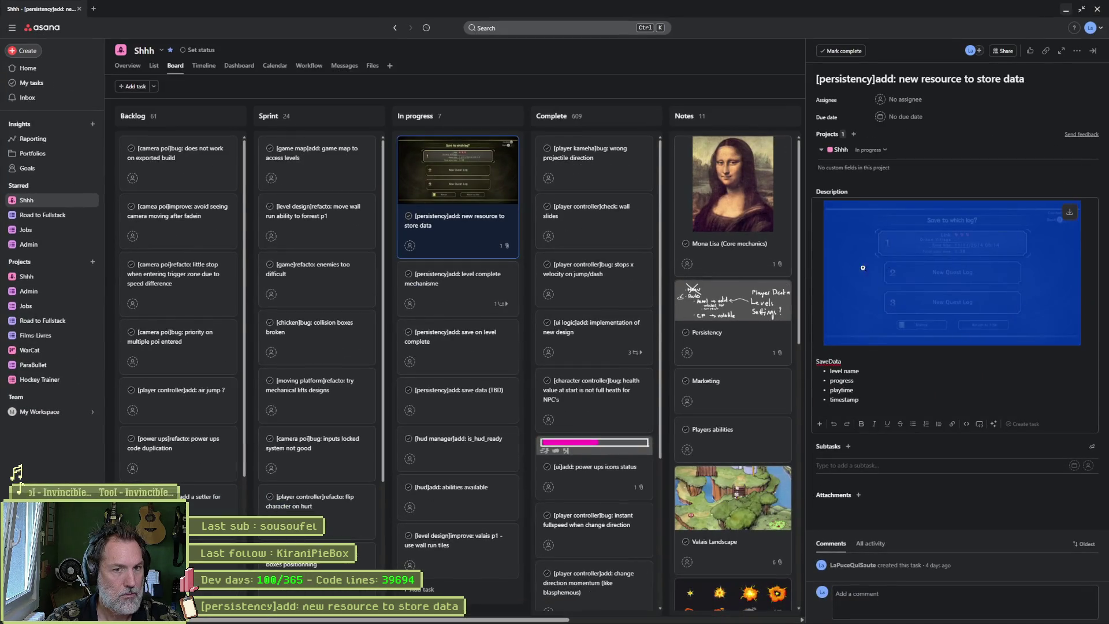
left_click(890, 275)
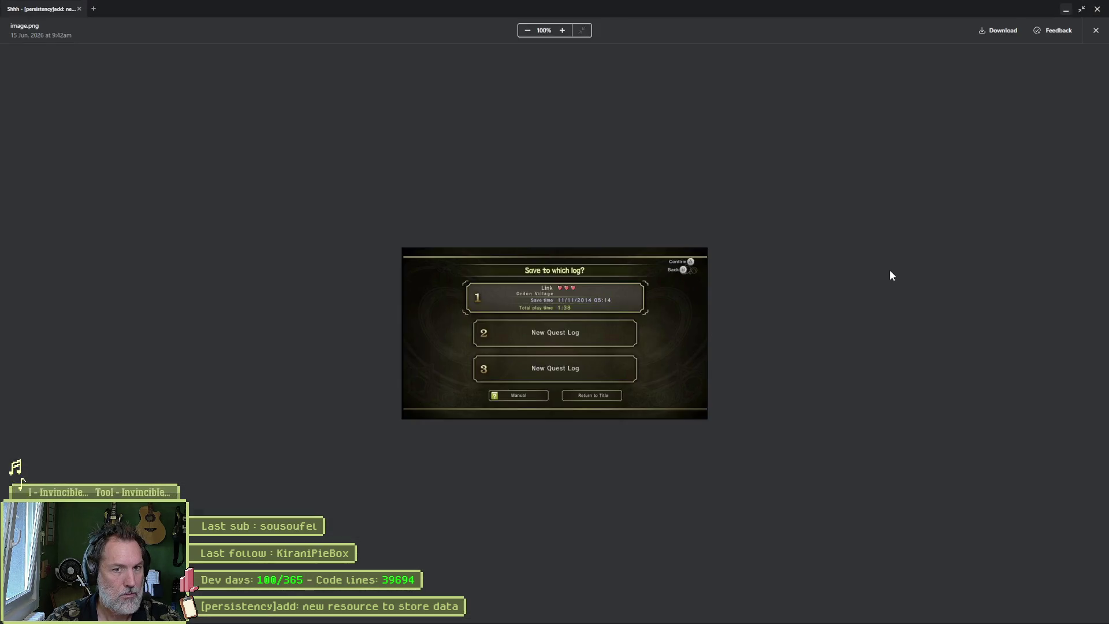
left_click(563, 31)
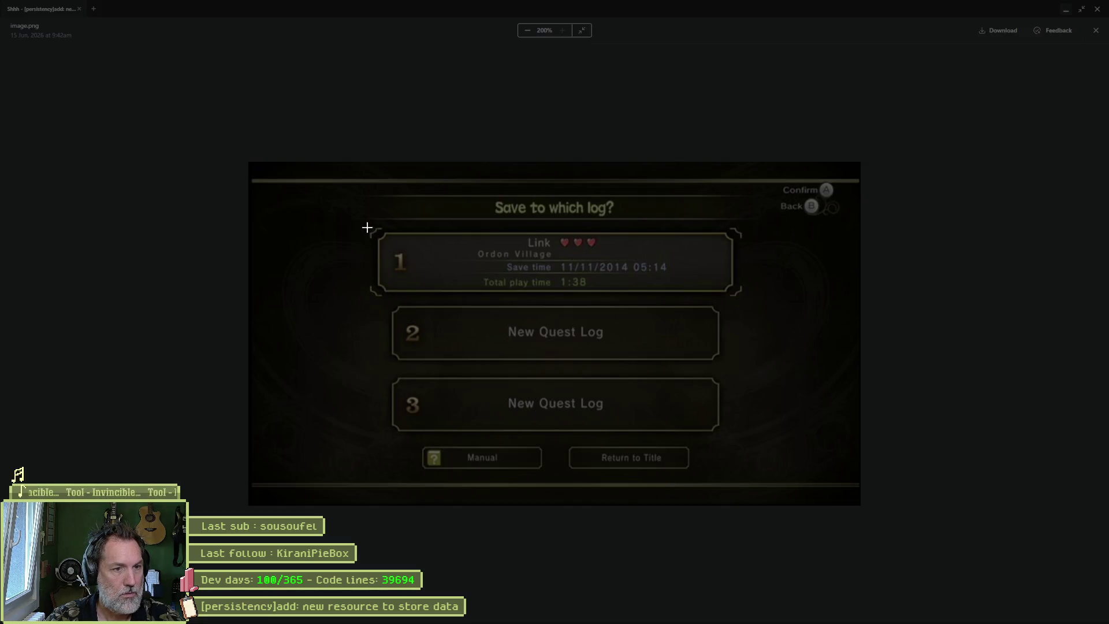
left_click_drag(367, 228, 743, 298)
mouse_move(627, 619)
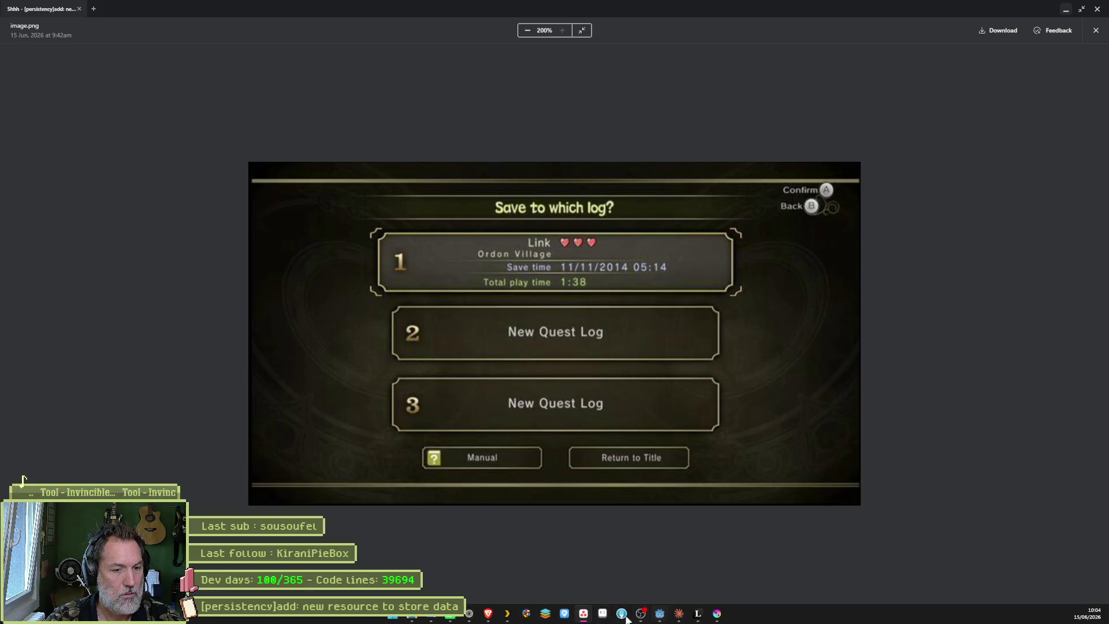
left_click(488, 614)
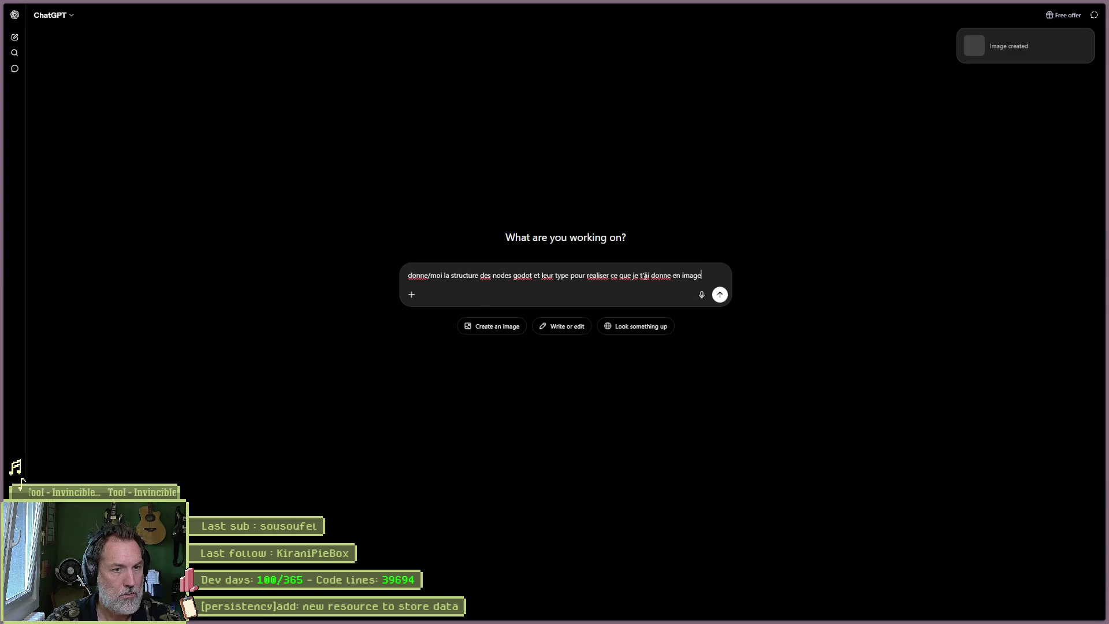
- Add 'mais sans le numero de slot a gauche et sans le Link suivi des coeurs', attach the snip, and send
type(" mais sansl e")
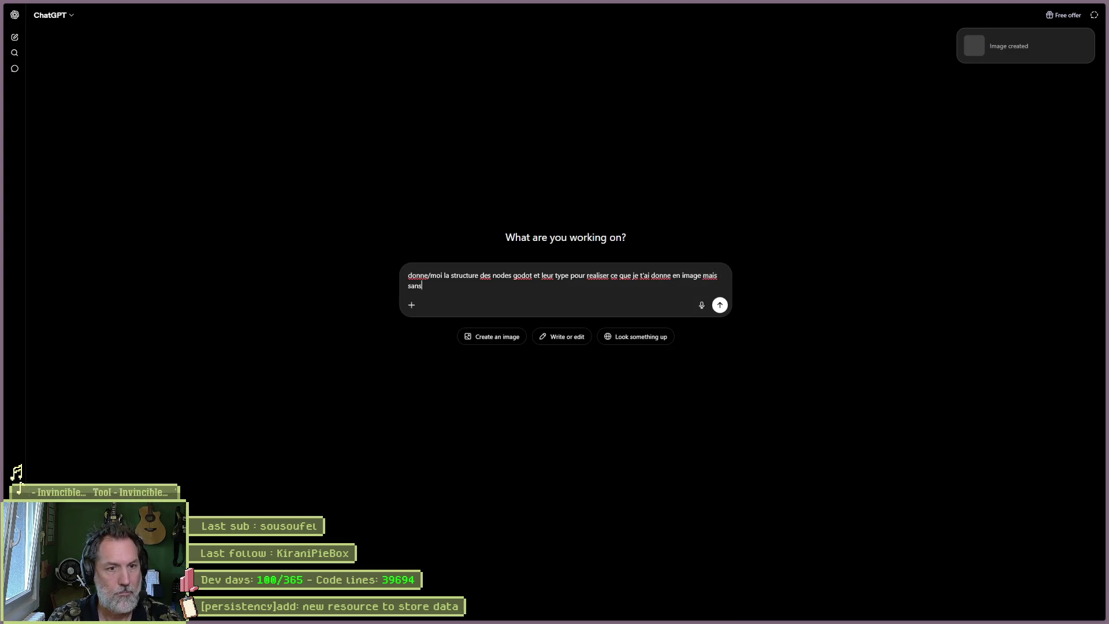
key("BackSpace")
key("BackSpace")
key("BackSpace")
type("l")
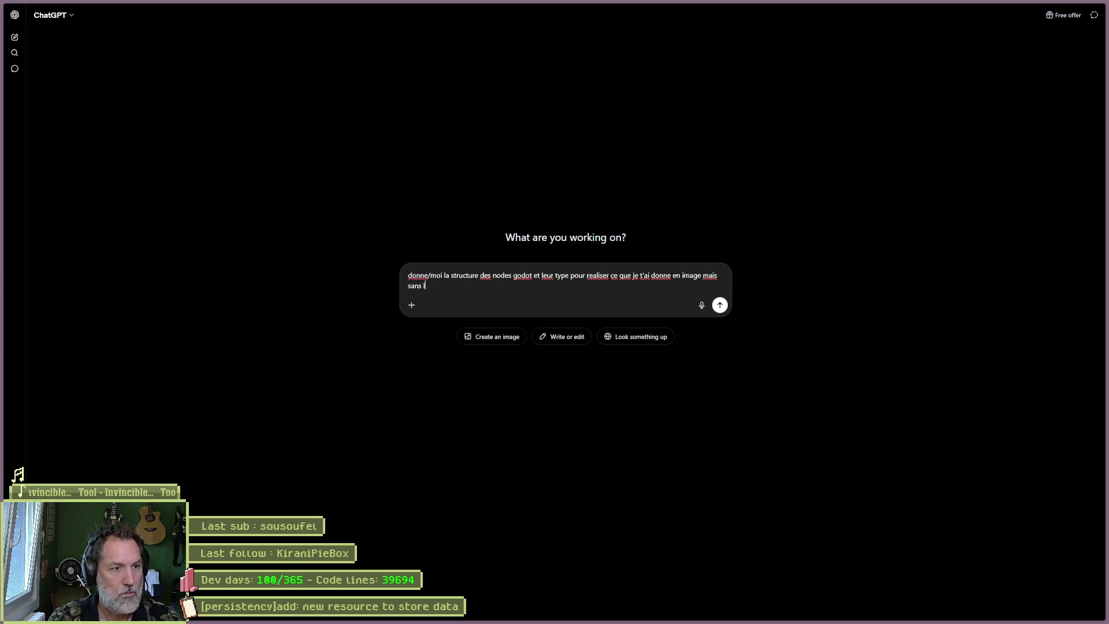
type("e numero de slot")
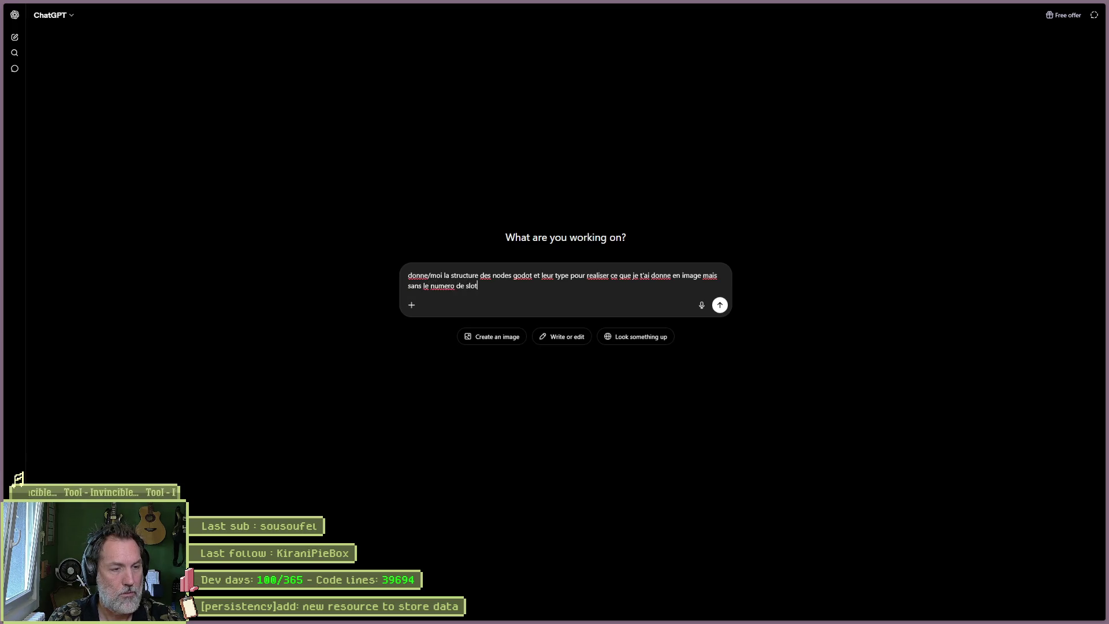
type(" a gauche et ")
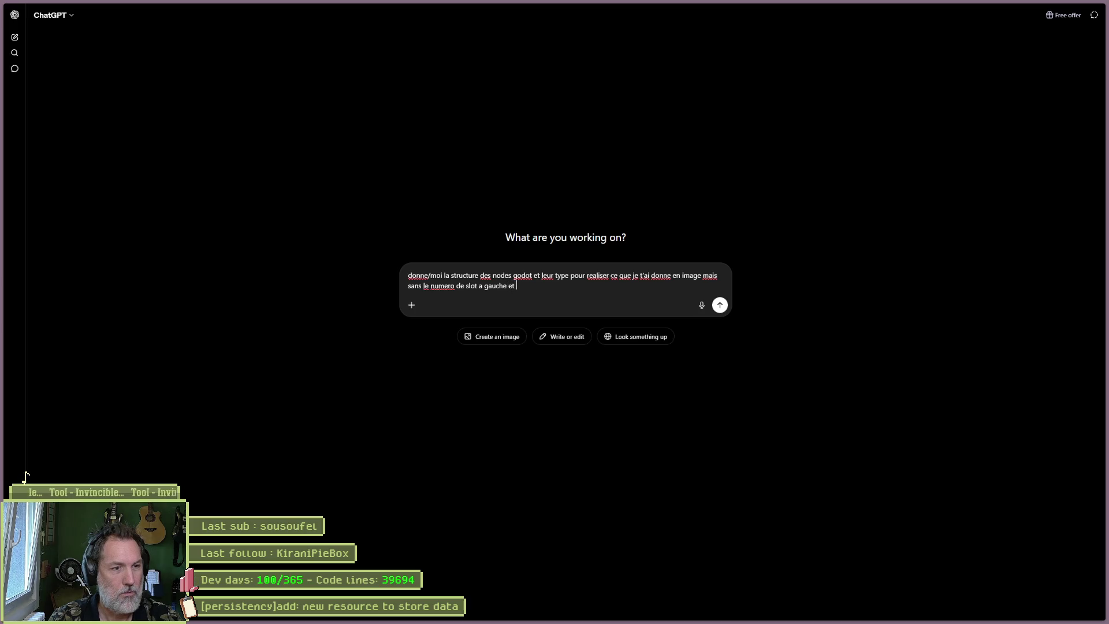
type("a la pl")
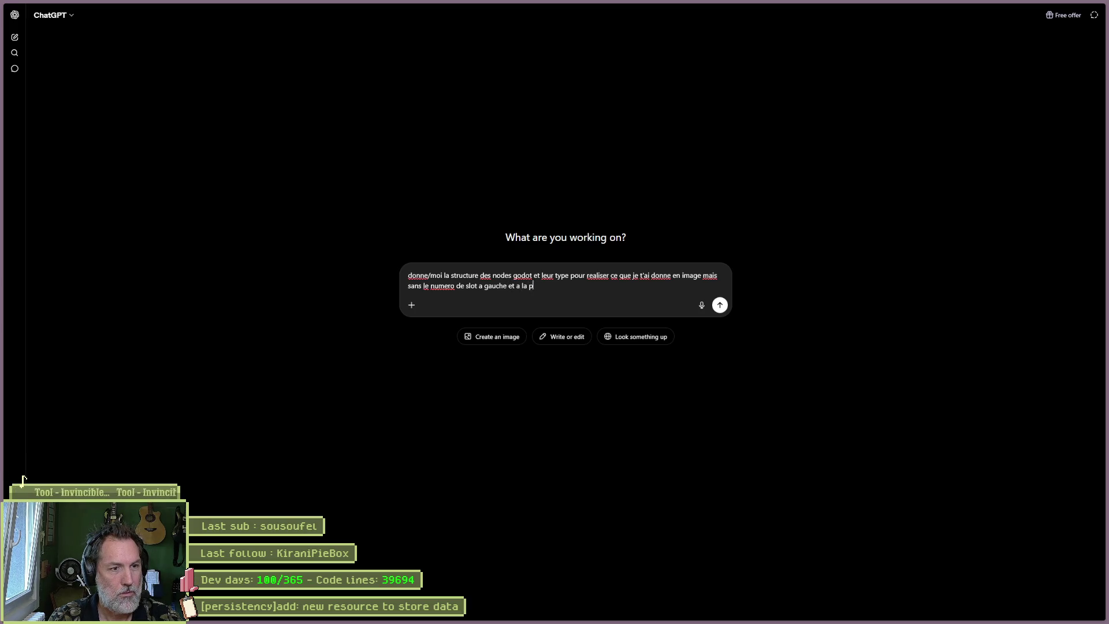
key("BackSpace")
key("BackSpace")
key("BackSpace")
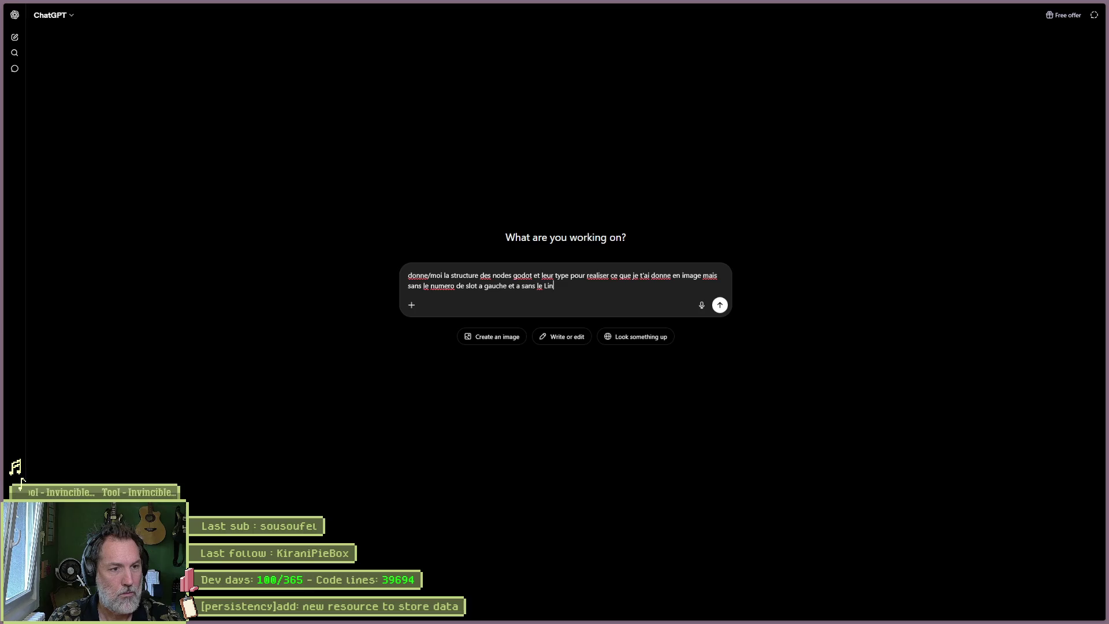
type("ke")
type("suivi des ")
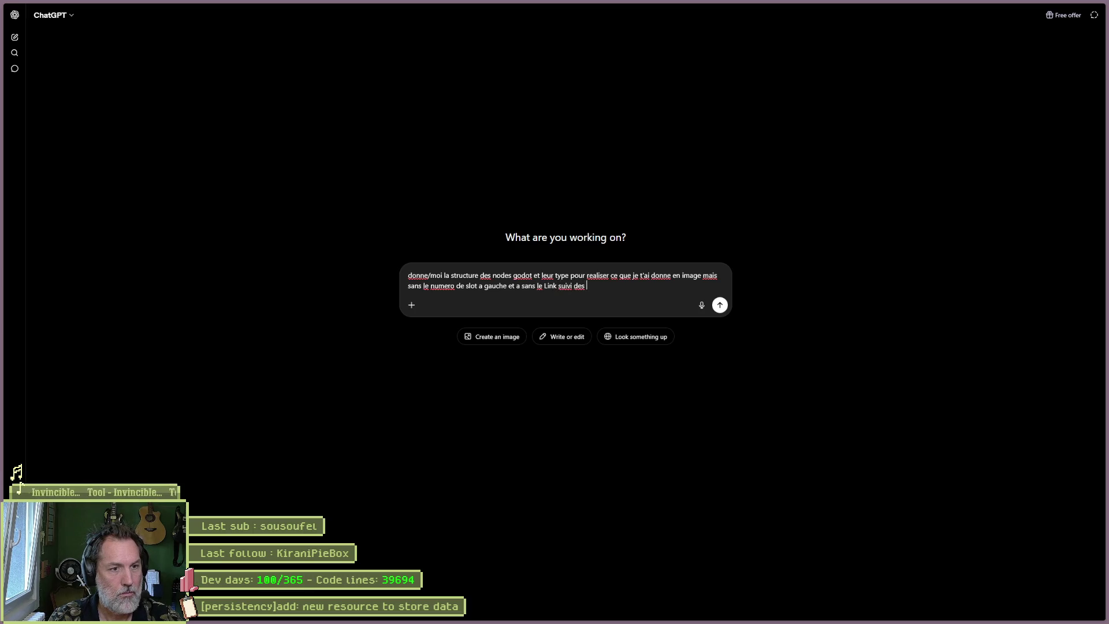
type("s")
key("ctrl+v")
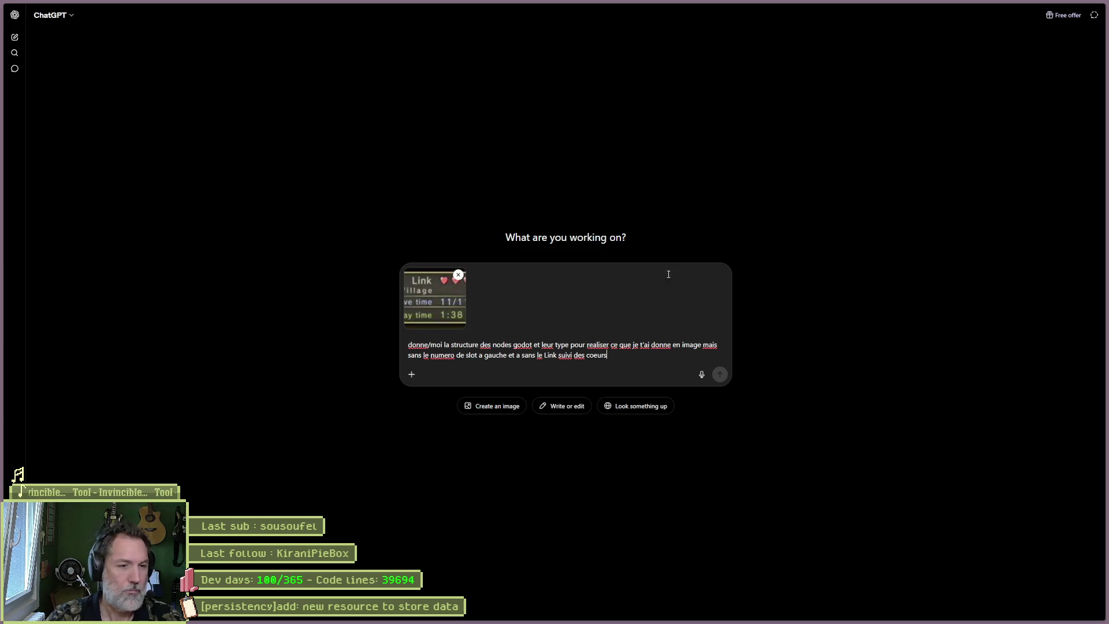
left_click(720, 375)
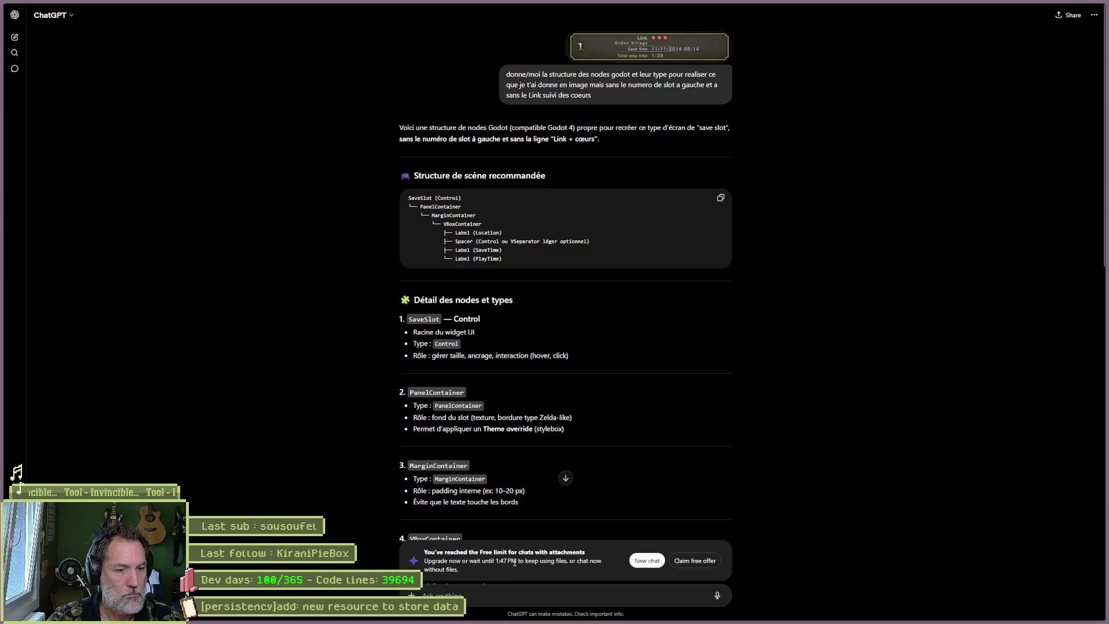
- Draft a follow-up saying save time and total play time align on the centre: labels left, values right
scroll(515, 563, "down", 1)
scroll(514, 562, "down", 3)
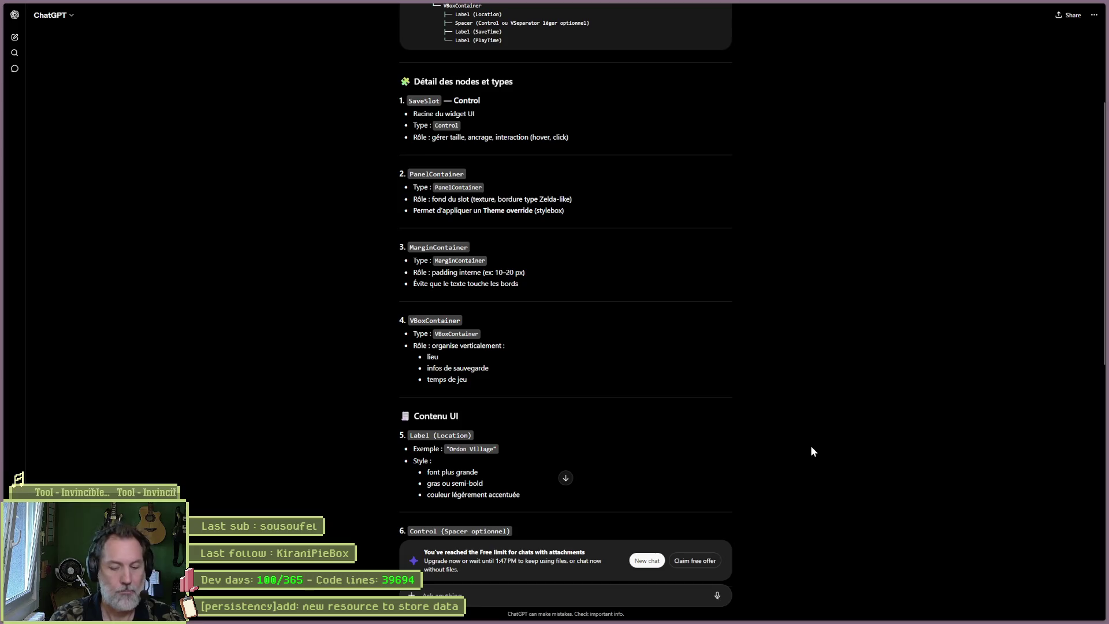
type("sur l'image on voit que les")
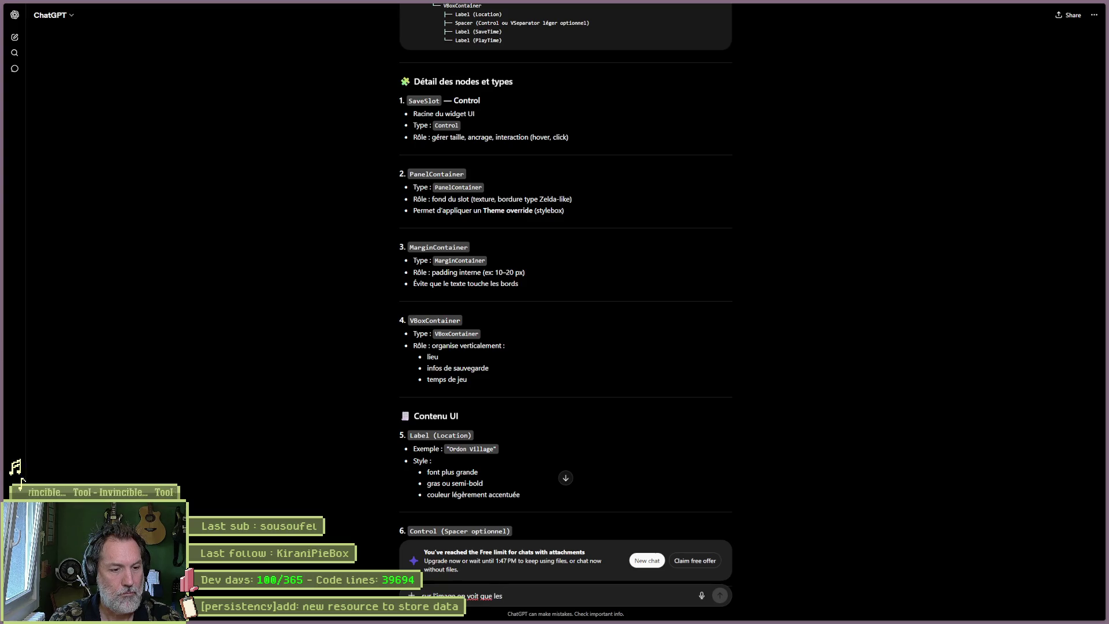
key("alt+Tab")
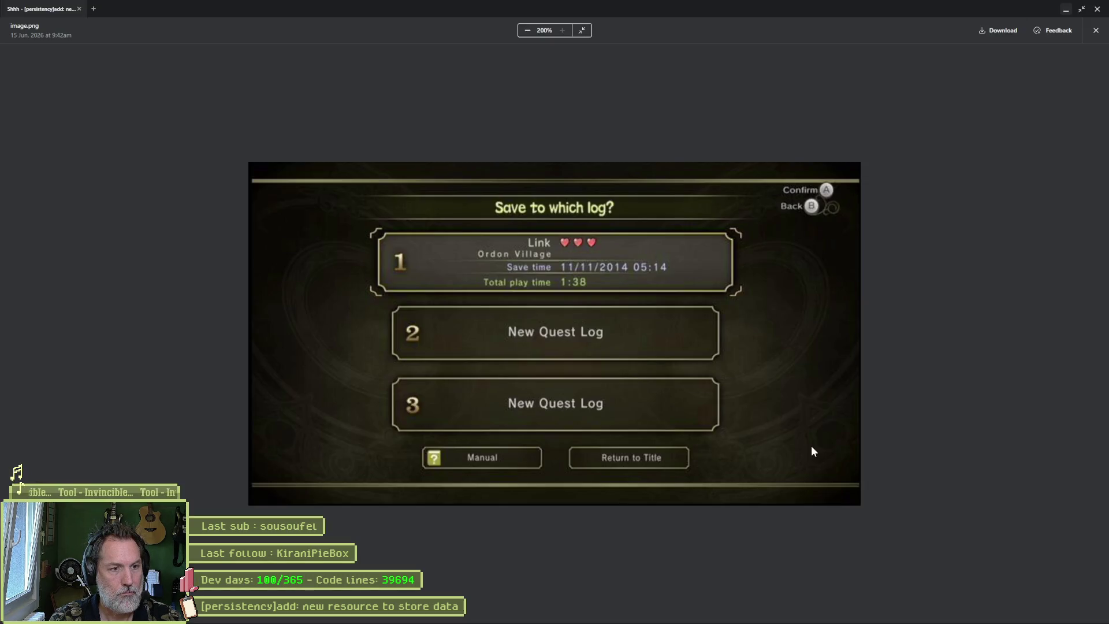
key("alt+Tab")
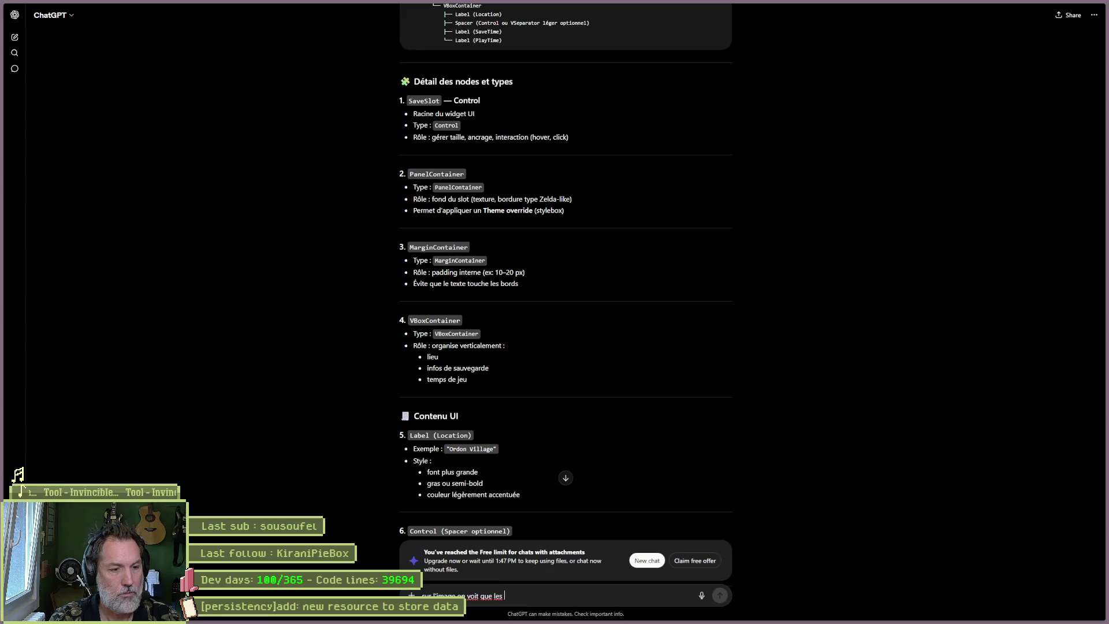
type("save time et toal pla")
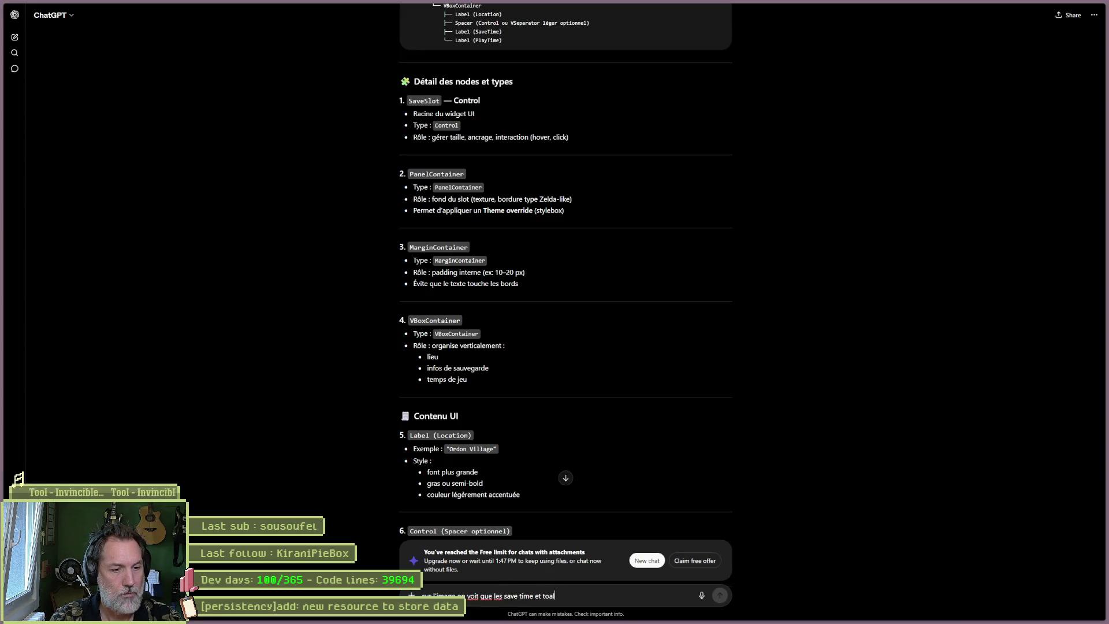
type("y tim")
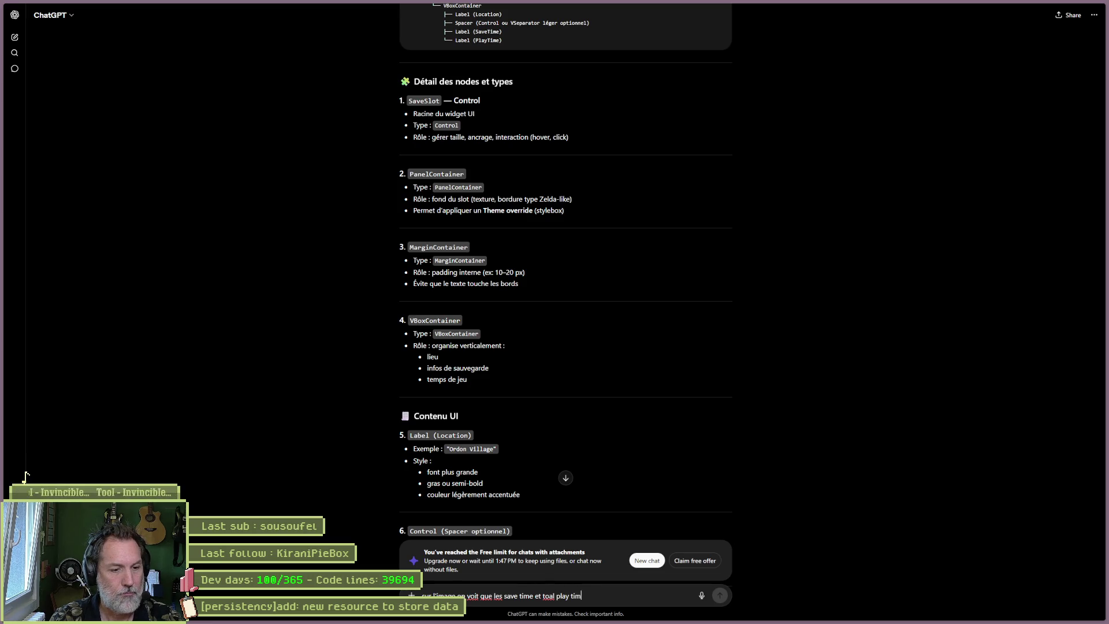
type("e sont allignes")
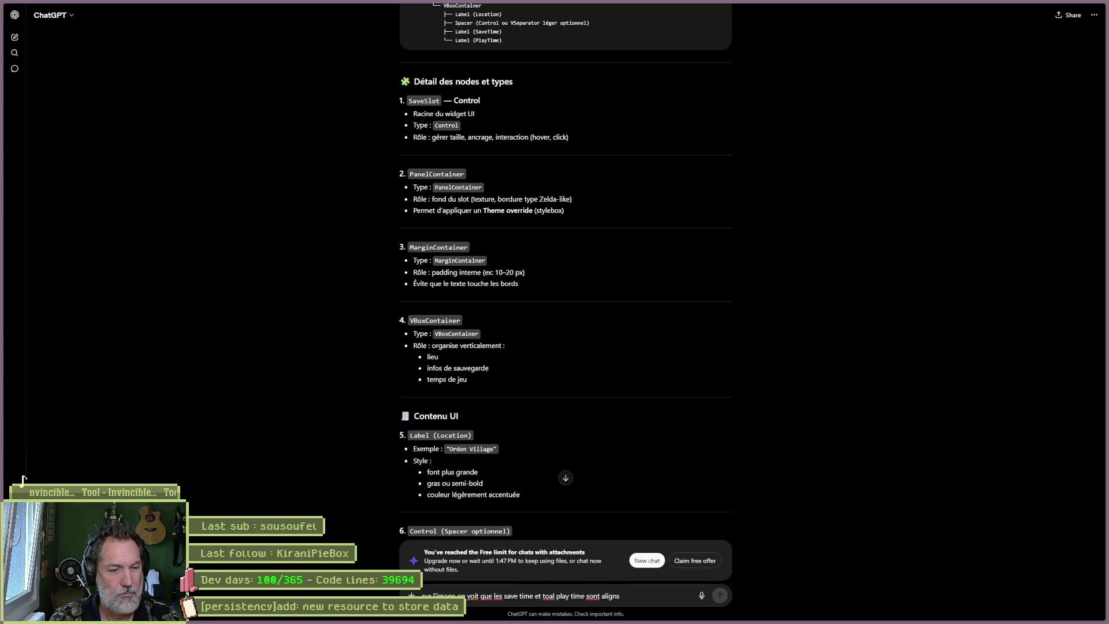
type(" cen")
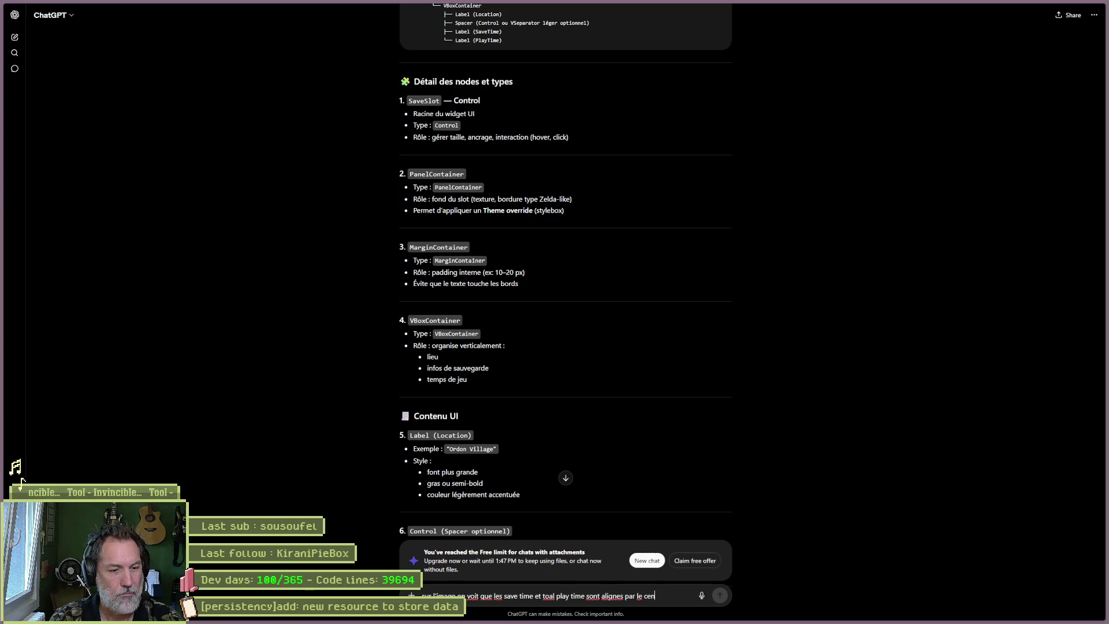
type("tre. donc avec le label a")
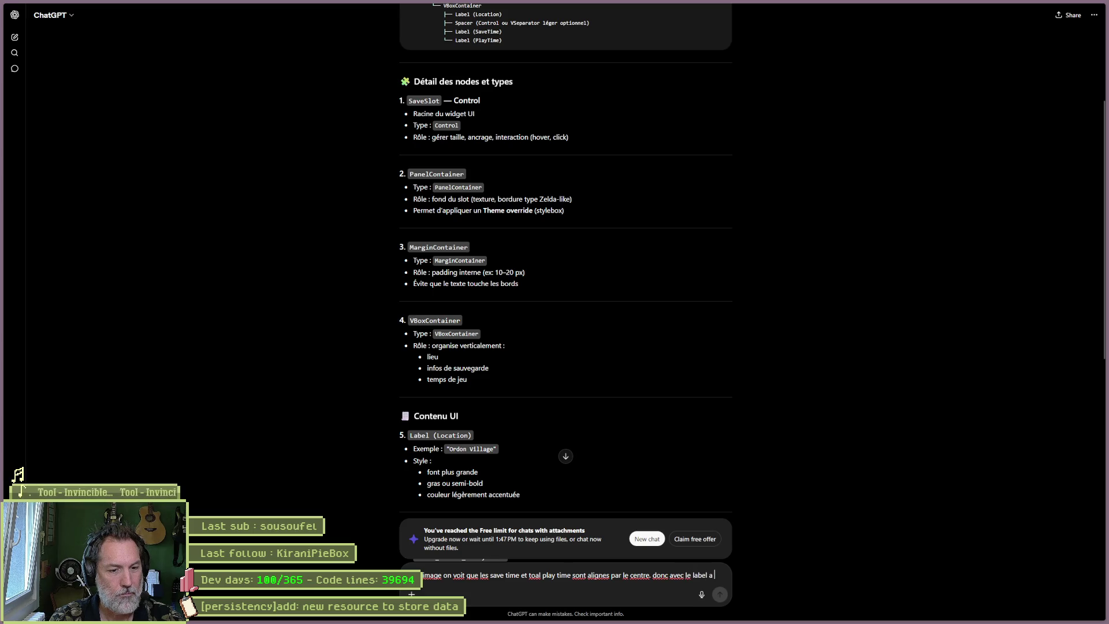
type(" gauche du")
type("tre ")
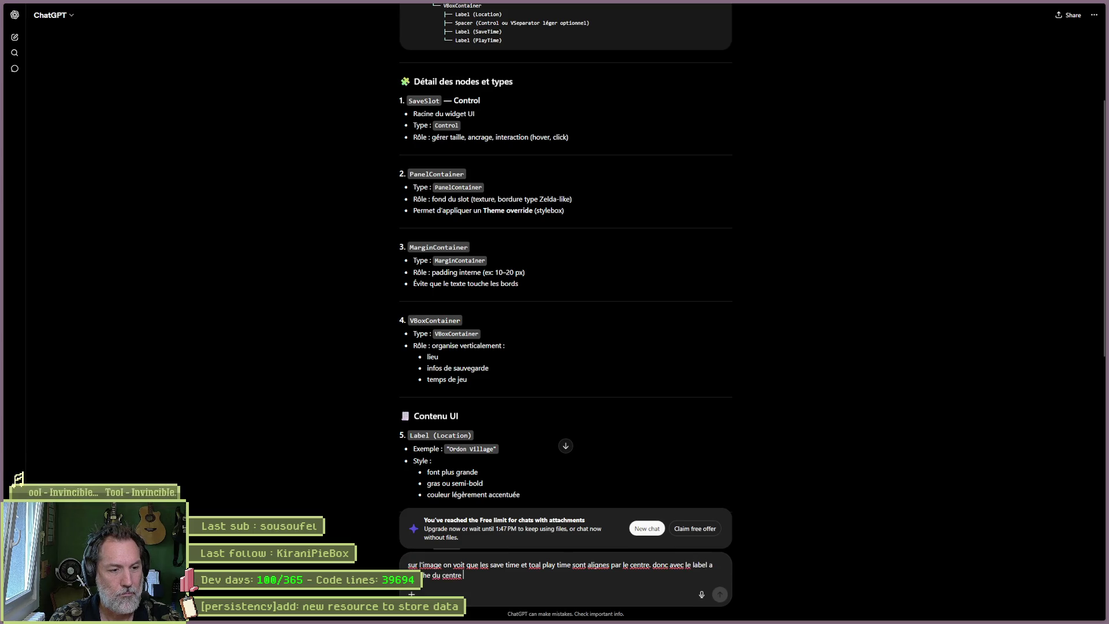
type("et la valeur")
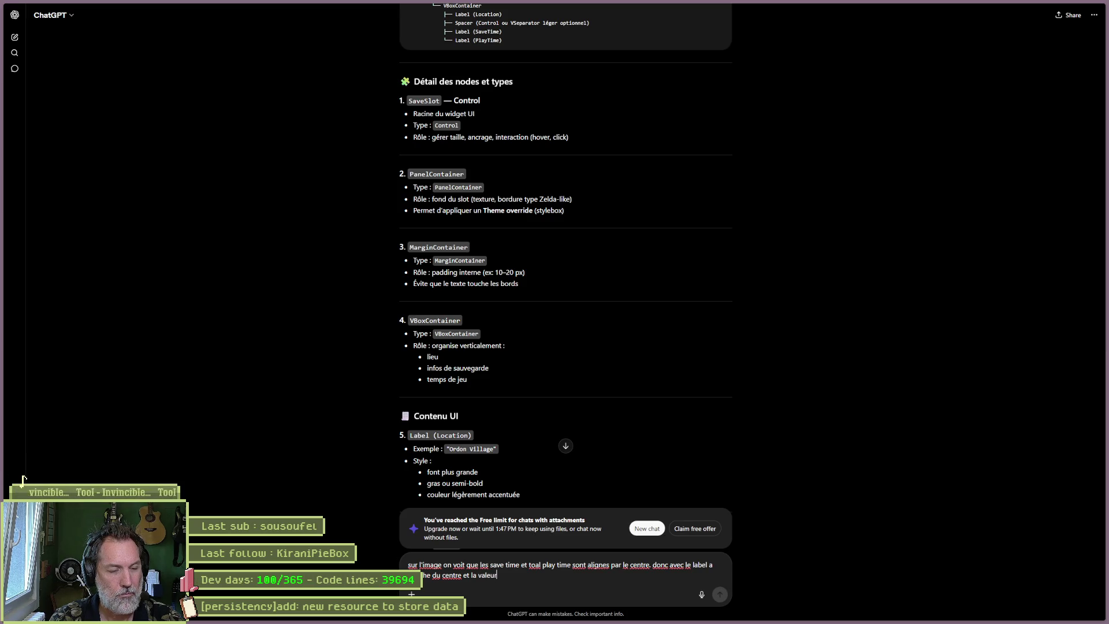
type(" ou date, a dr")
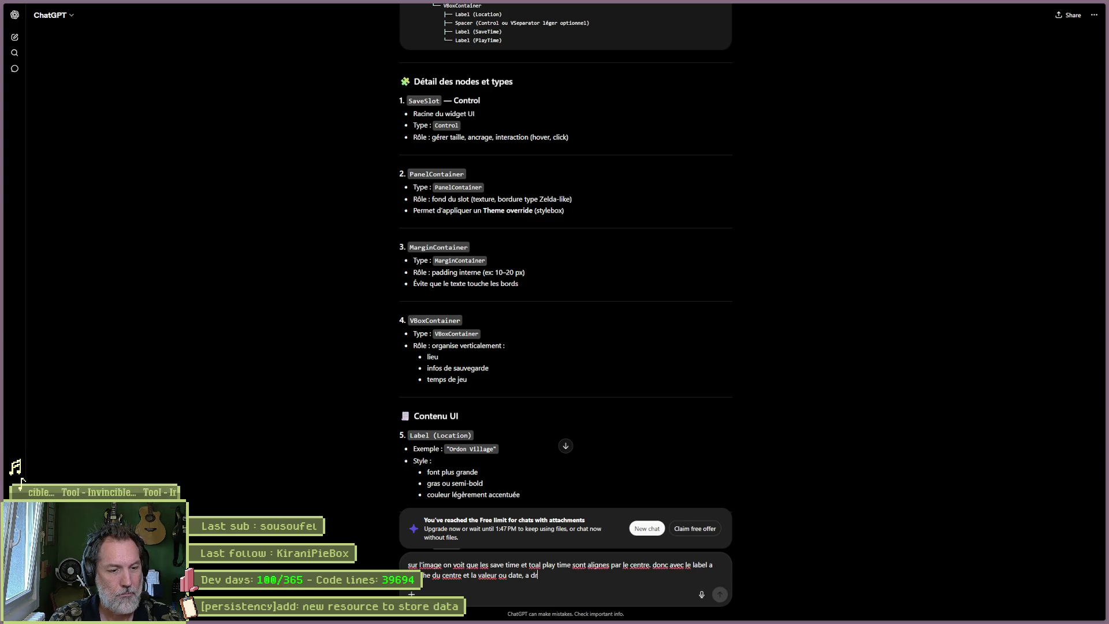
type("oite du centre")
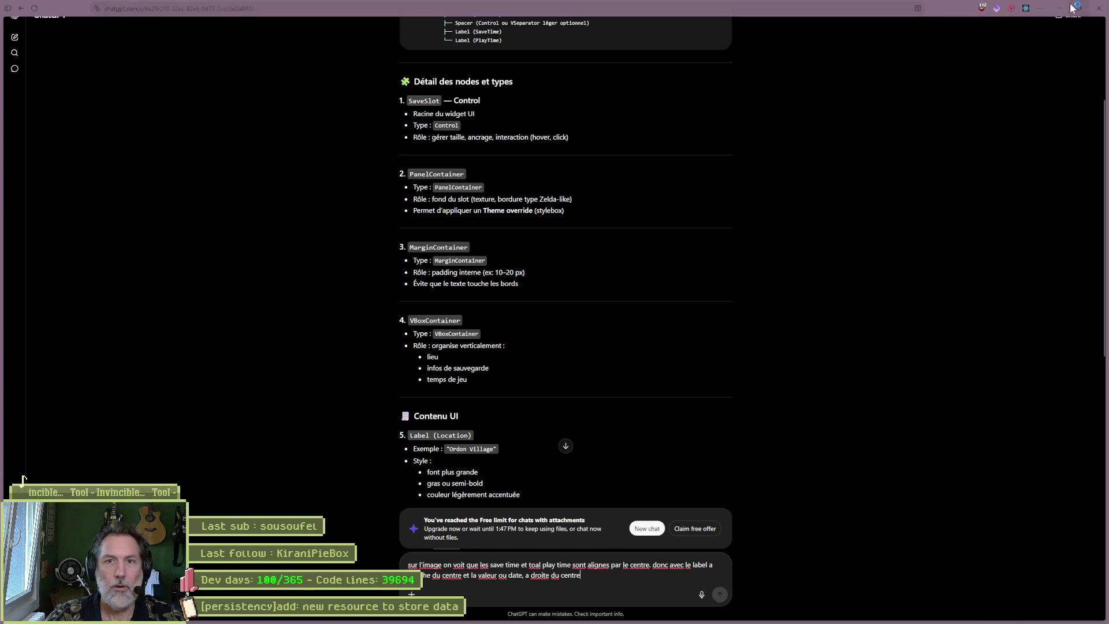
- Set the chat aside, view the Zelda reference image, then return to Godot's slot_select_menu scene
left_click(1059, 8)
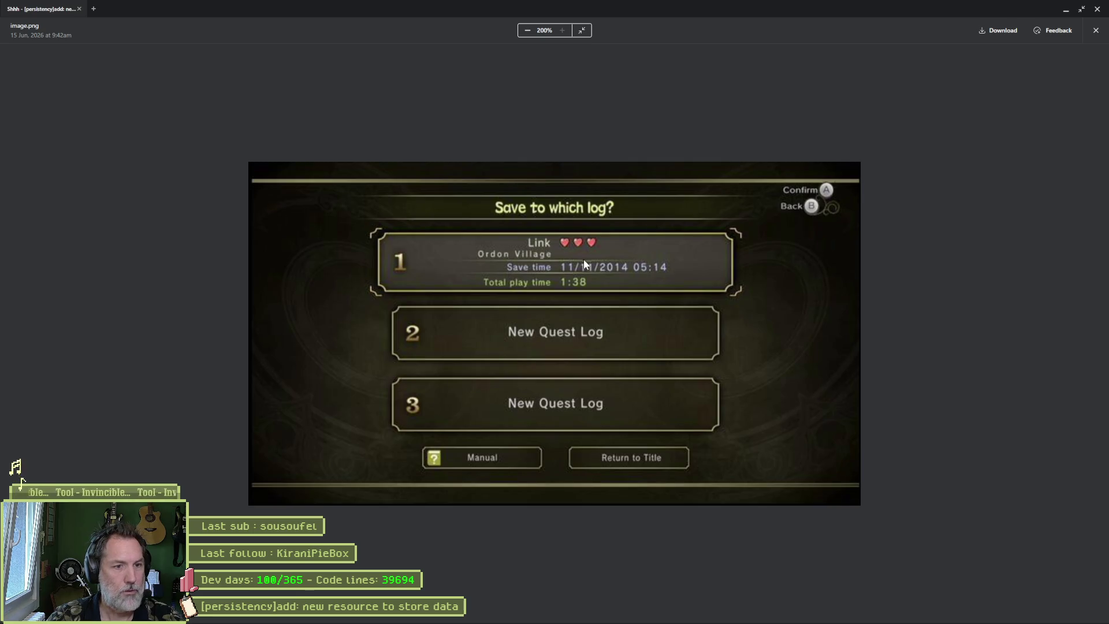
left_click(1066, 8)
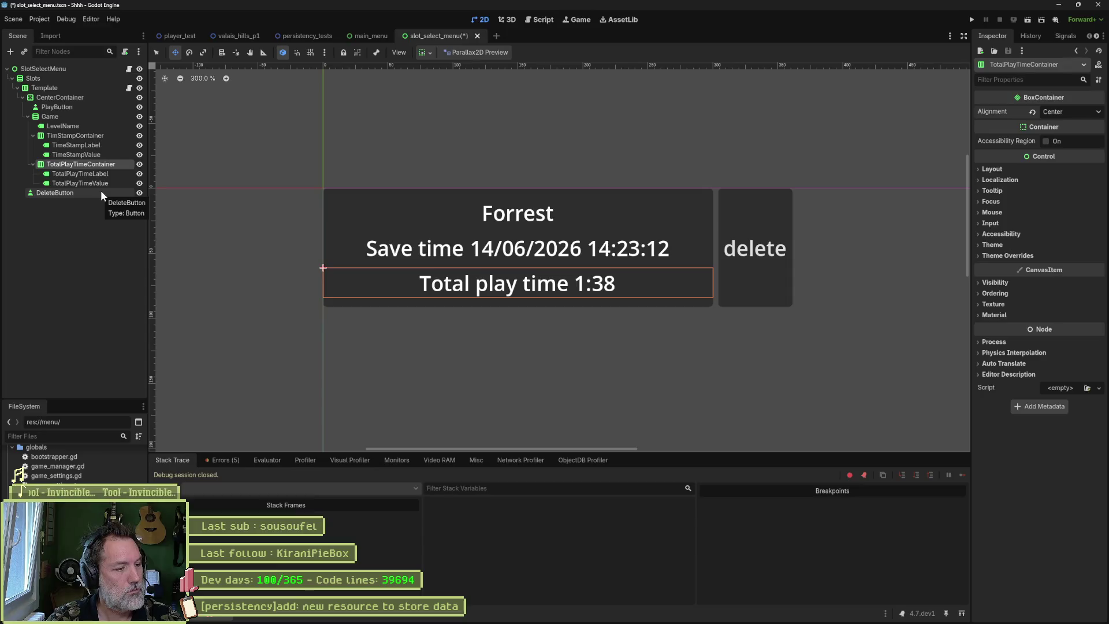
- Change CenterContainer's node type to a plain Control
left_click(40, 86)
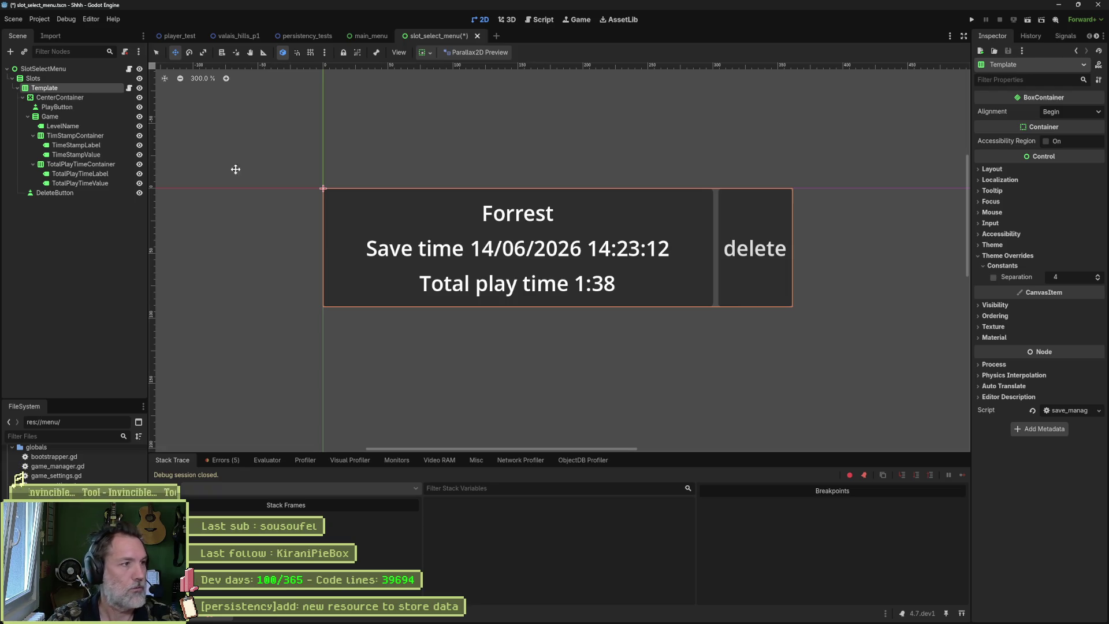
right_click(69, 101)
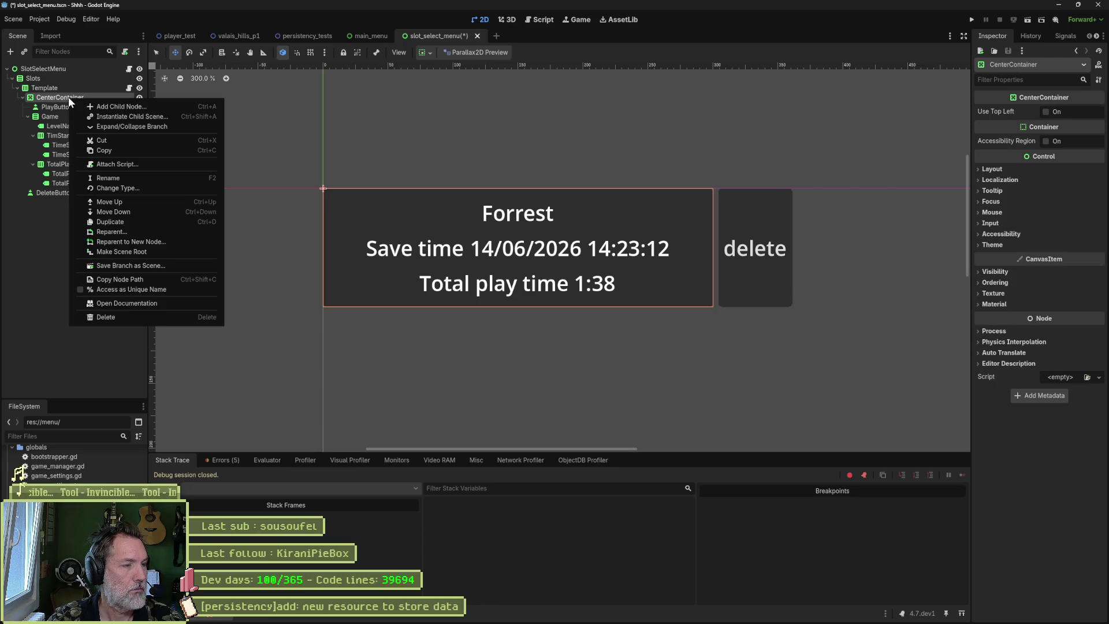
left_click(167, 188)
double_click(416, 114)
right_click(104, 123)
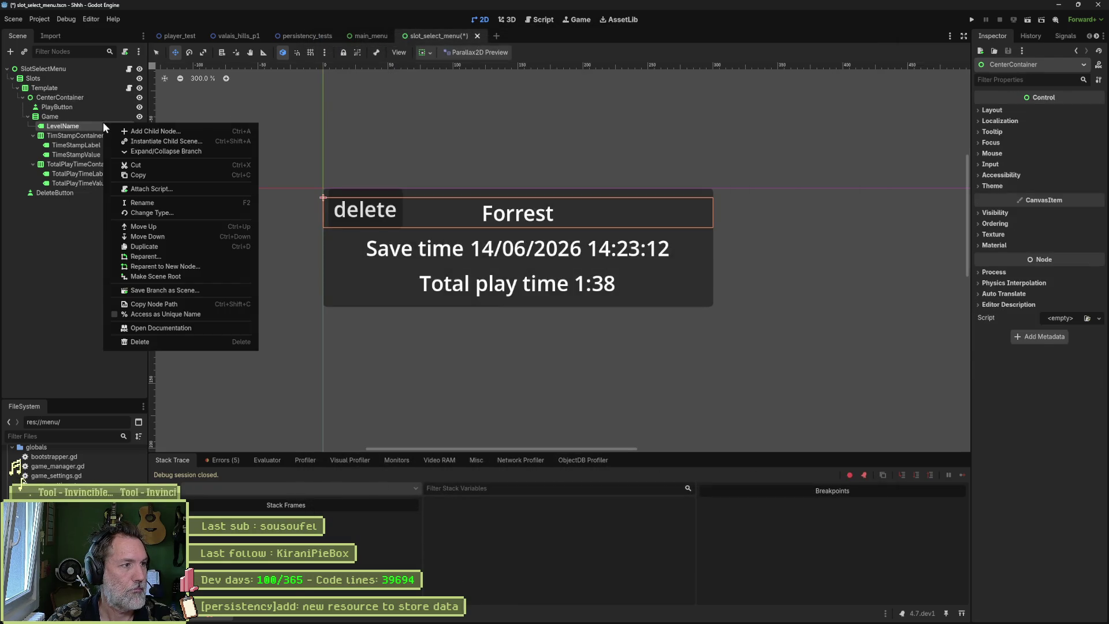
left_click(72, 114)
- Convert Game and TimStampContainer to plain Control nodes, then start on TotalPlayTimeContainer
right_click(67, 114)
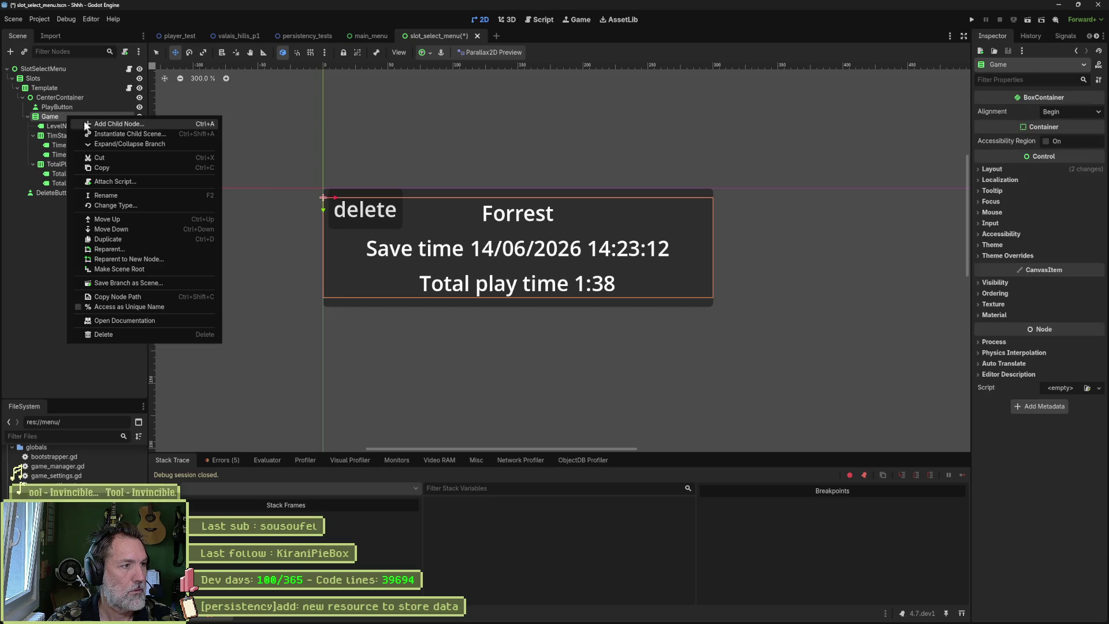
left_click(168, 206)
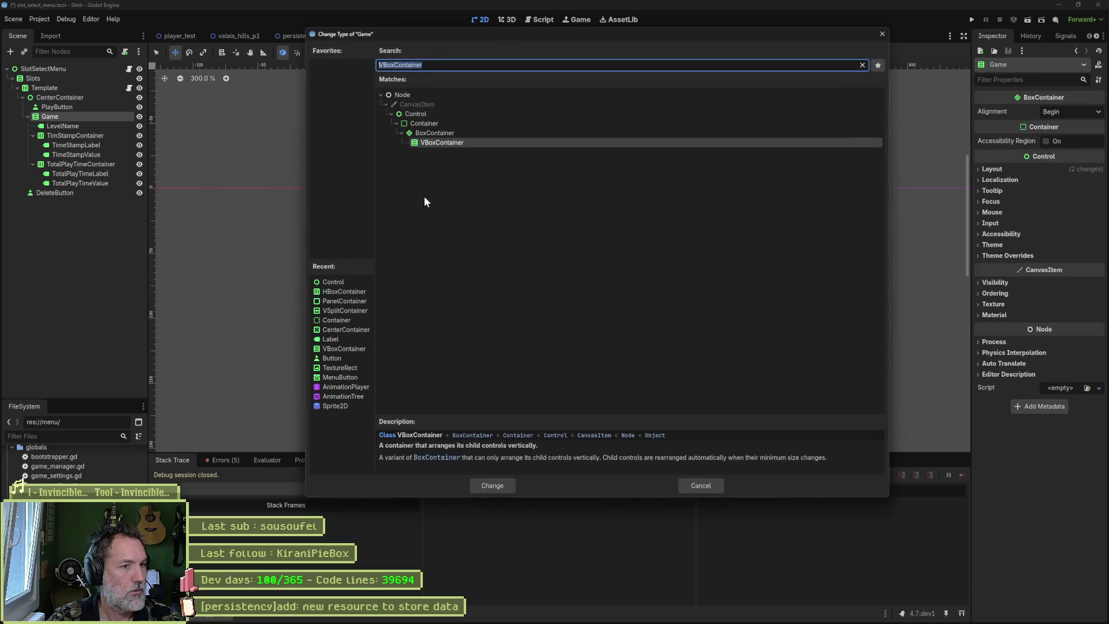
double_click(417, 115)
right_click(87, 135)
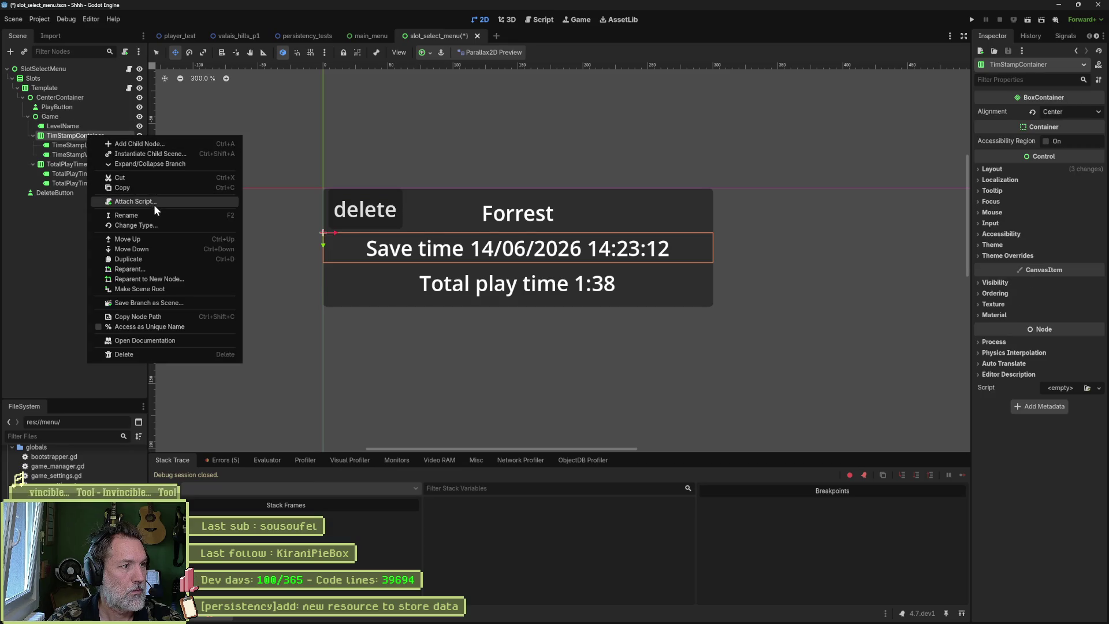
left_click(160, 223)
double_click(432, 118)
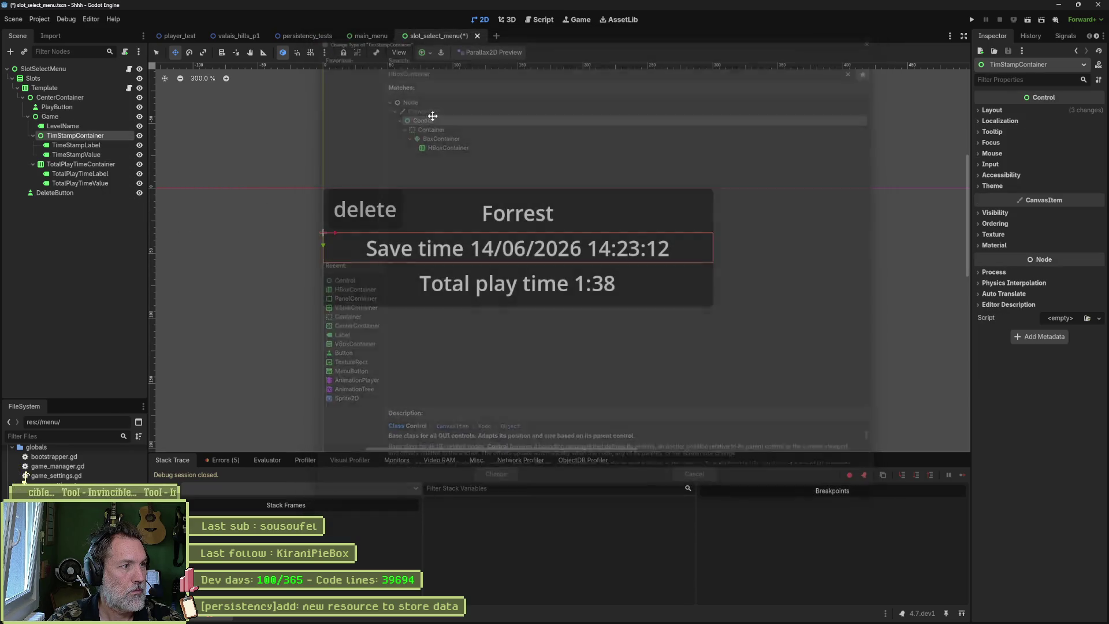
right_click(92, 162)
- Make TotalPlayTimeContainer a Control, then shift the date value and Save time label right
left_click(202, 252)
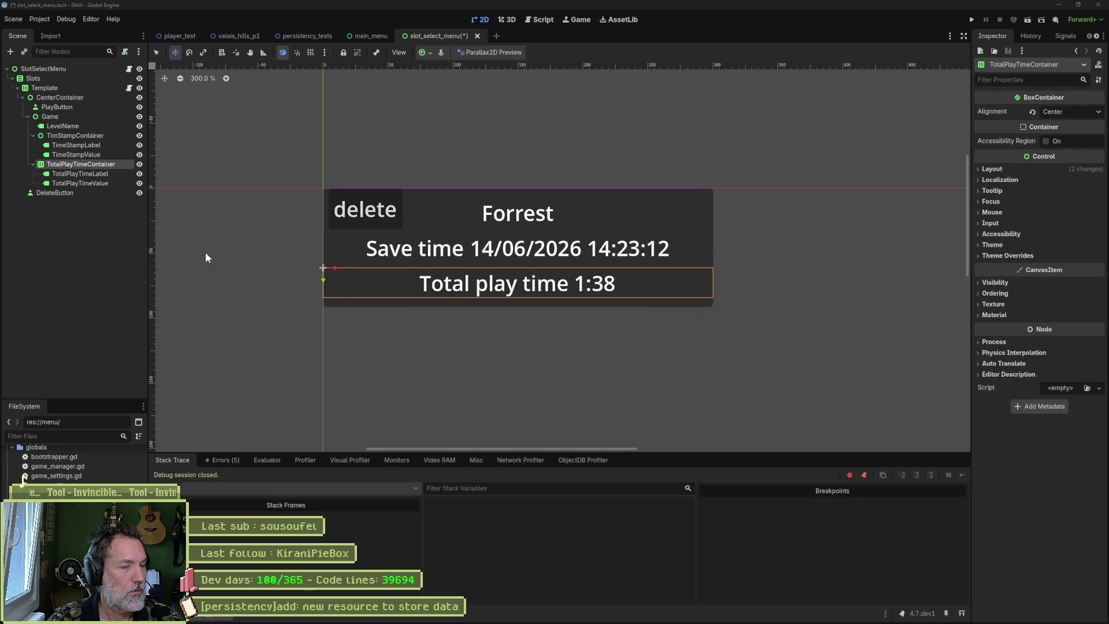
double_click(416, 114)
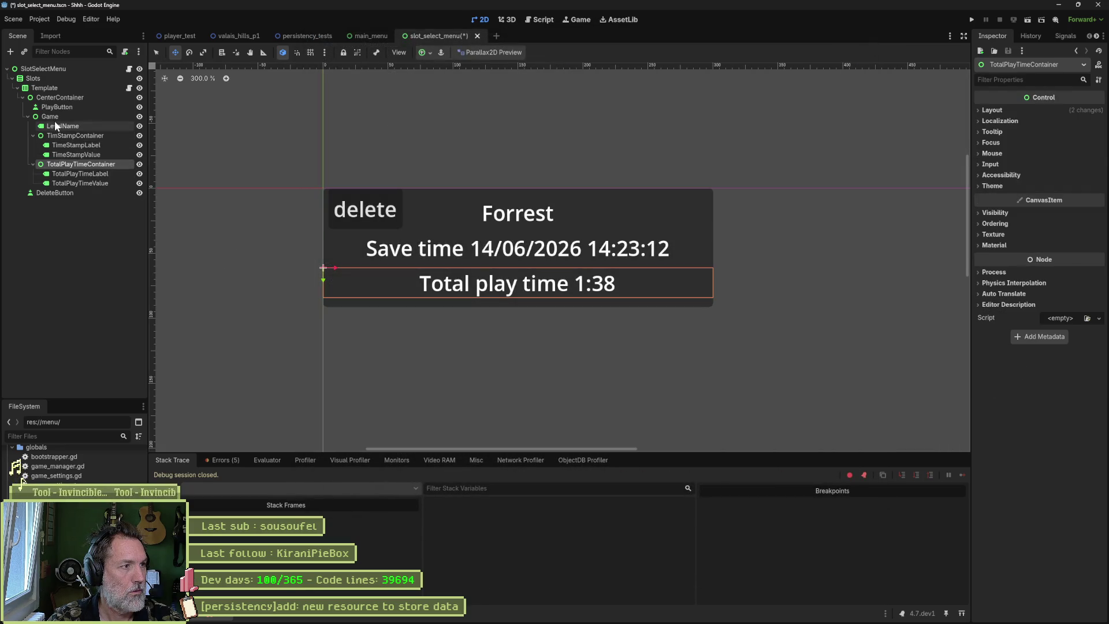
left_click(56, 117)
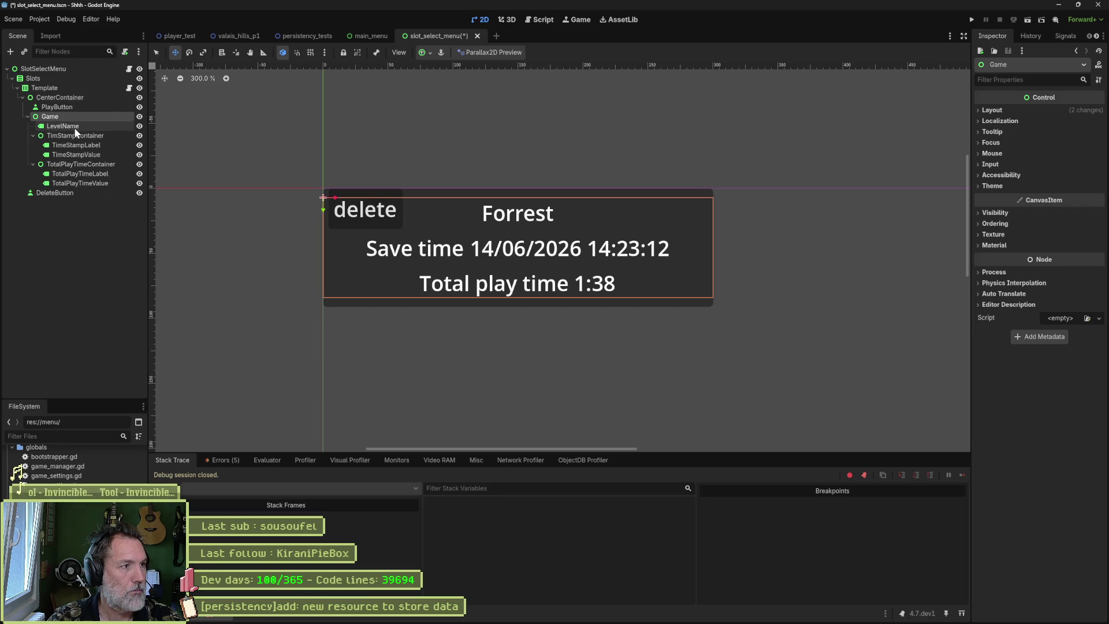
left_click(75, 126)
left_click(74, 136)
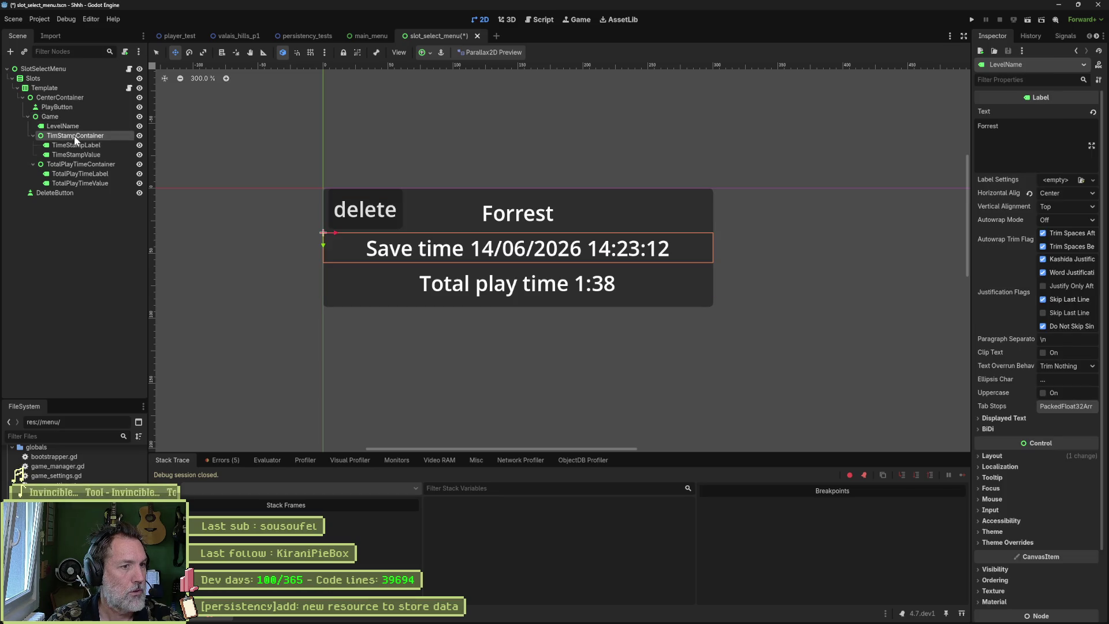
left_click(78, 146)
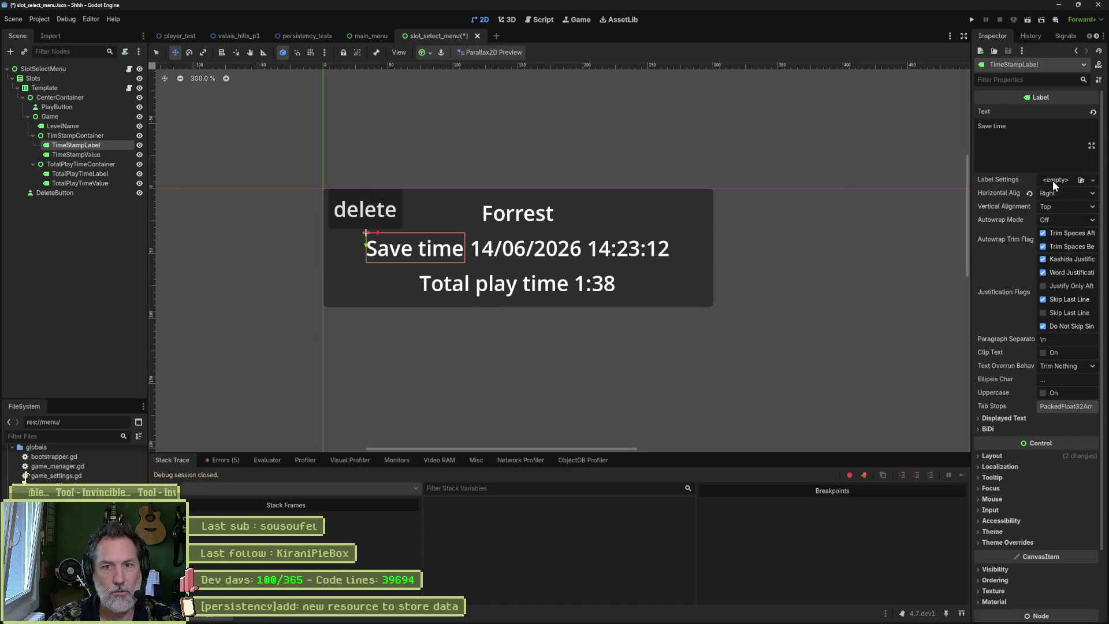
left_click(109, 155)
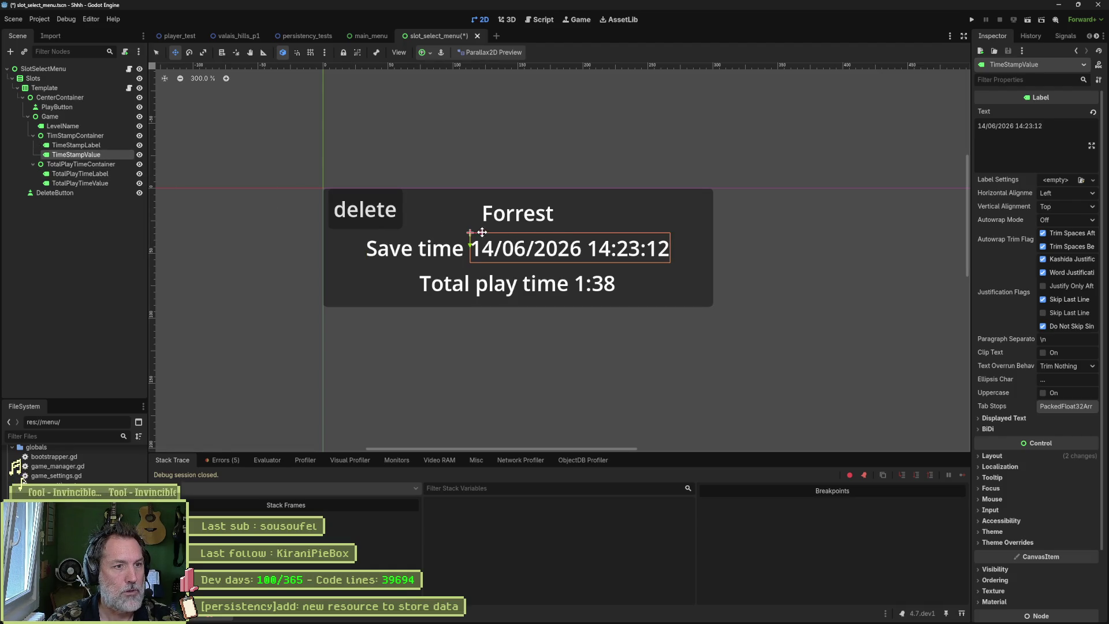
left_click_drag(477, 233, 540, 232)
left_click(400, 237)
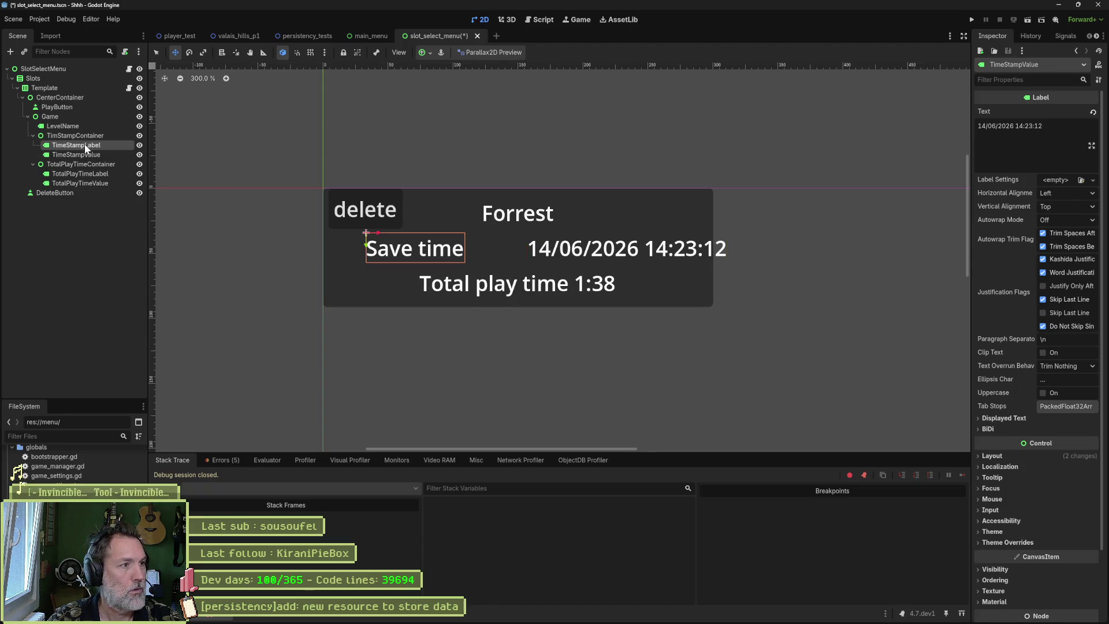
left_click_drag(401, 238, 438, 237)
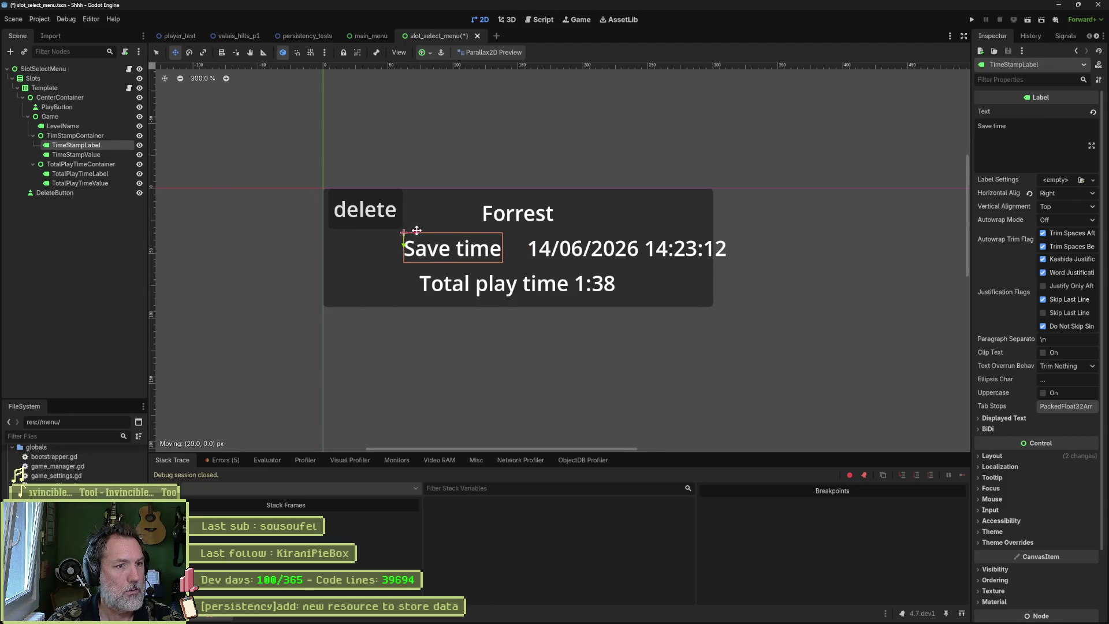
- Move the Total play time label and its 1:38 value left to align under Save time
left_click(72, 165)
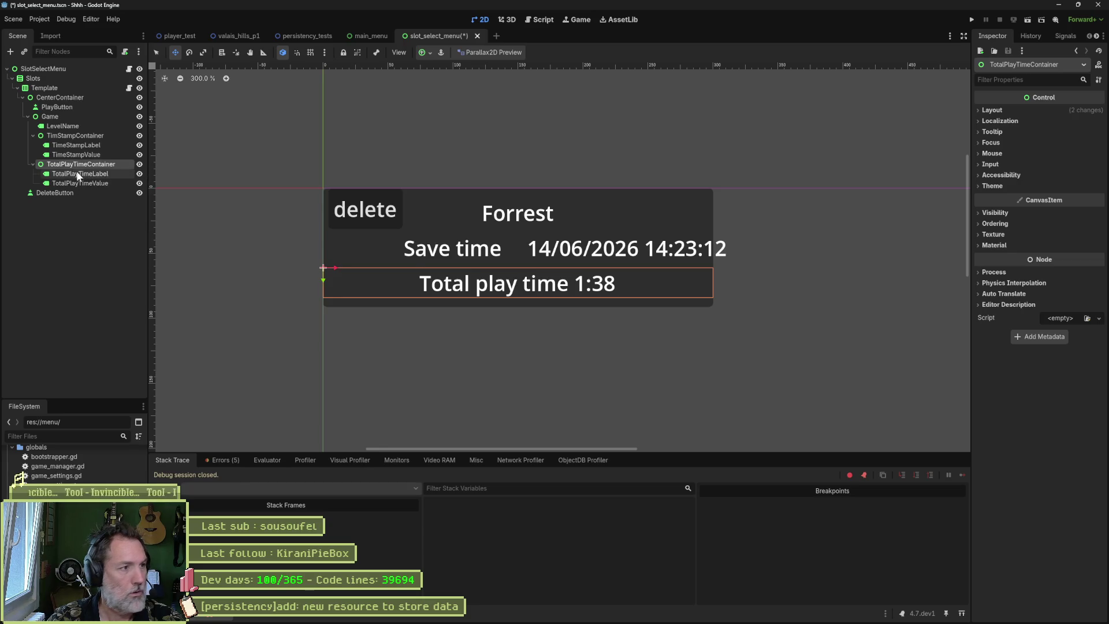
left_click(76, 173)
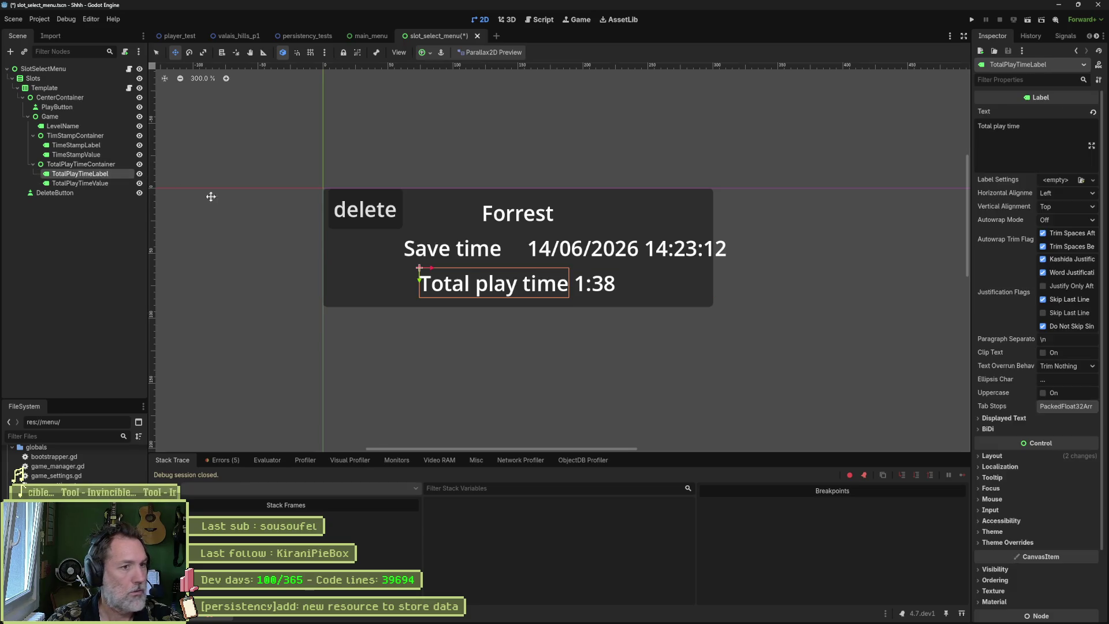
left_click(1046, 194)
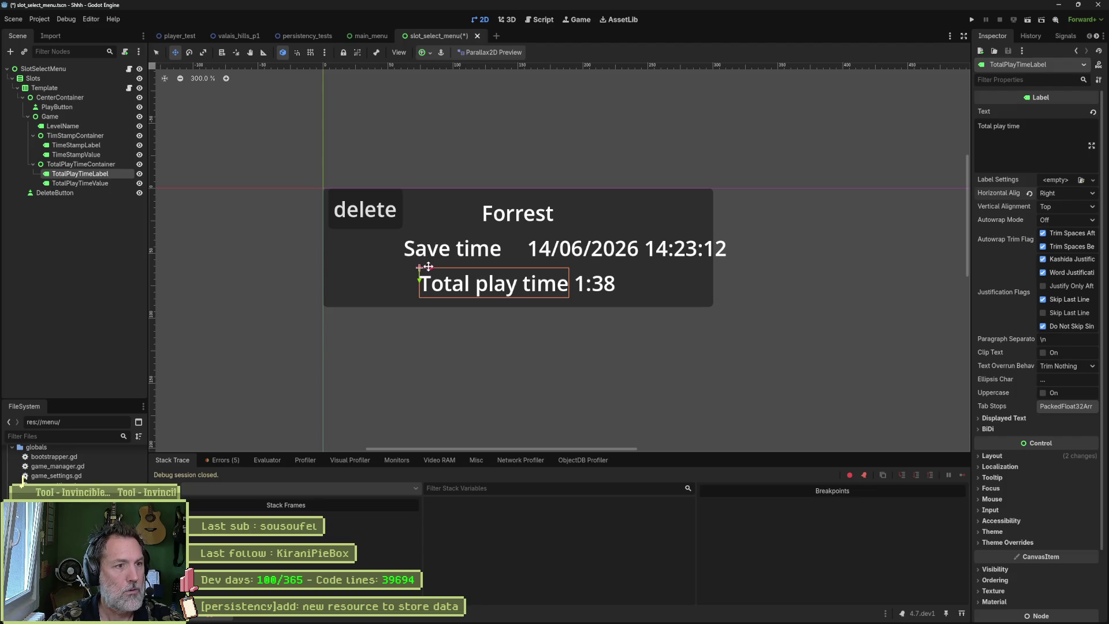
left_click_drag(424, 267, 364, 266)
left_click(79, 183)
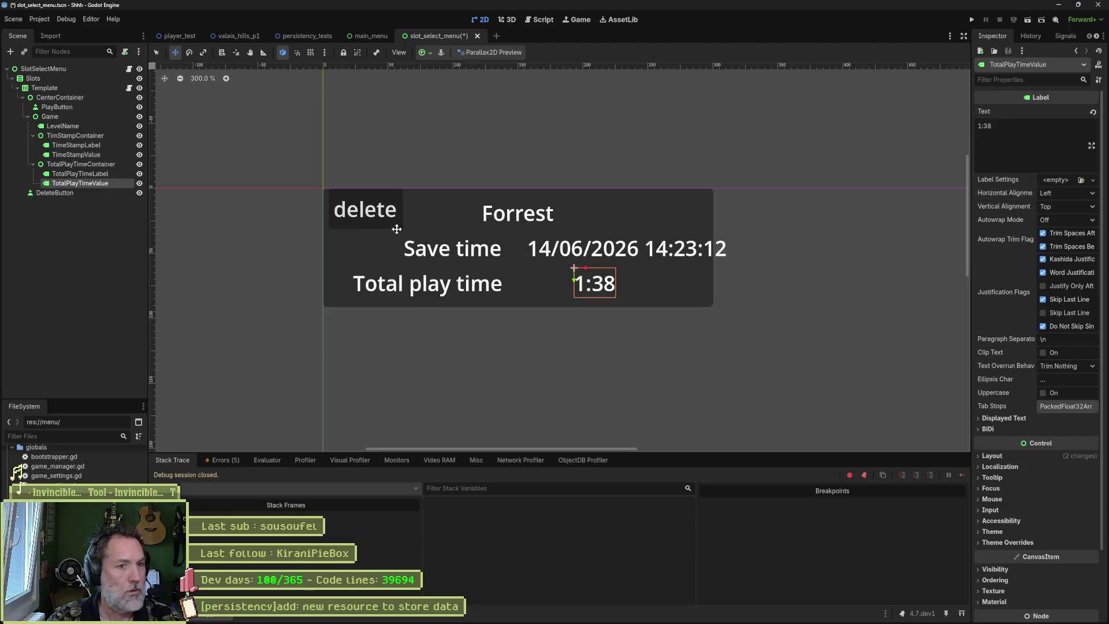
left_click_drag(586, 267, 542, 266)
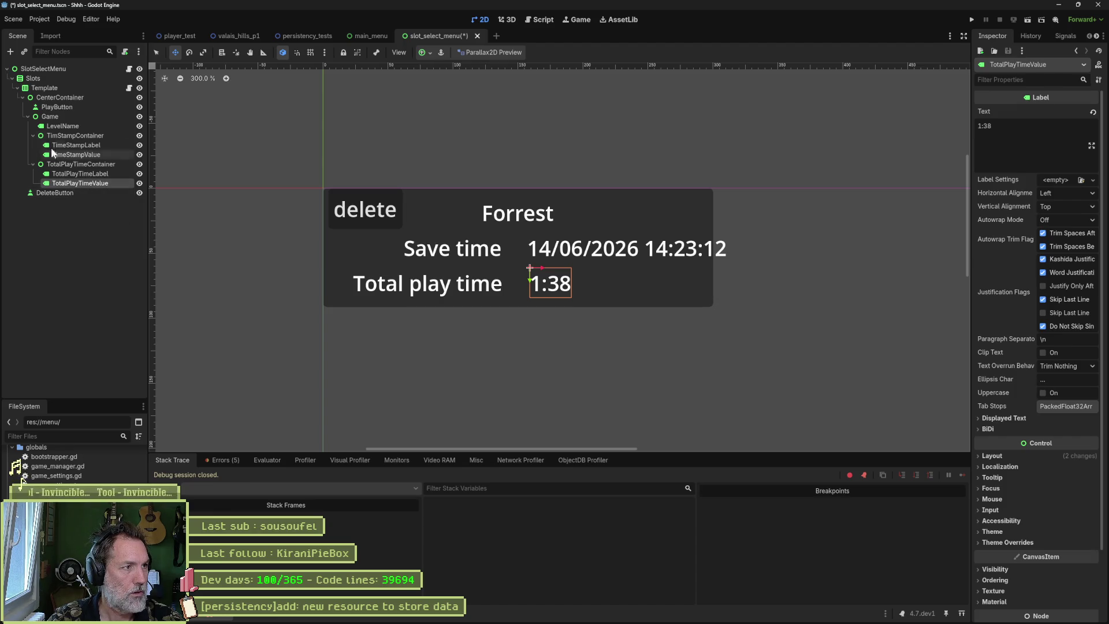
left_click(28, 116)
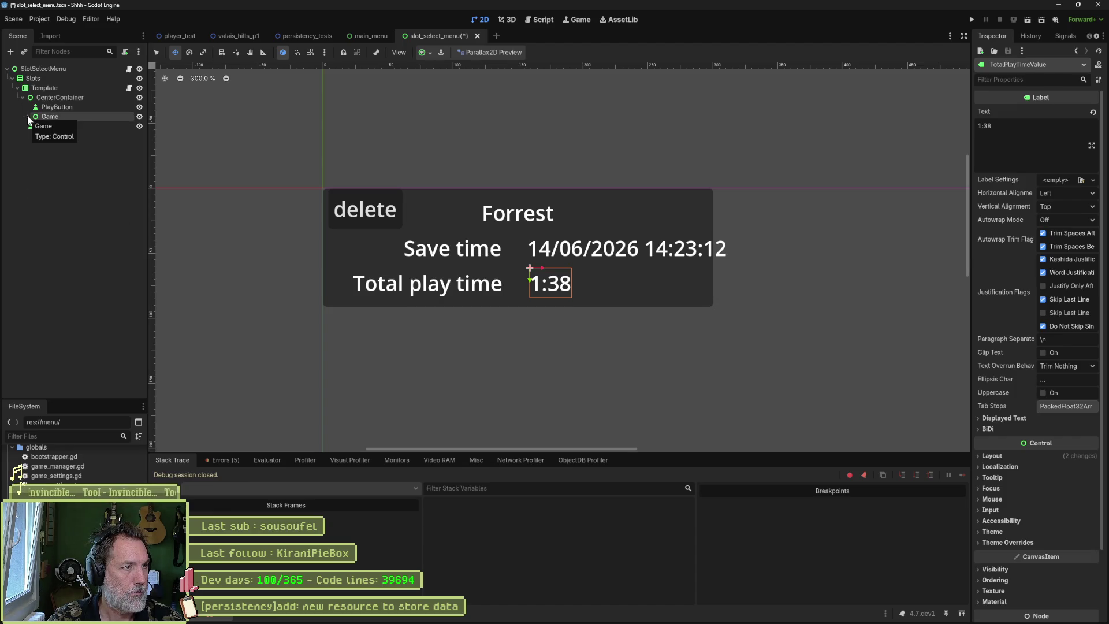
- Change Template to a plain Control node and drag DeleteButton to the panel's right side
left_click(23, 97)
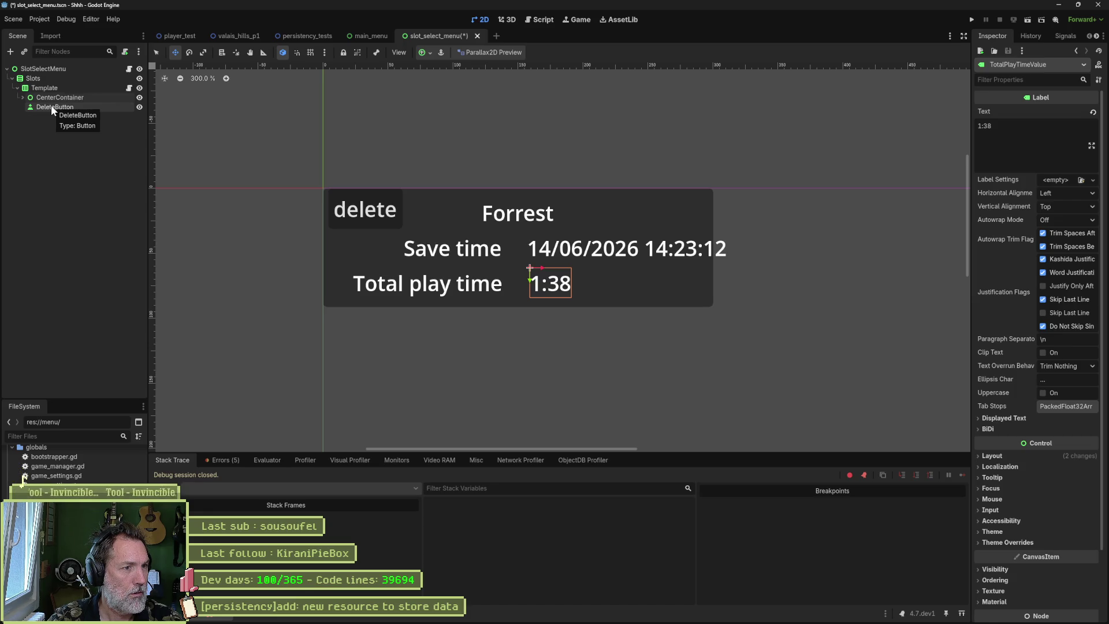
left_click(52, 99)
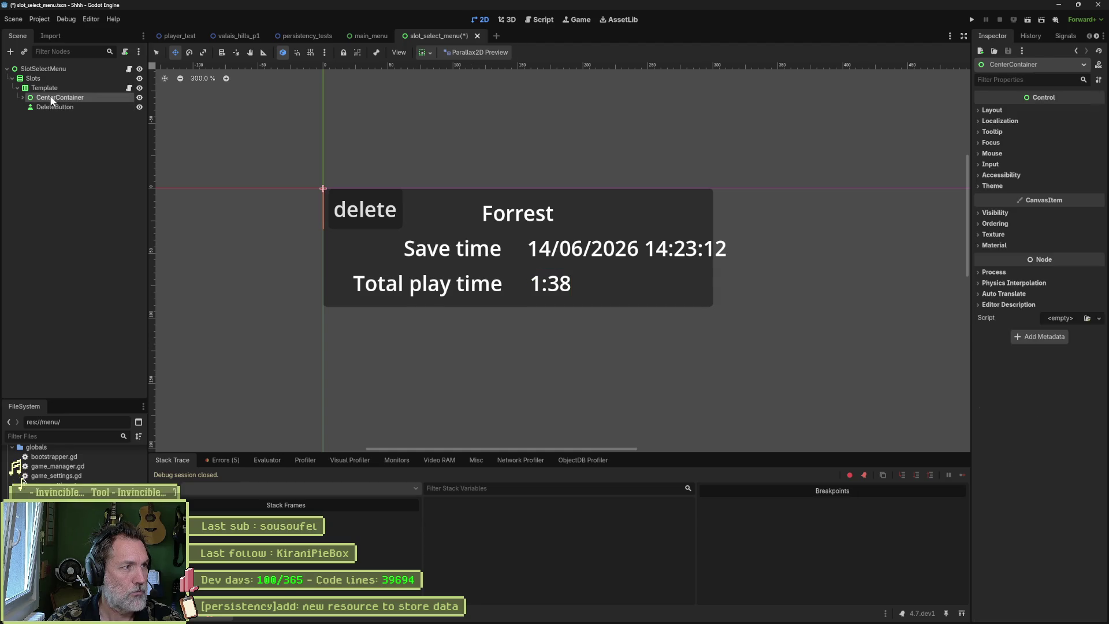
left_click(51, 89)
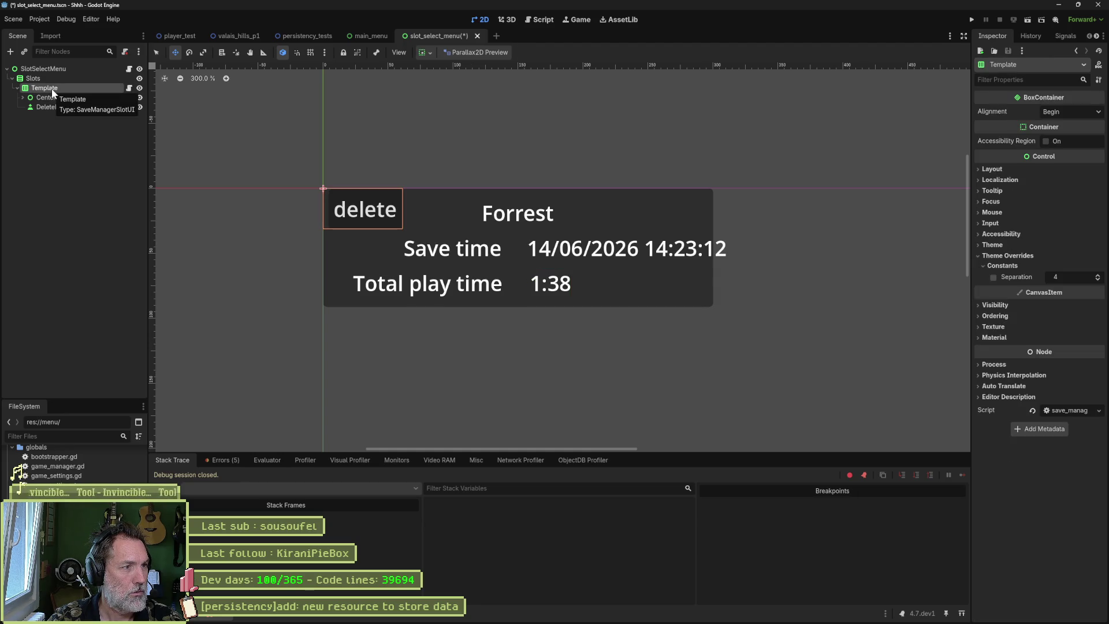
left_click(23, 97)
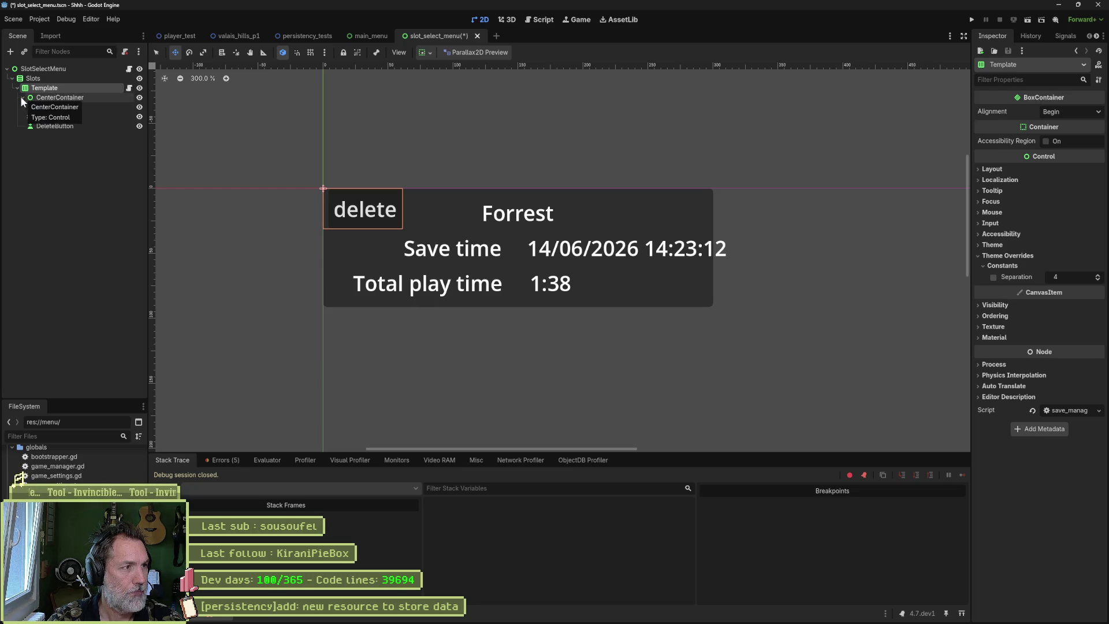
left_click(22, 97)
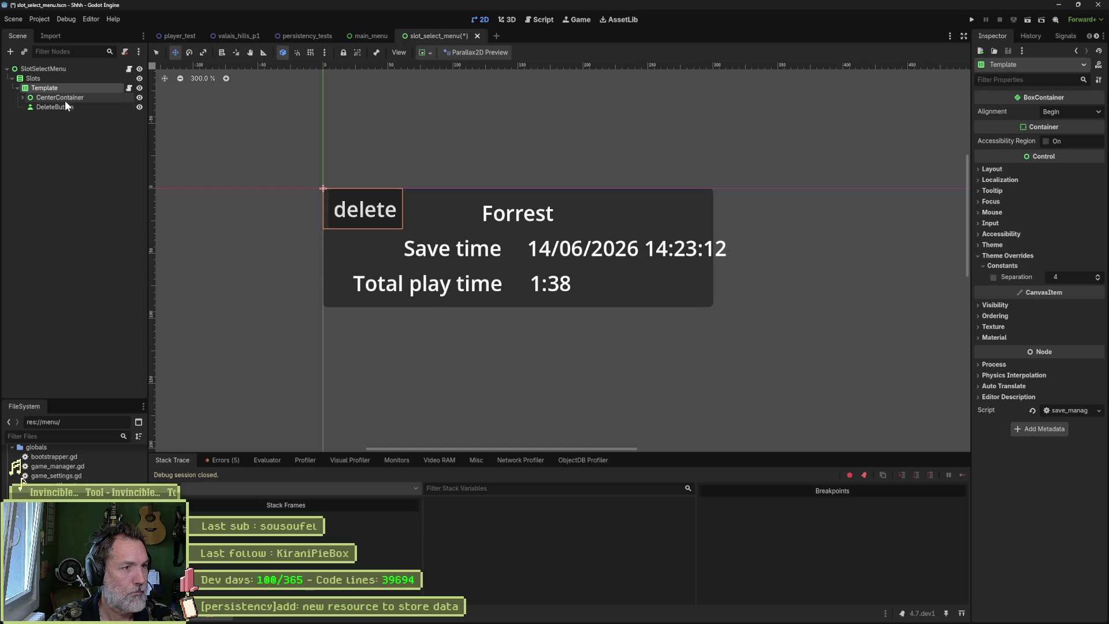
right_click(42, 88)
left_click(121, 211)
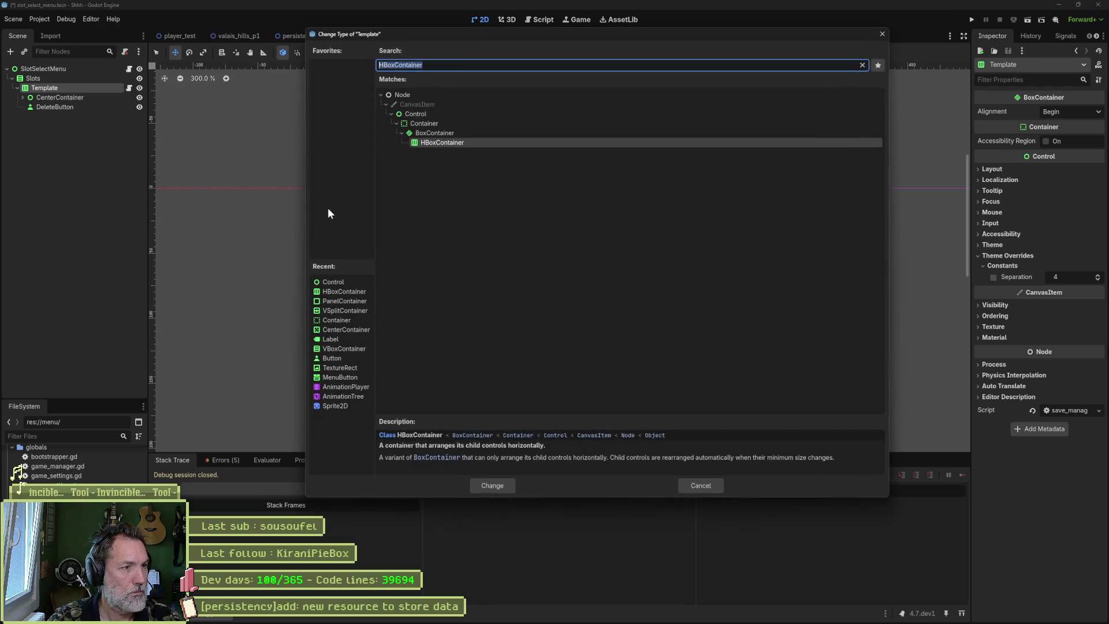
double_click(420, 115)
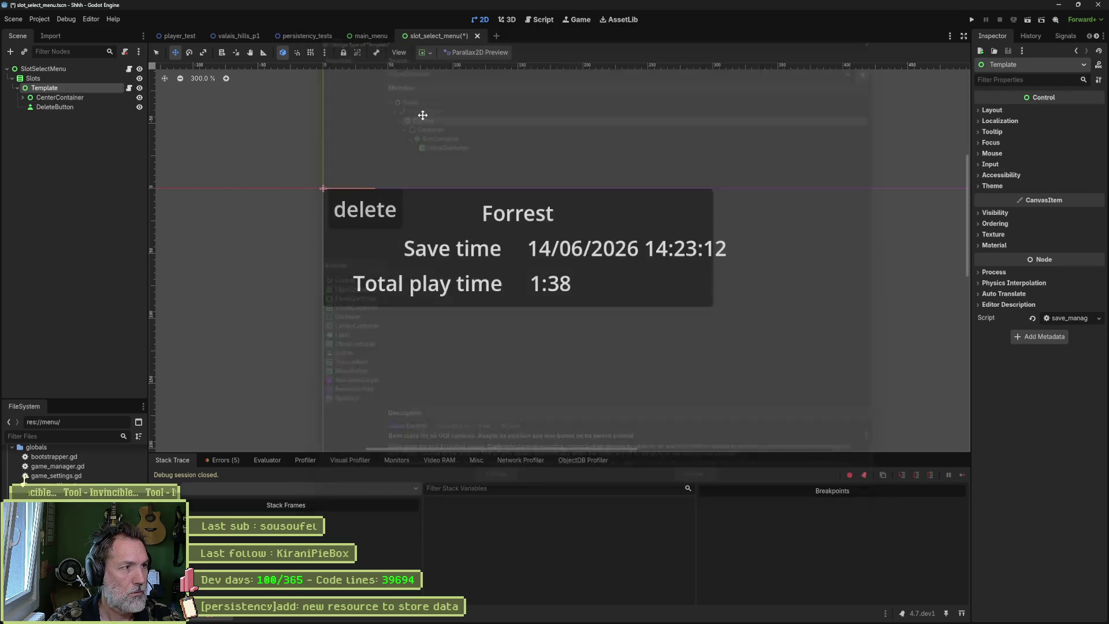
left_click(109, 107)
mouse_move(386, 201)
left_mouse_down()
mouse_move(805, 246)
mouse_move(798, 239)
left_mouse_up()
- Experiment with PlayButton's size, then revert its custom minimum size to 0 × 0
left_click(23, 97)
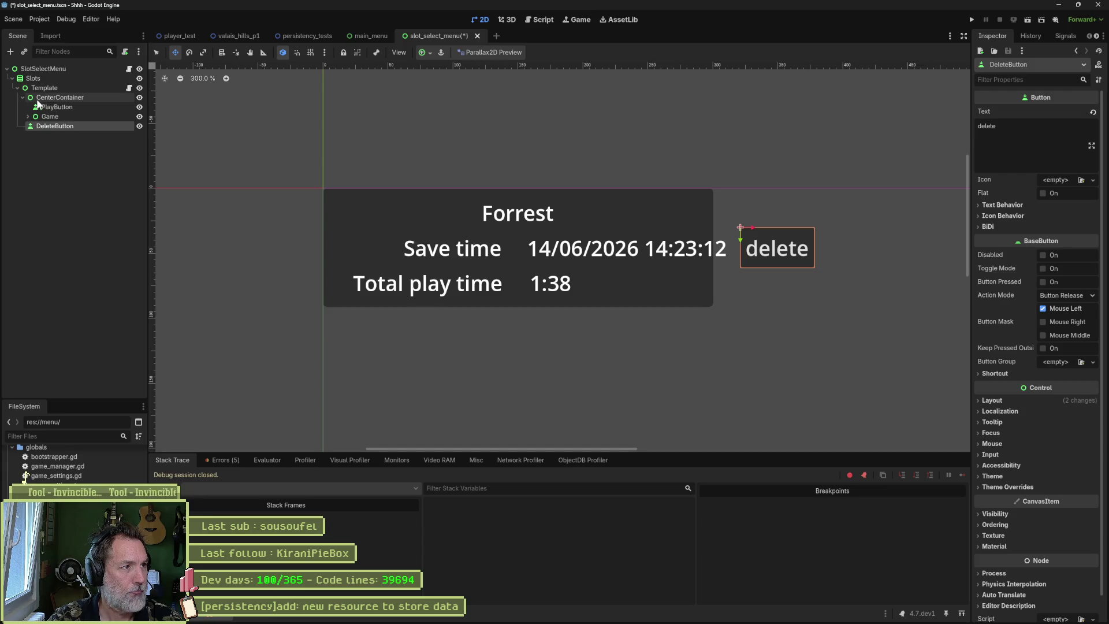
left_click(52, 98)
left_click(58, 103)
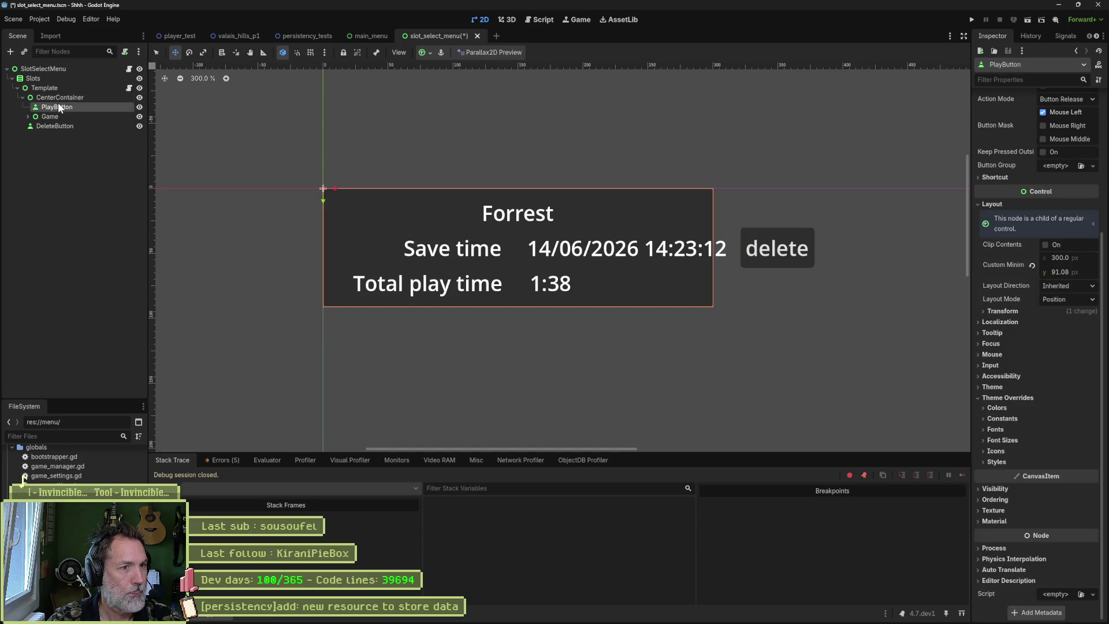
key("s")
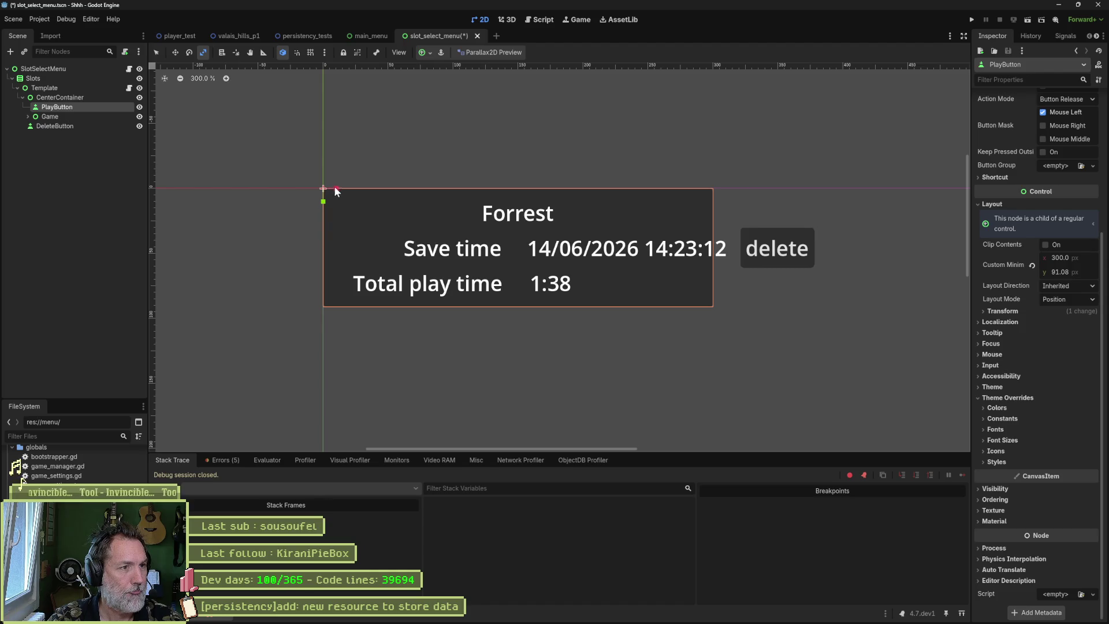
left_click_drag(335, 188, 340, 189)
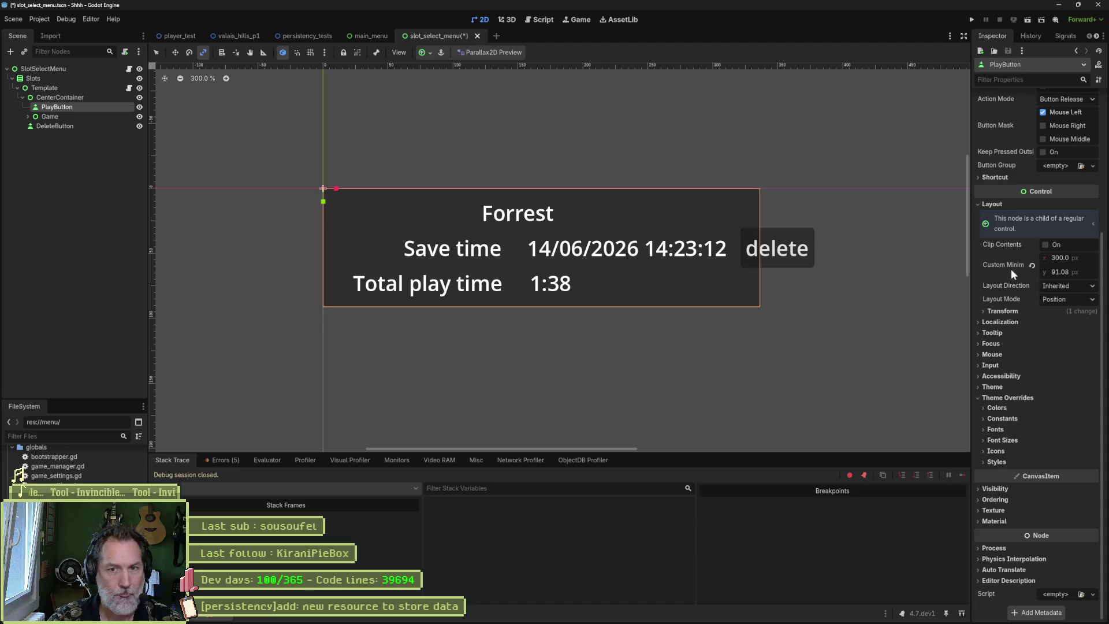
left_click(1084, 273)
key("BackSpace")
key("BackSpace")
key("BackSpace")
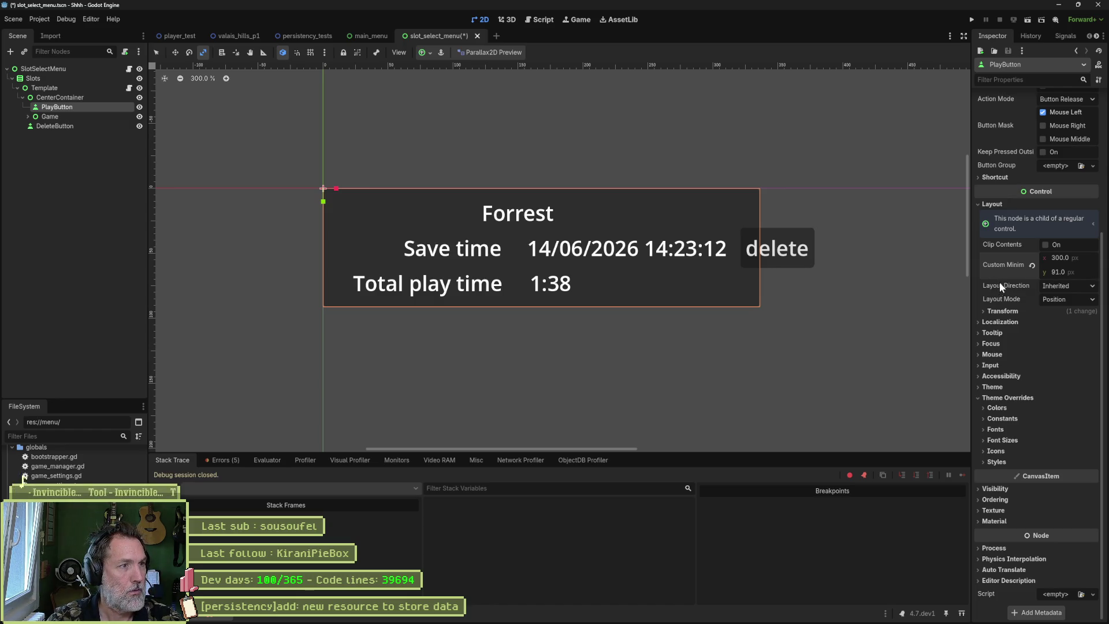
mouse_move(1087, 255)
left_mouse_down()
mouse_move(1075, 256)
mouse_move(1099, 255)
mouse_move(1078, 258)
left_mouse_up()
left_click(1032, 264)
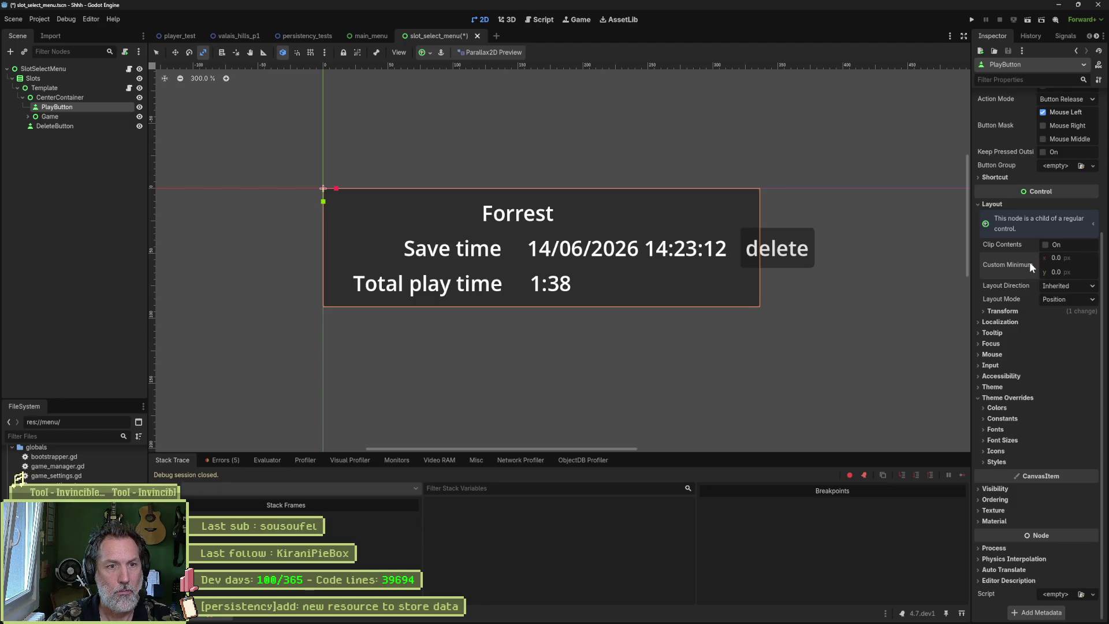
left_click(28, 117)
left_click(58, 117)
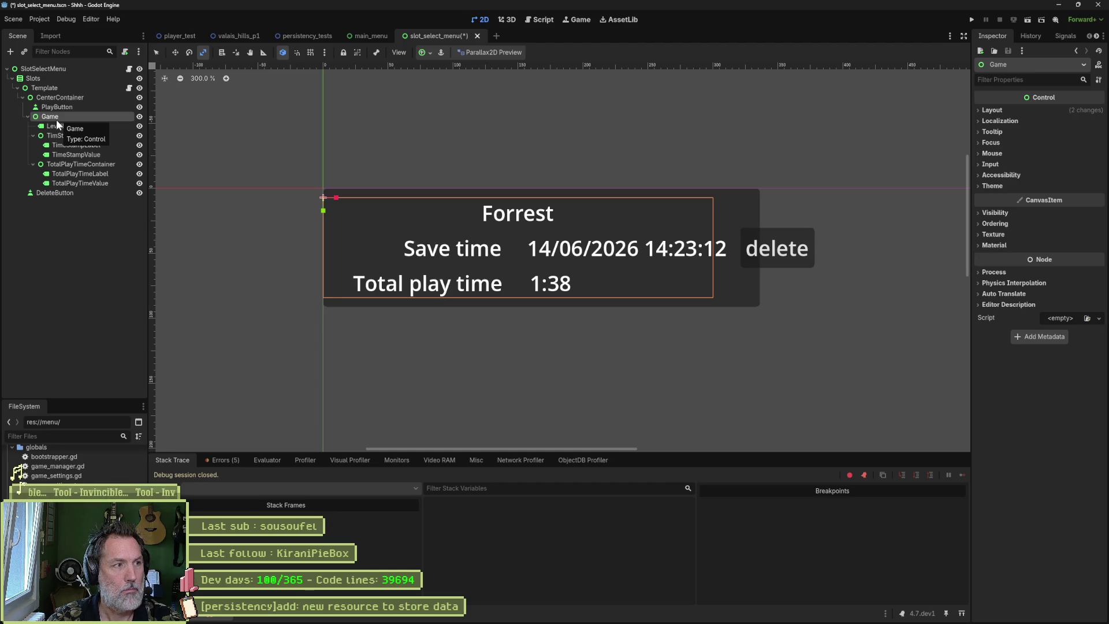
left_click(33, 135)
- Collapse TotalPlayTimeContainer and inspect the LevelName, TimStampContainer and TotalPlayTimeContainer nodes
left_click(33, 145)
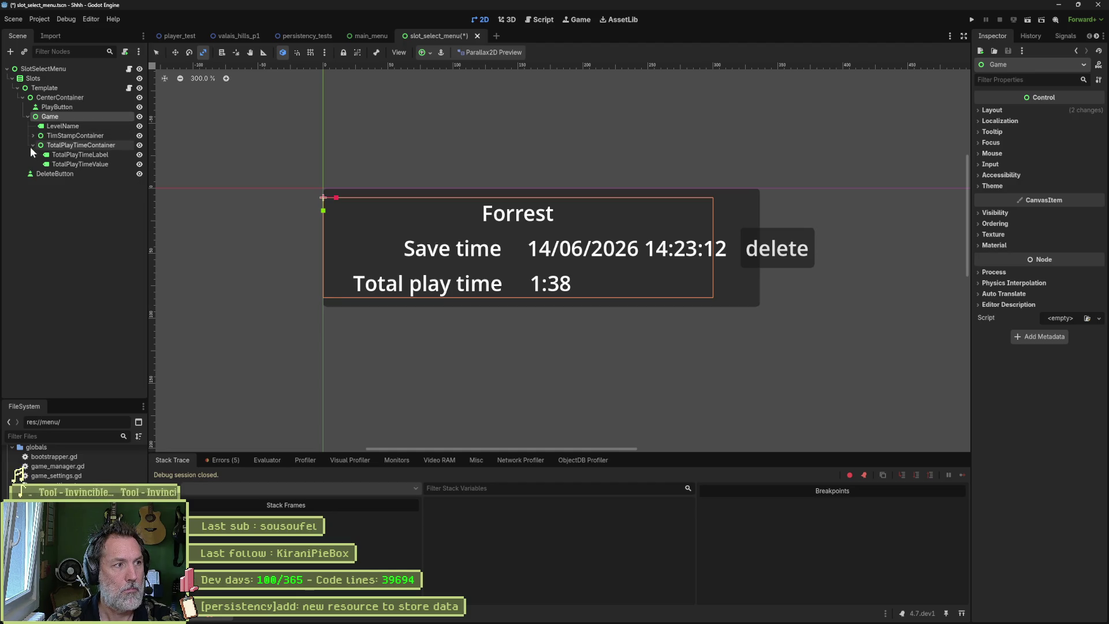
left_click(62, 126)
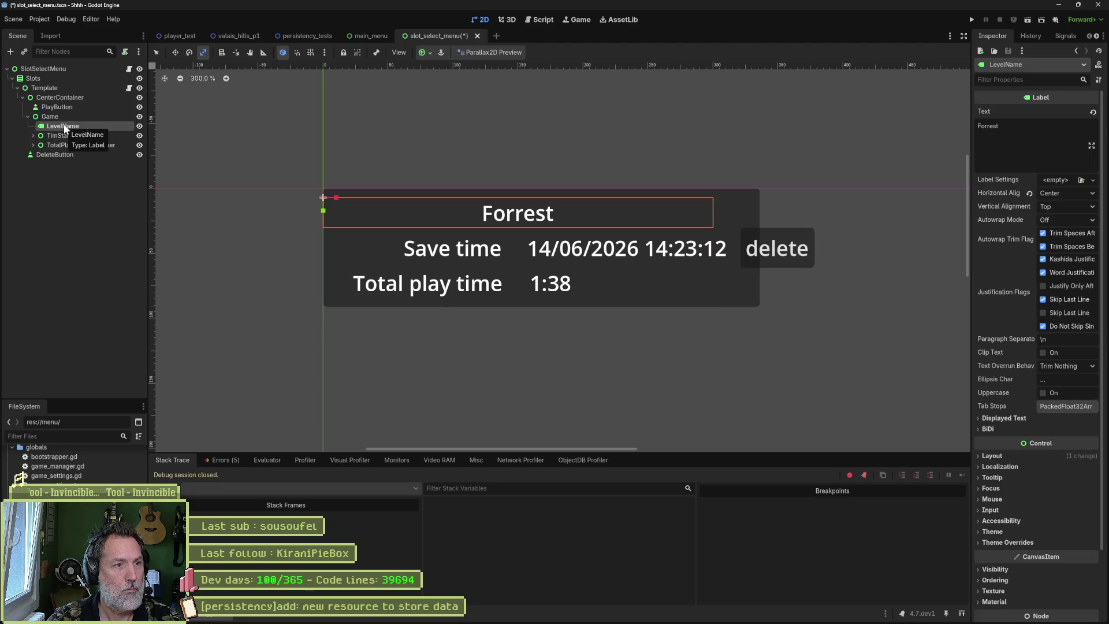
left_click(66, 136)
left_click(65, 145)
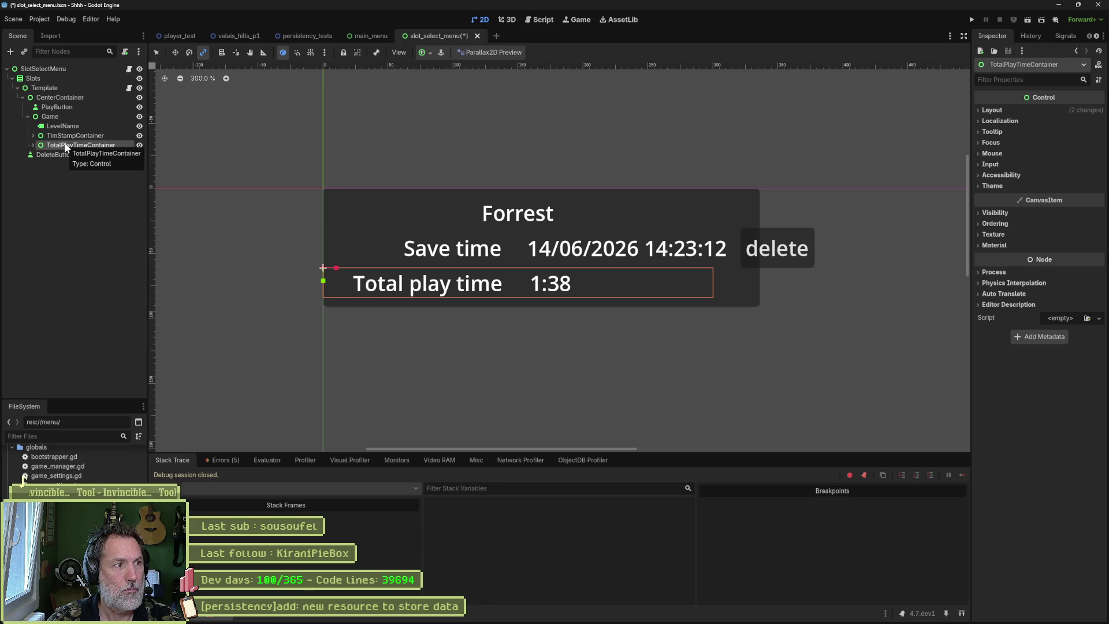
- Change the Game node's type to CenterContainer
left_click(50, 117)
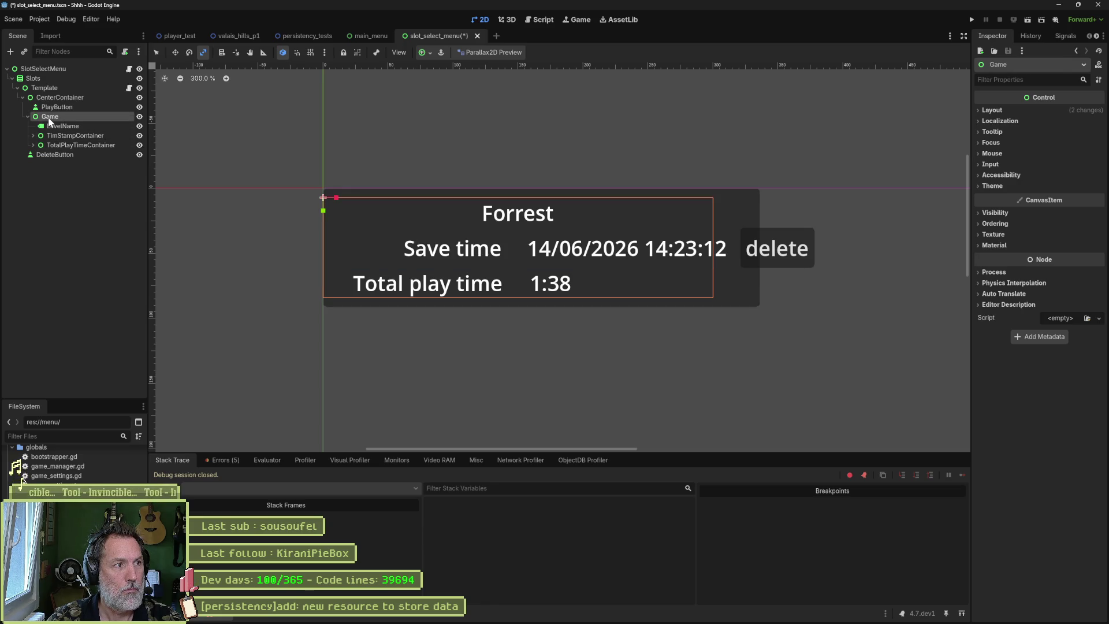
right_click(50, 118)
left_click(146, 206)
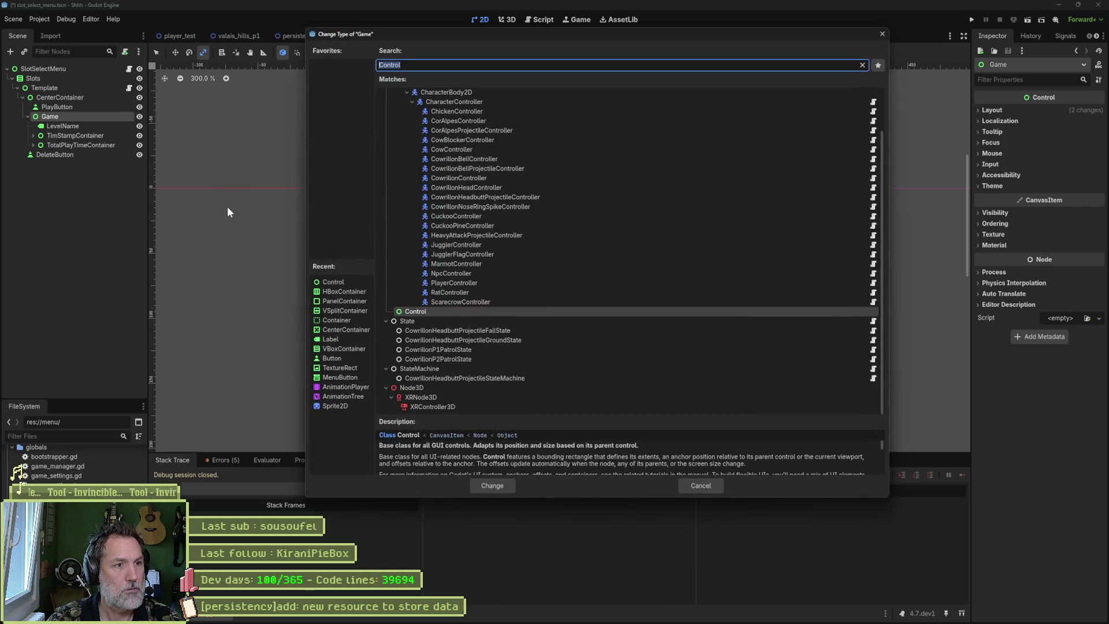
type("c")
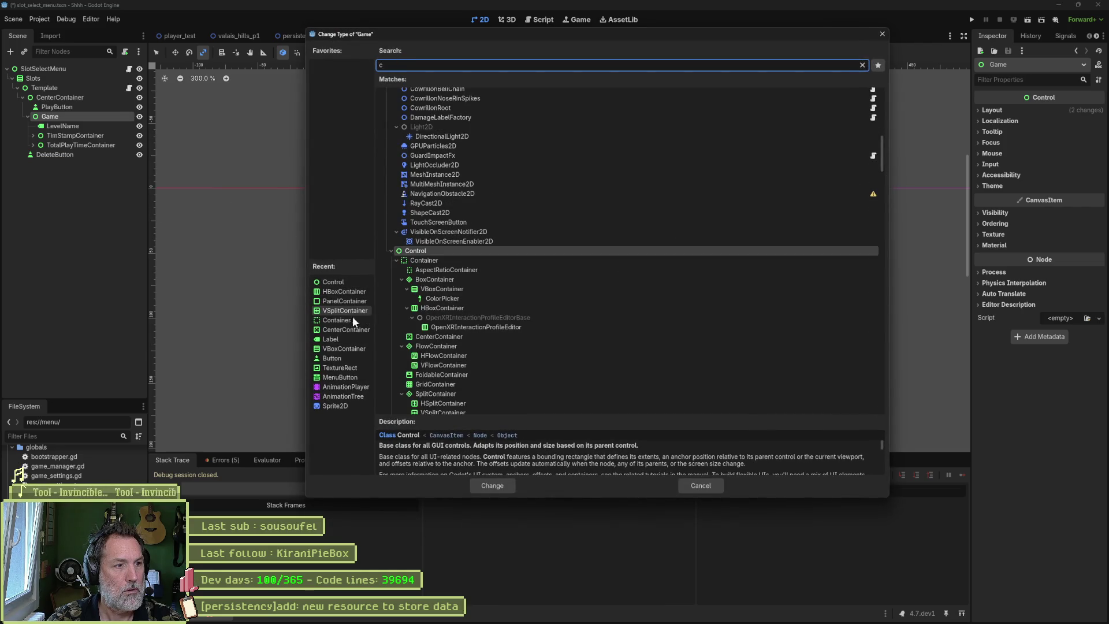
left_click(347, 329)
left_click(513, 486)
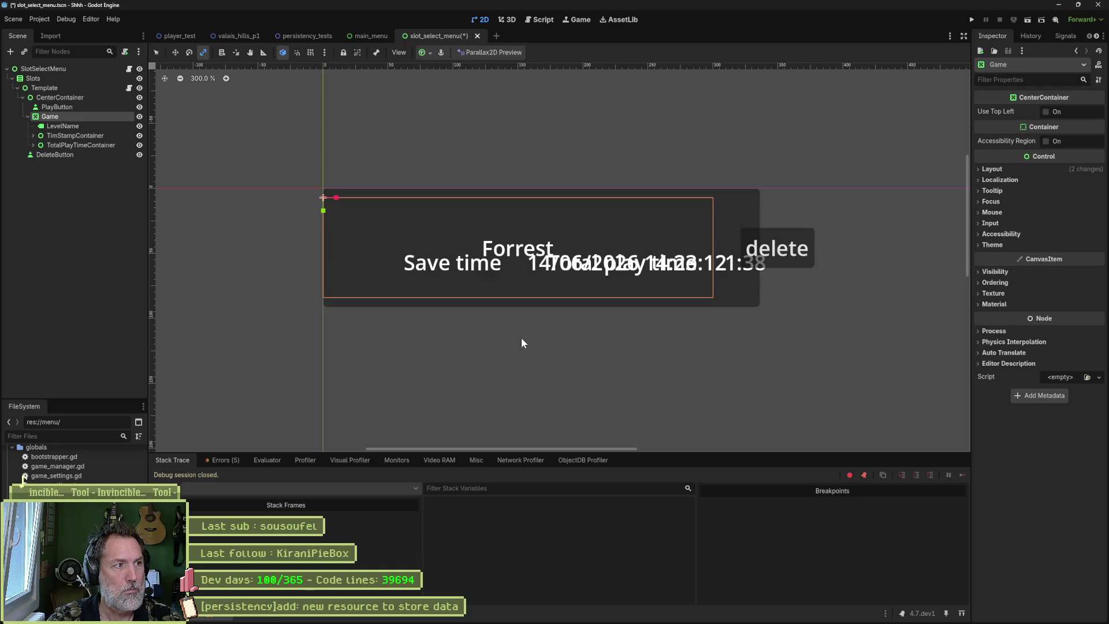
- Undo the CenterContainer change and retype Game as a VBoxContainer from the Recent list
key("ctrl+z")
right_click(57, 117)
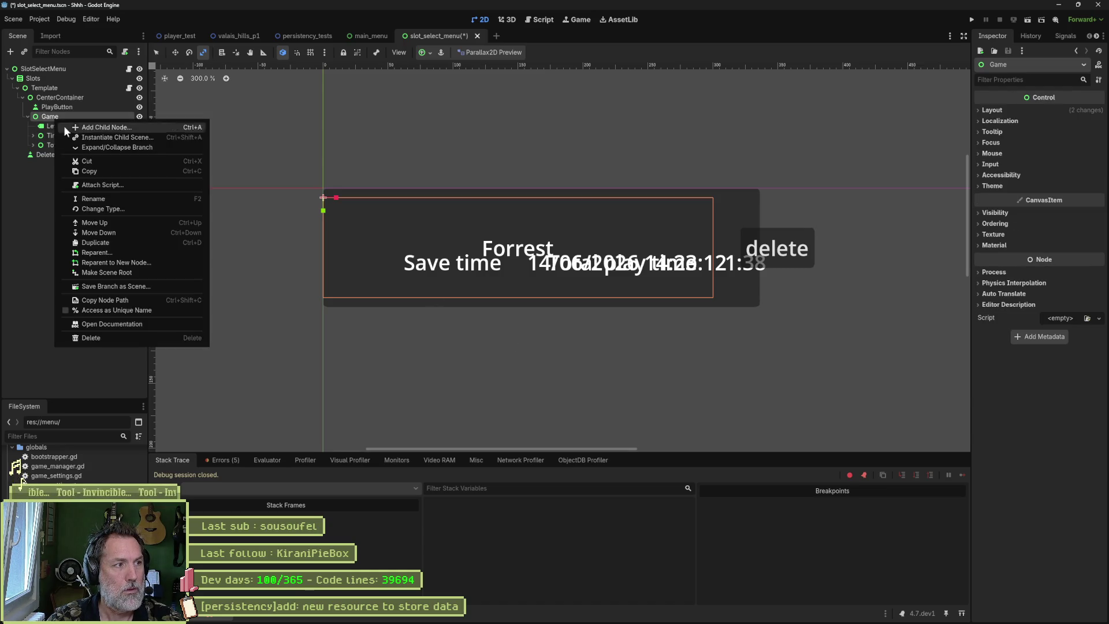
left_click(157, 208)
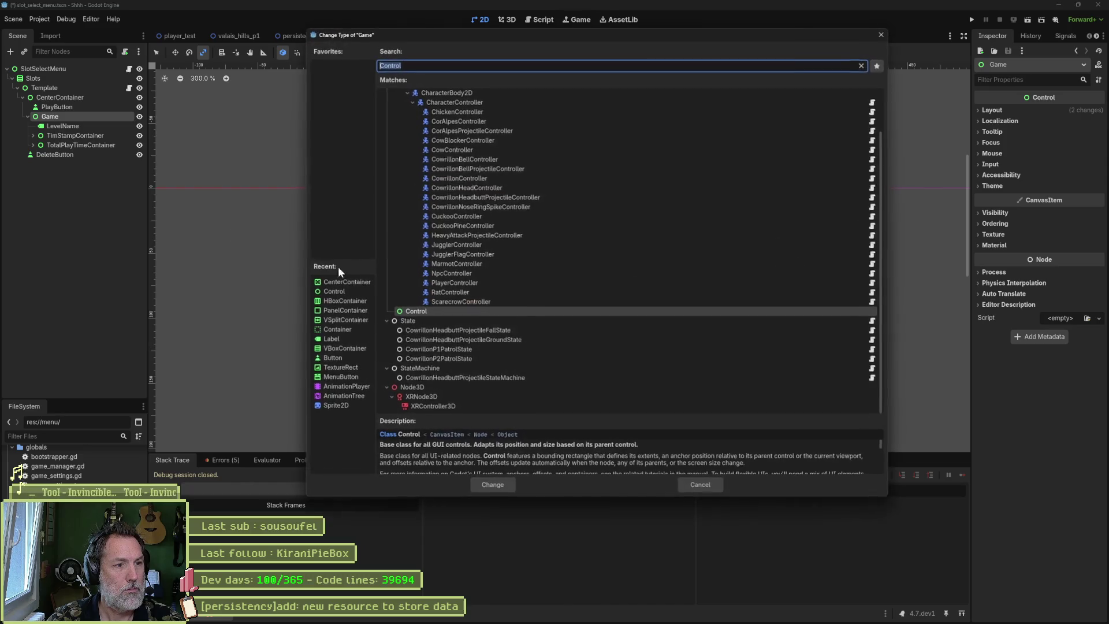
left_click(347, 348)
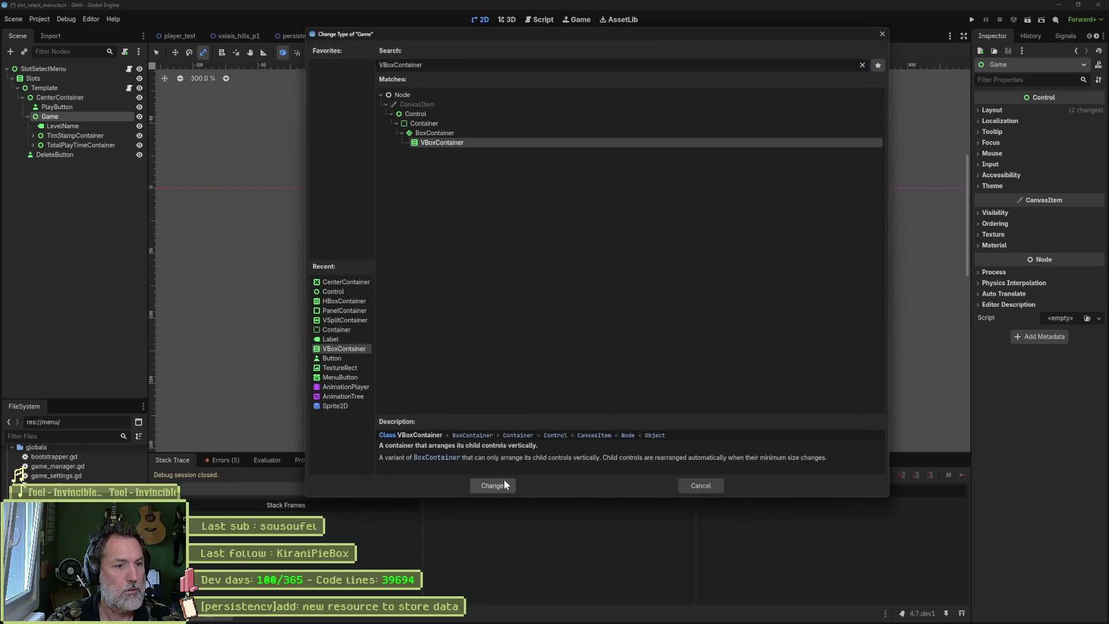
left_click(493, 485)
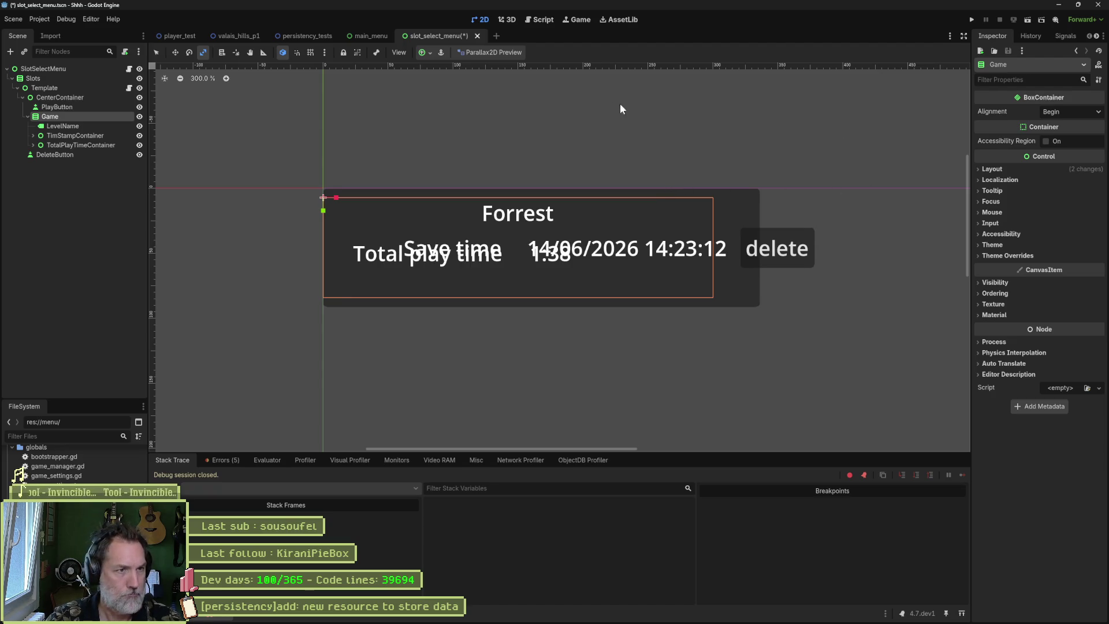
- Apply the Full Rect anchor preset so the Game container fills its parent
left_click(425, 54)
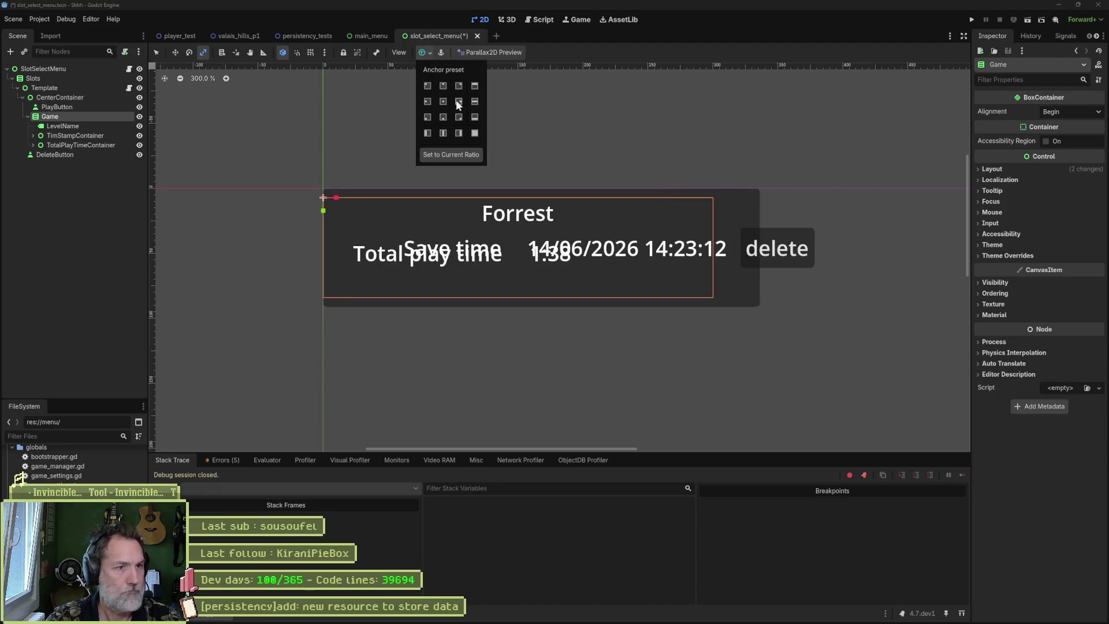
left_click(475, 133)
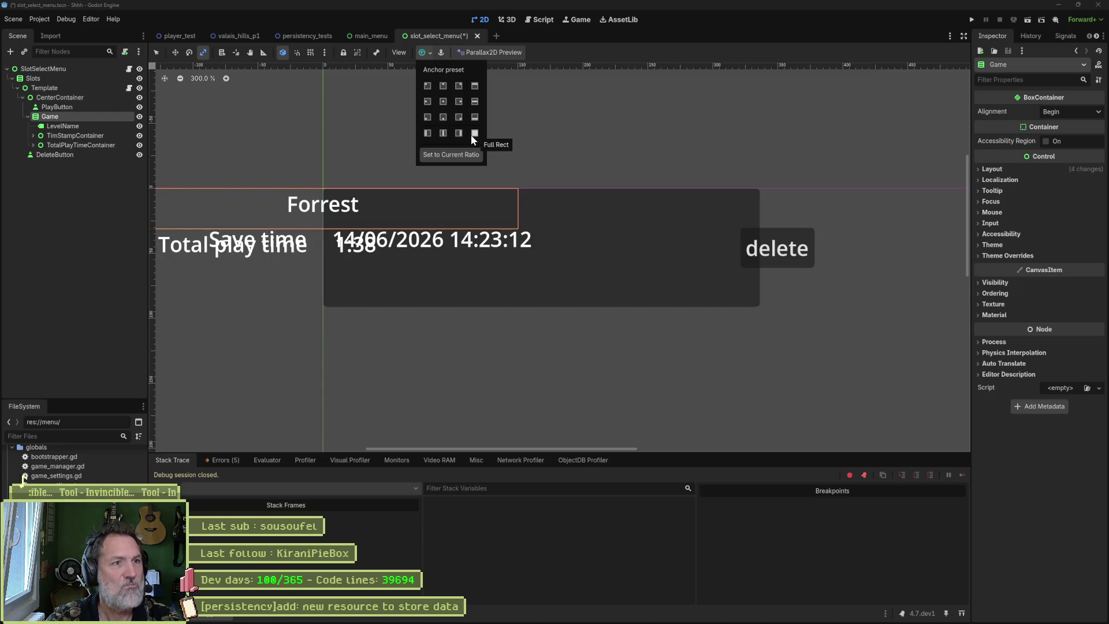
left_click(569, 54)
- Set Game's Layout Mode to Position, leaving layout direction Inherited
left_click(995, 256)
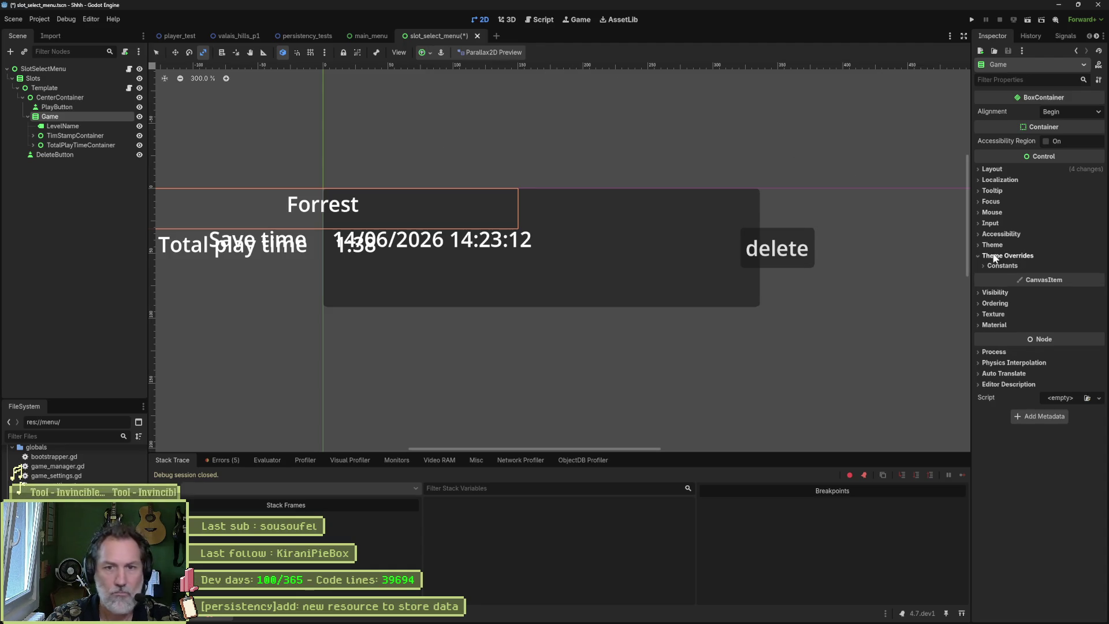
left_click(1002, 266)
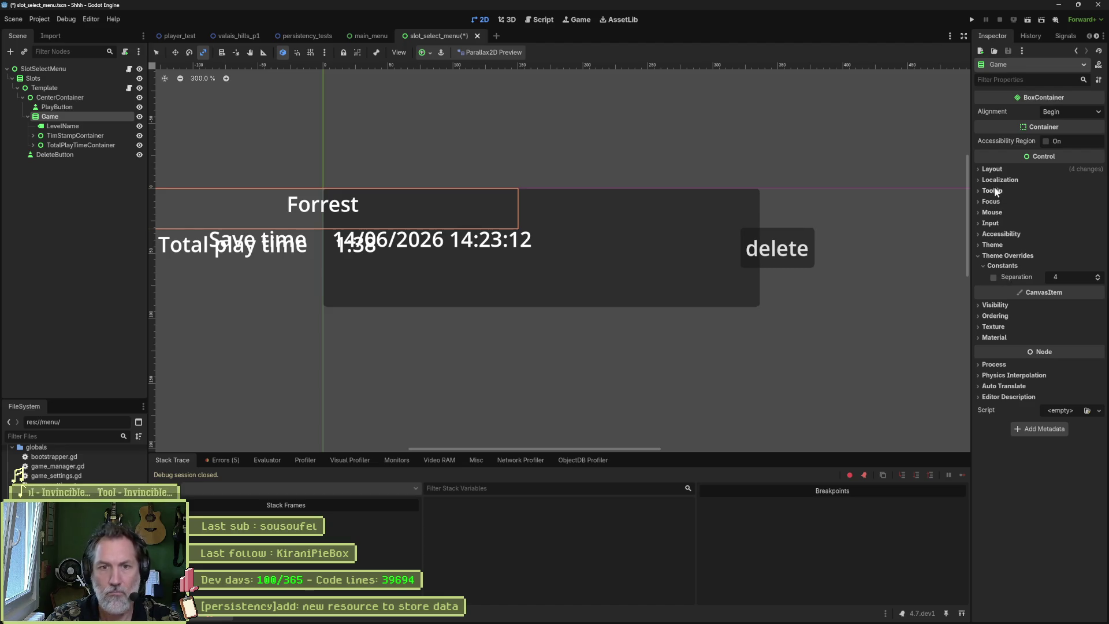
left_click(999, 170)
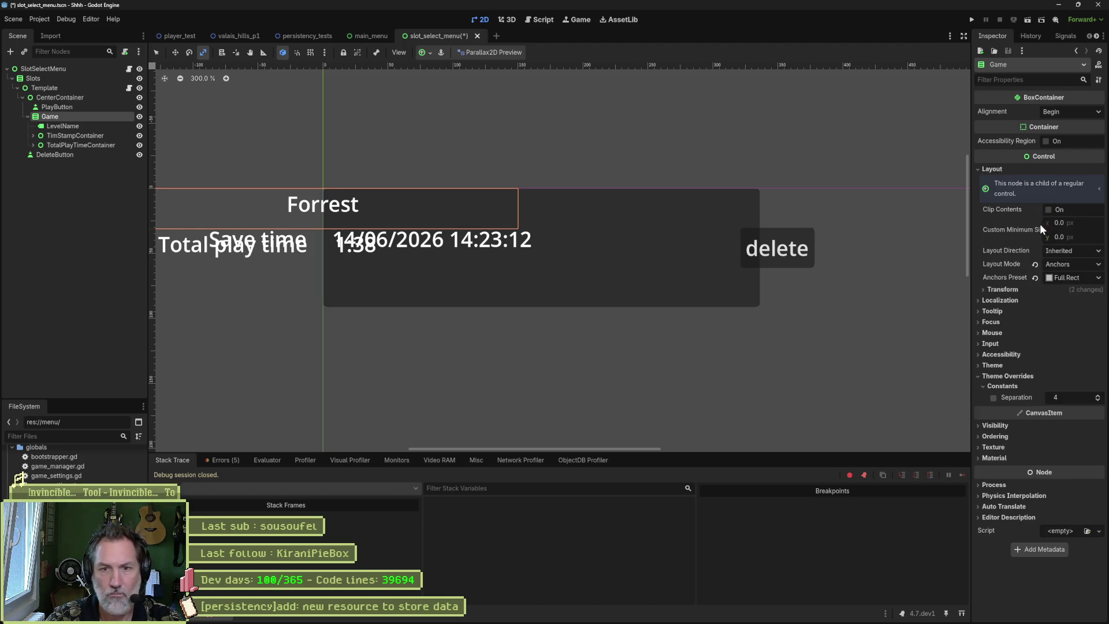
left_click(1050, 263)
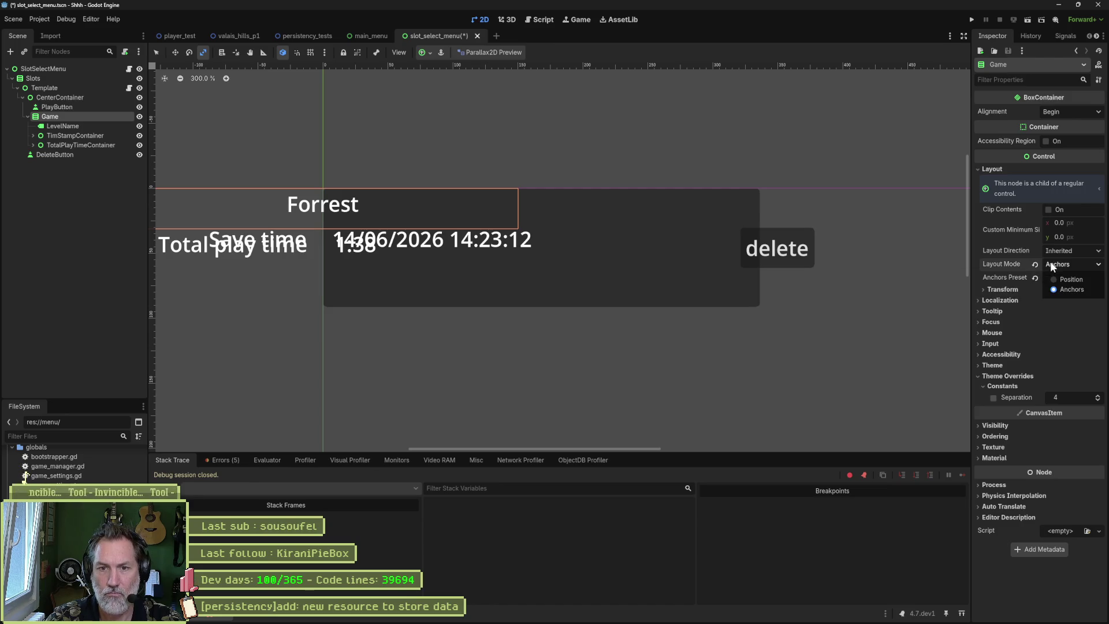
left_click(1063, 276)
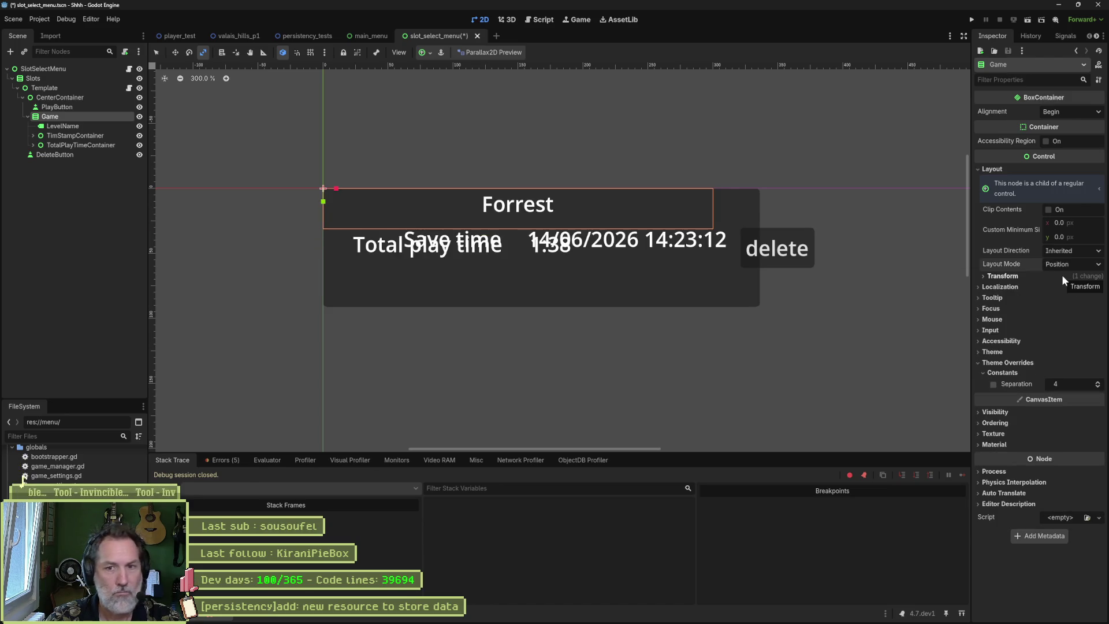
left_click(1060, 264)
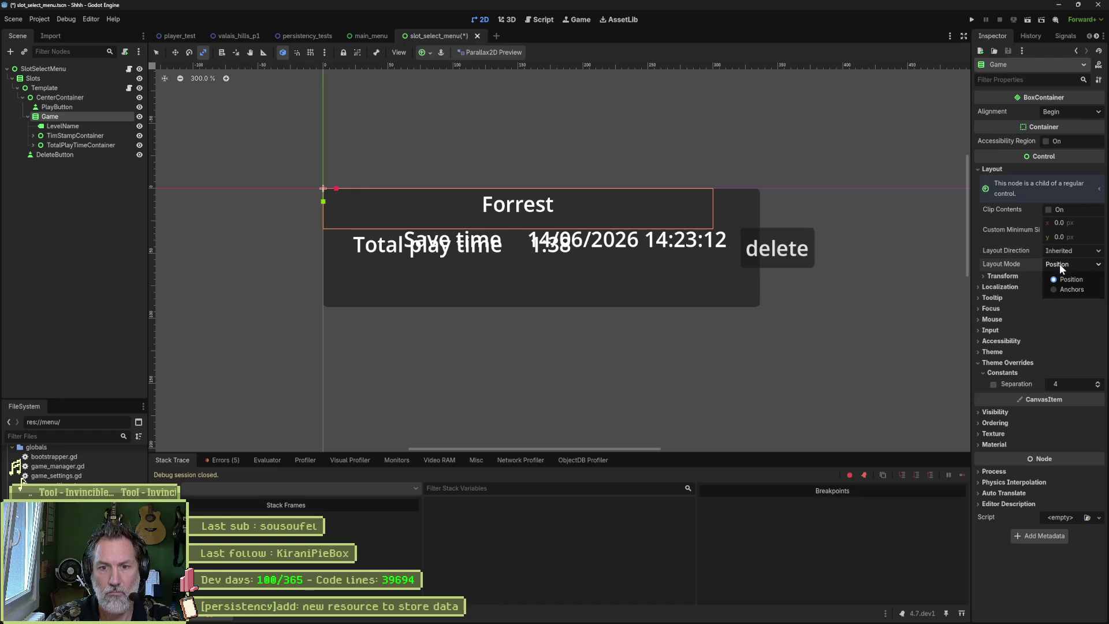
left_click(1061, 252)
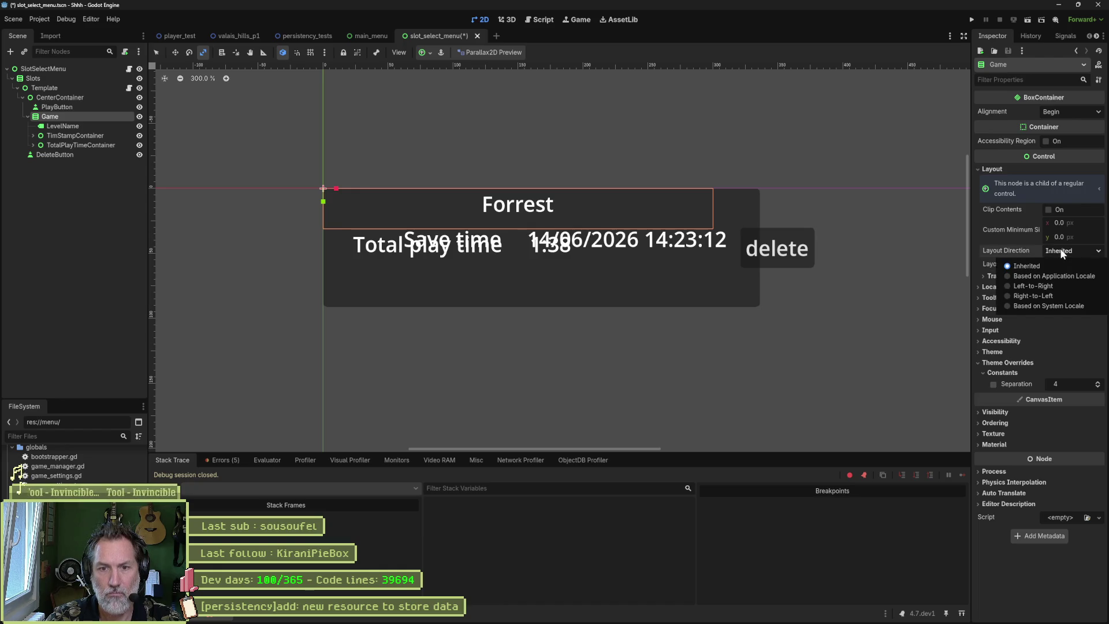
left_click(1062, 252)
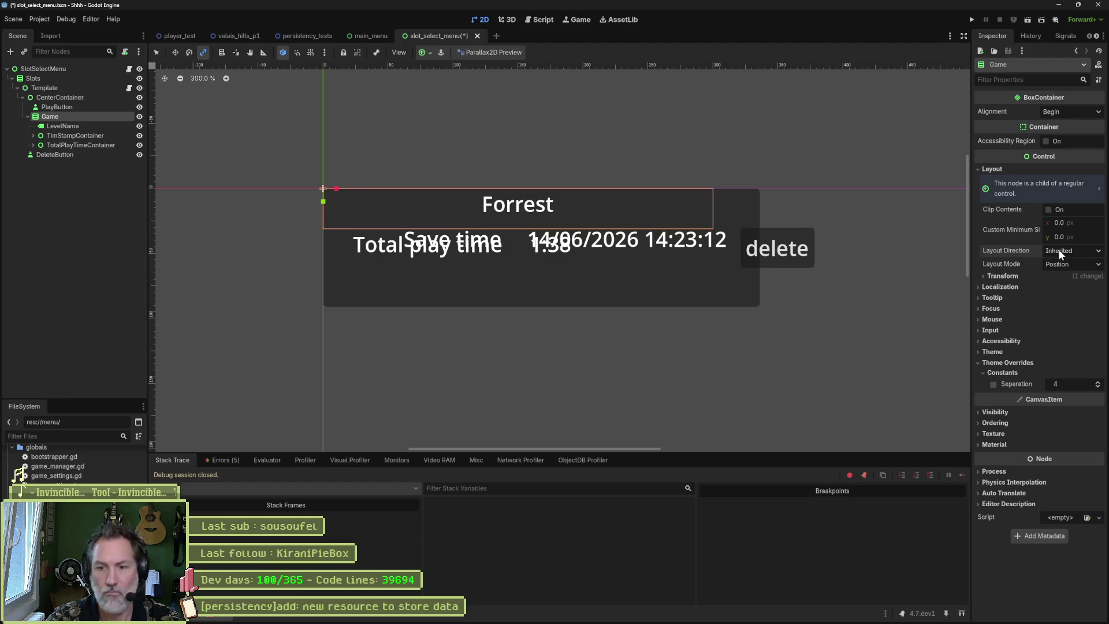
- Select TimStampContainer and reset its 300 px Custom Minimum Size width to 0
left_click(84, 127)
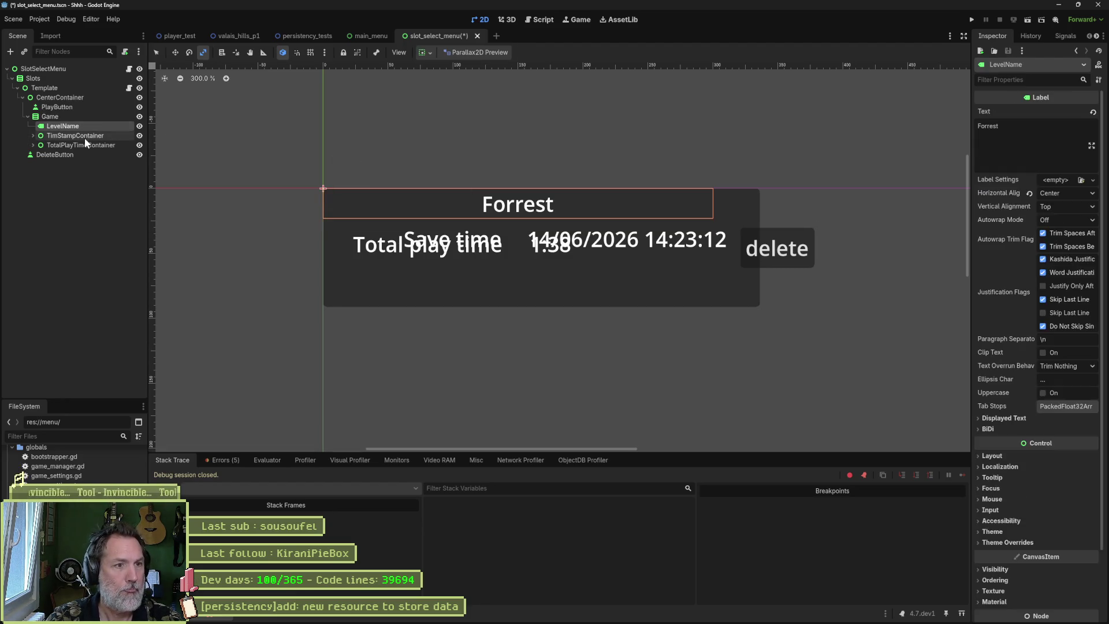
left_click(84, 136)
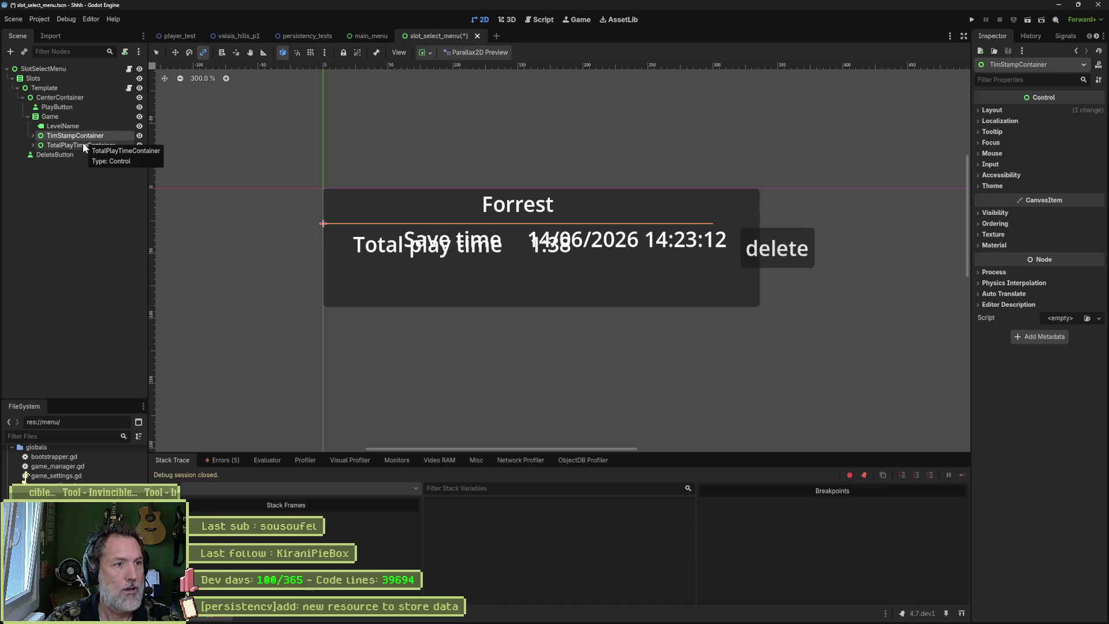
left_click(33, 136)
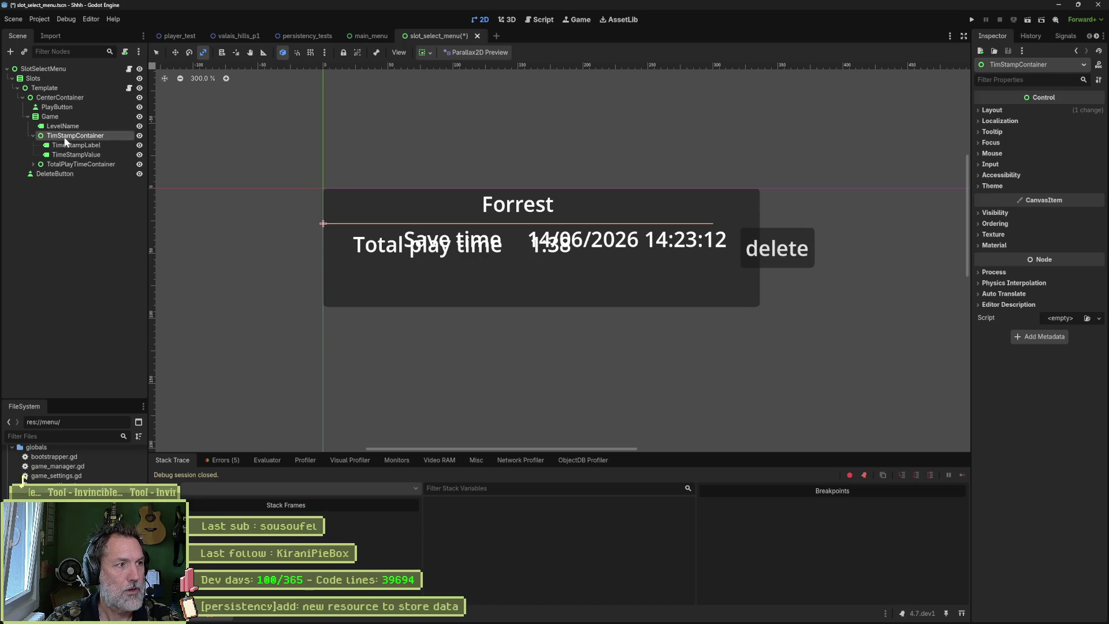
left_click(993, 111)
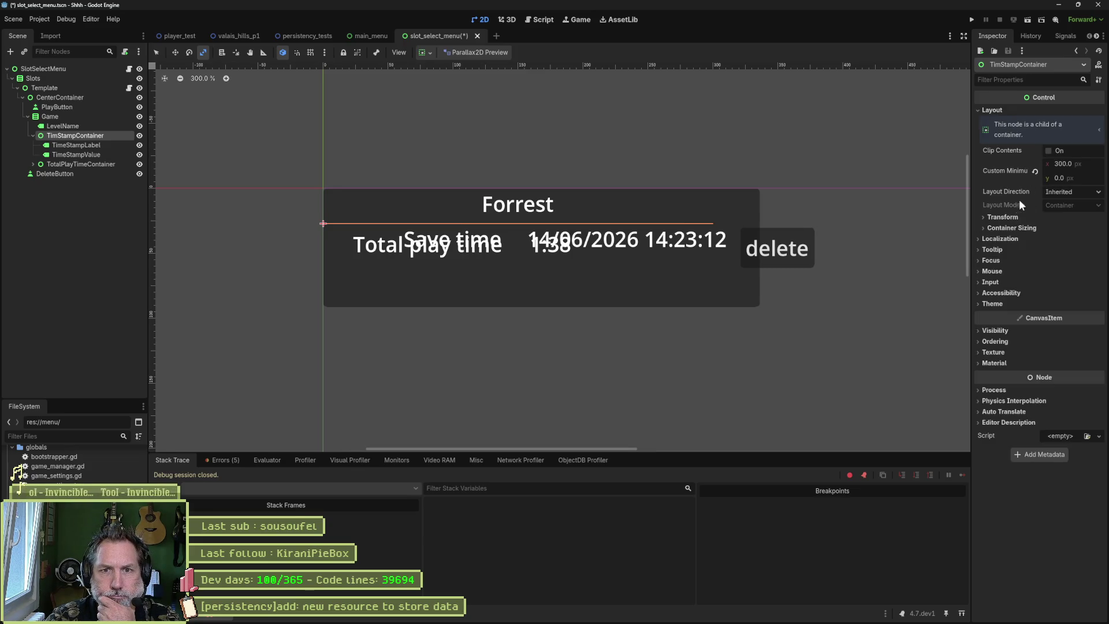
left_click(1034, 170)
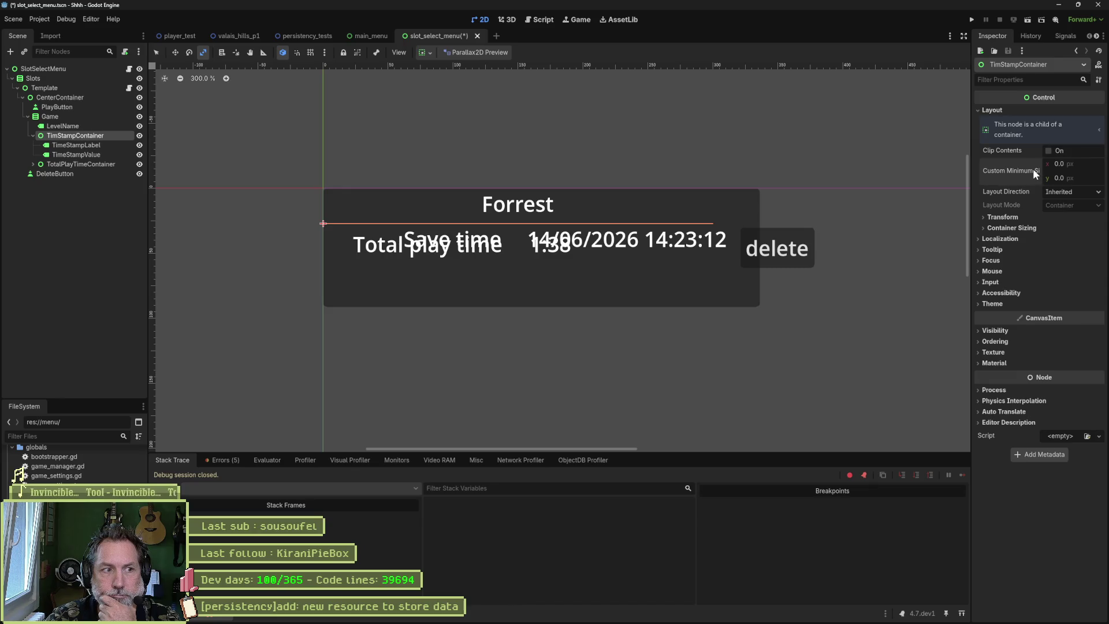
- Review TimStampContainer's transform and keep its vertical container sizing at Fill
left_click(1011, 217)
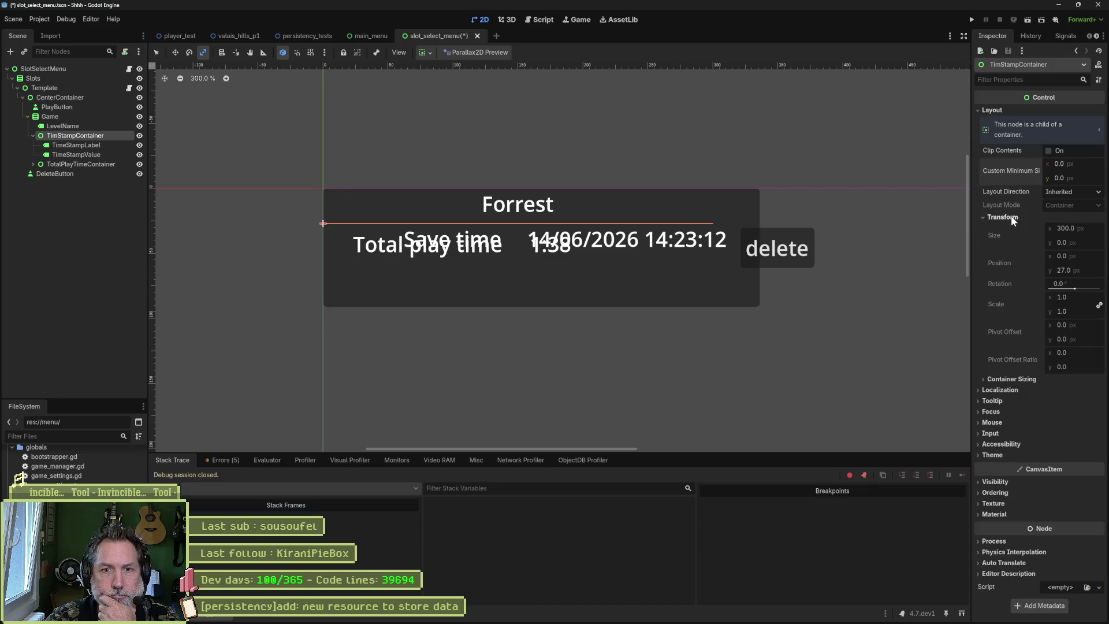
left_click(1012, 218)
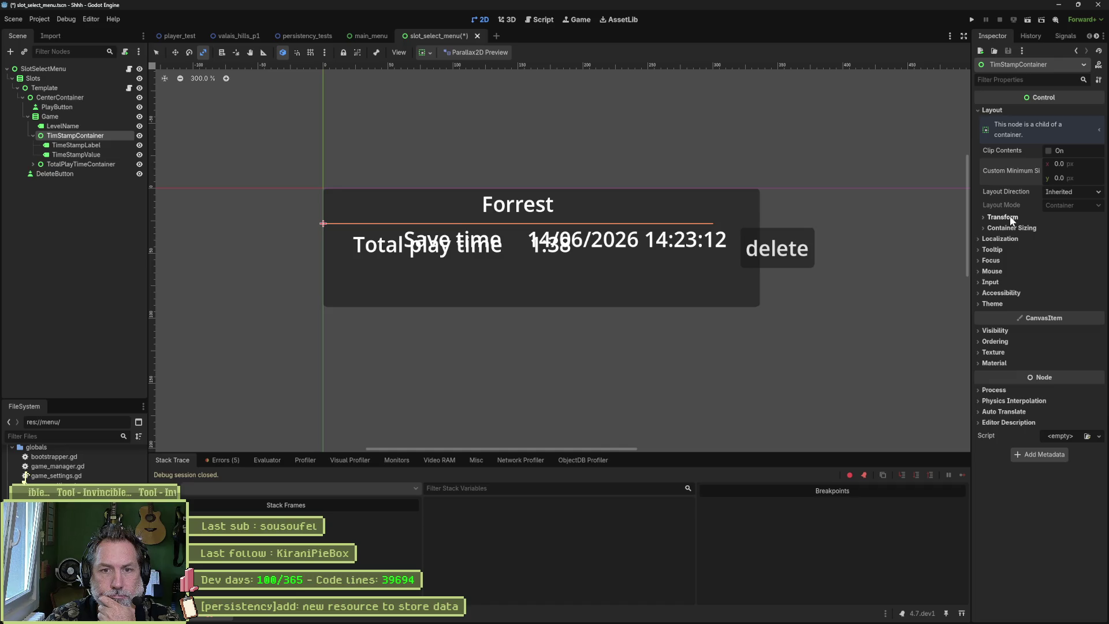
left_click(1004, 227)
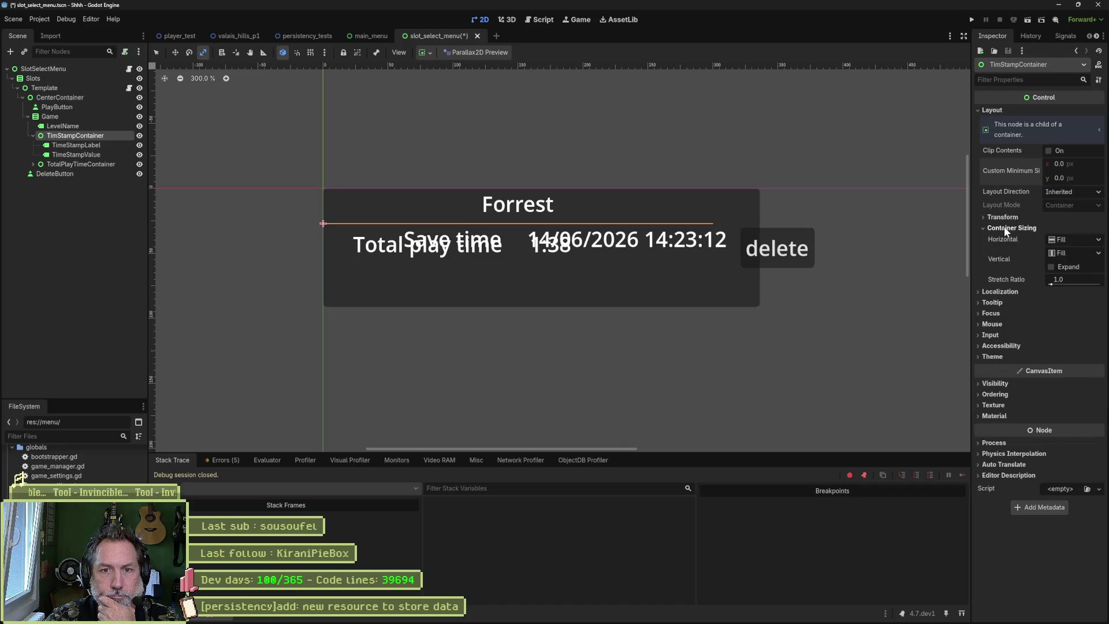
left_click(1067, 256)
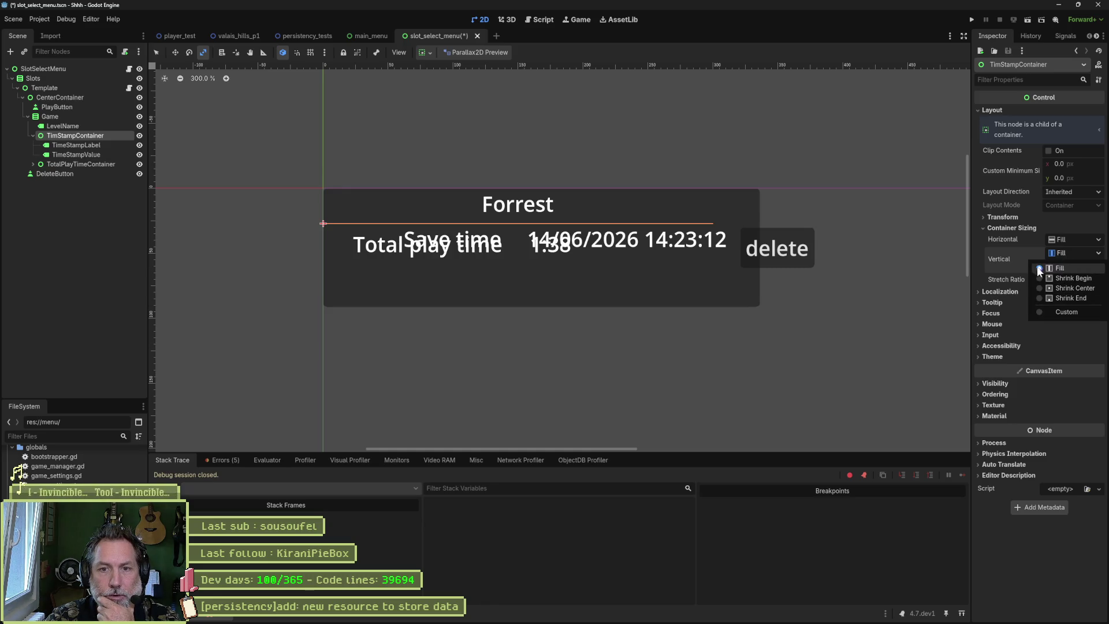
left_click(1007, 252)
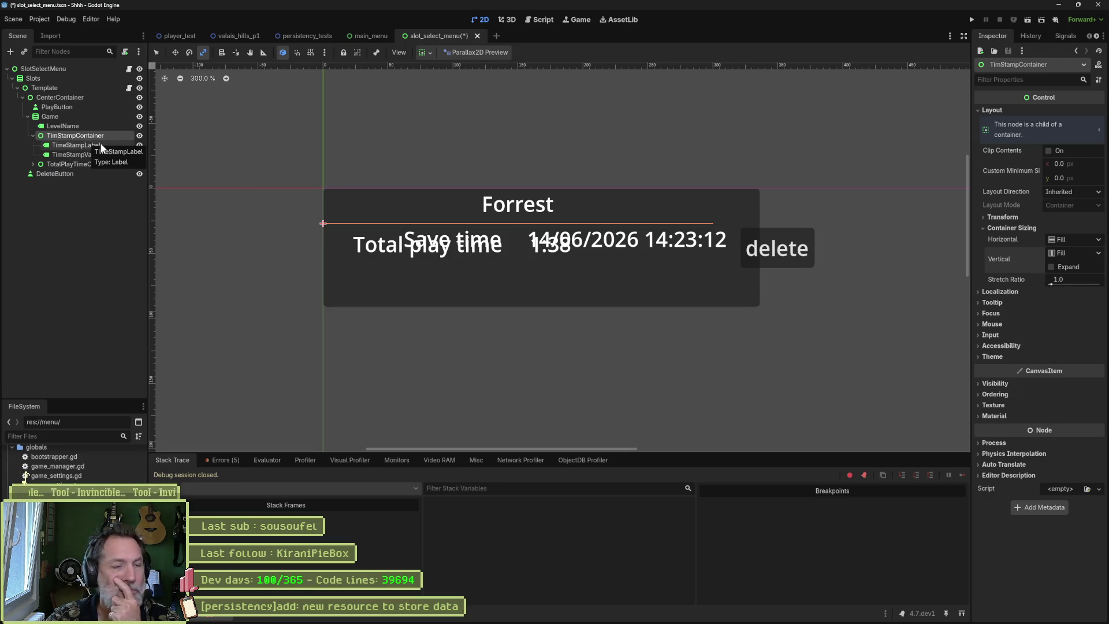
- Convert TimStampContainer into a PanelContainer and expand TotalPlayTimeContainer's children
right_click(72, 135)
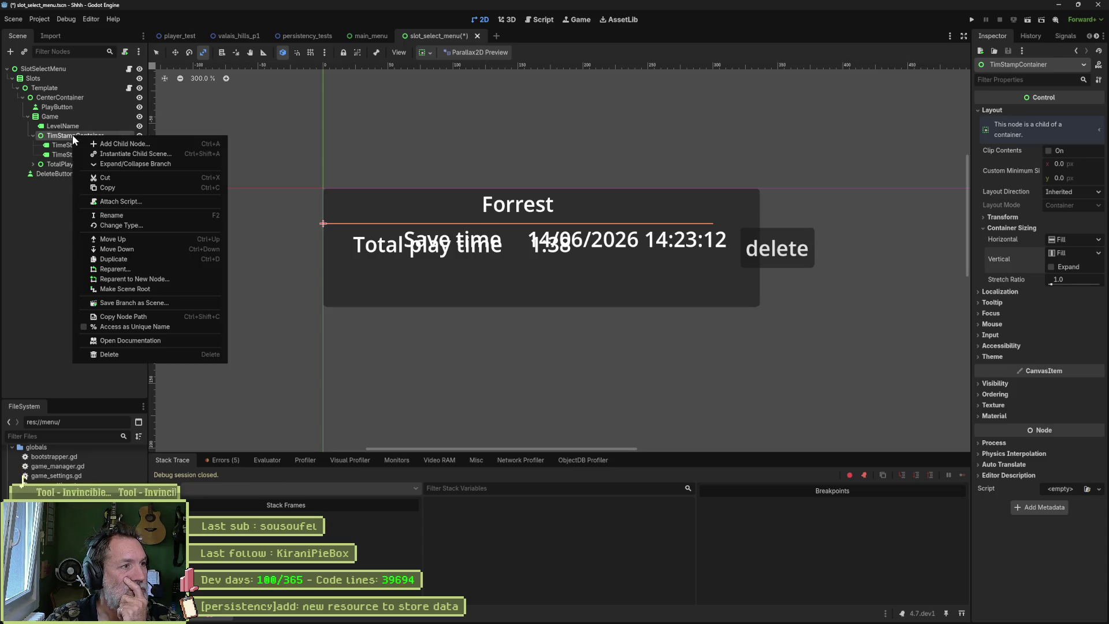
left_click(152, 225)
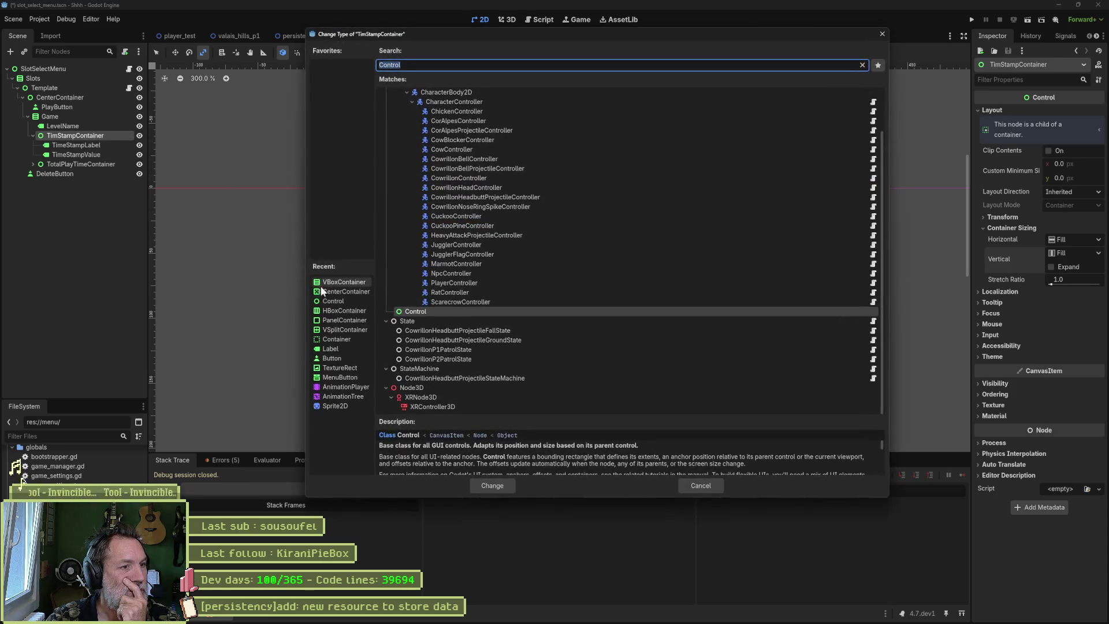
left_click(333, 321)
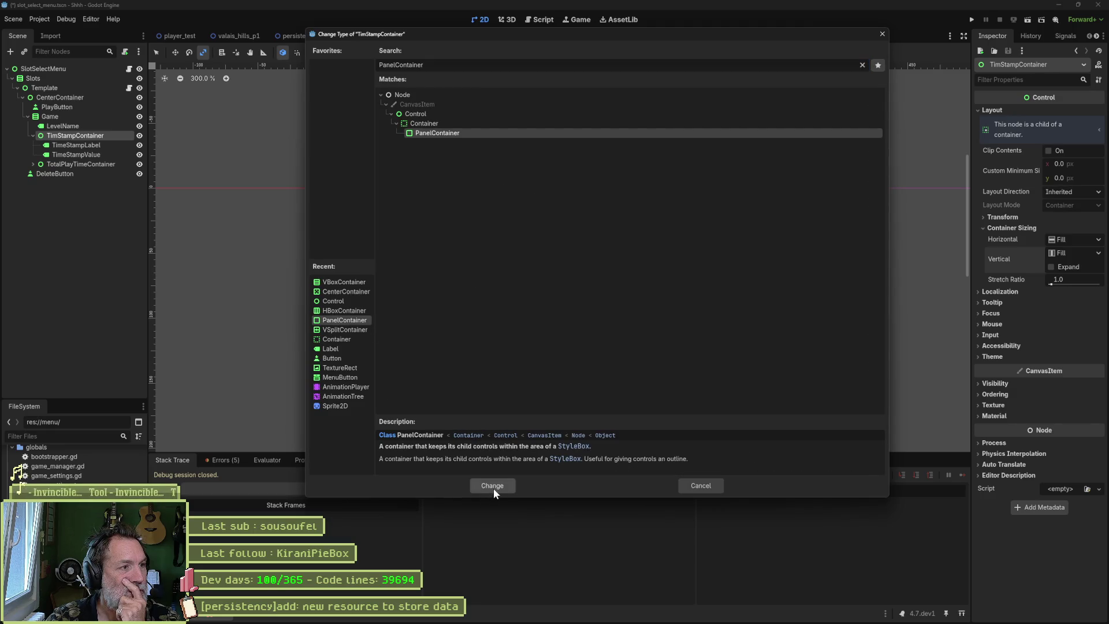
left_click(494, 488)
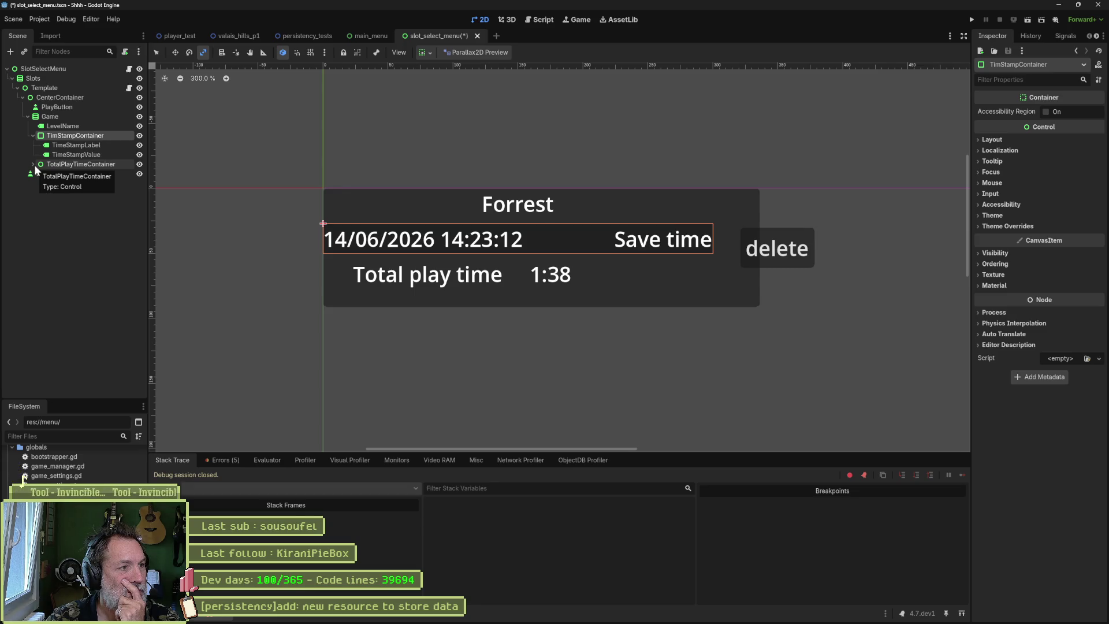
left_click(33, 164)
- Convert TotalPlayTimeContainer into a PanelContainer
left_click(68, 165)
right_click(68, 165)
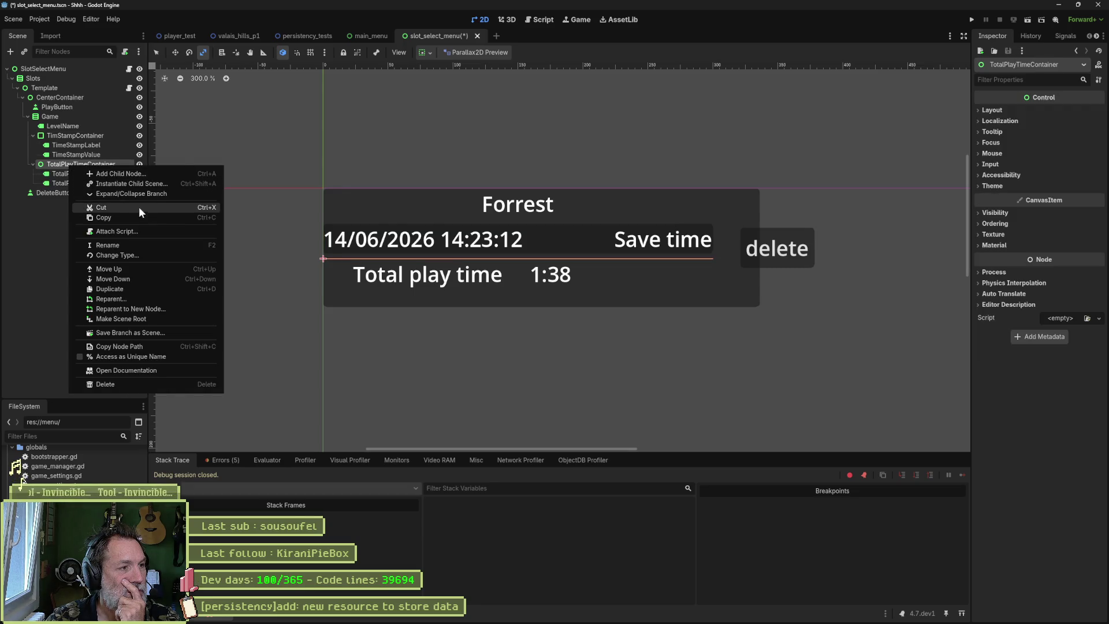
left_click(175, 255)
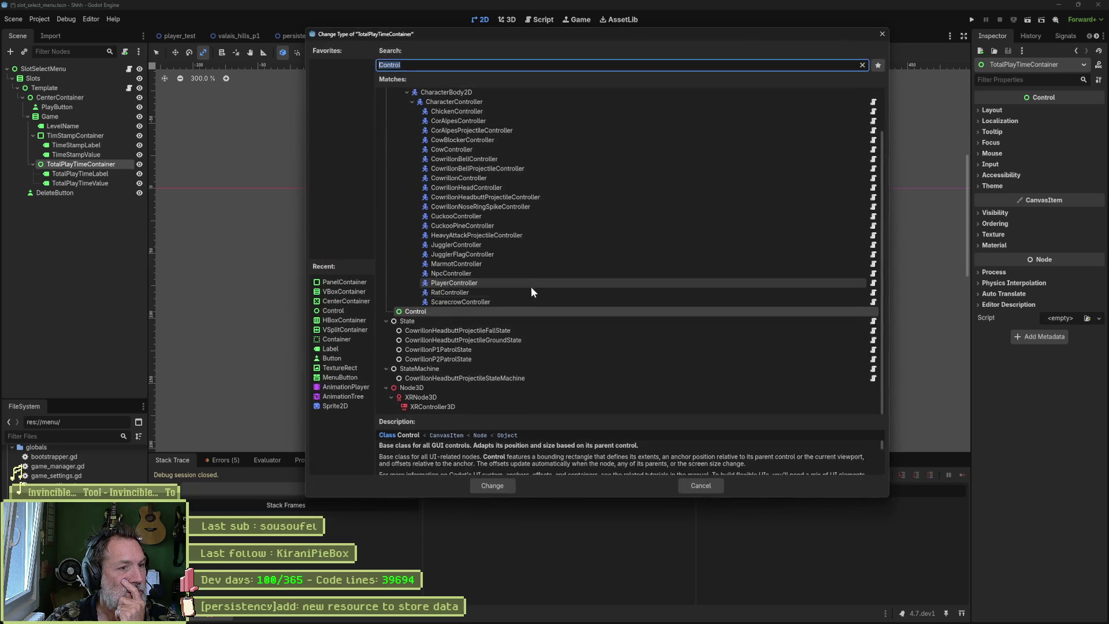
double_click(346, 283)
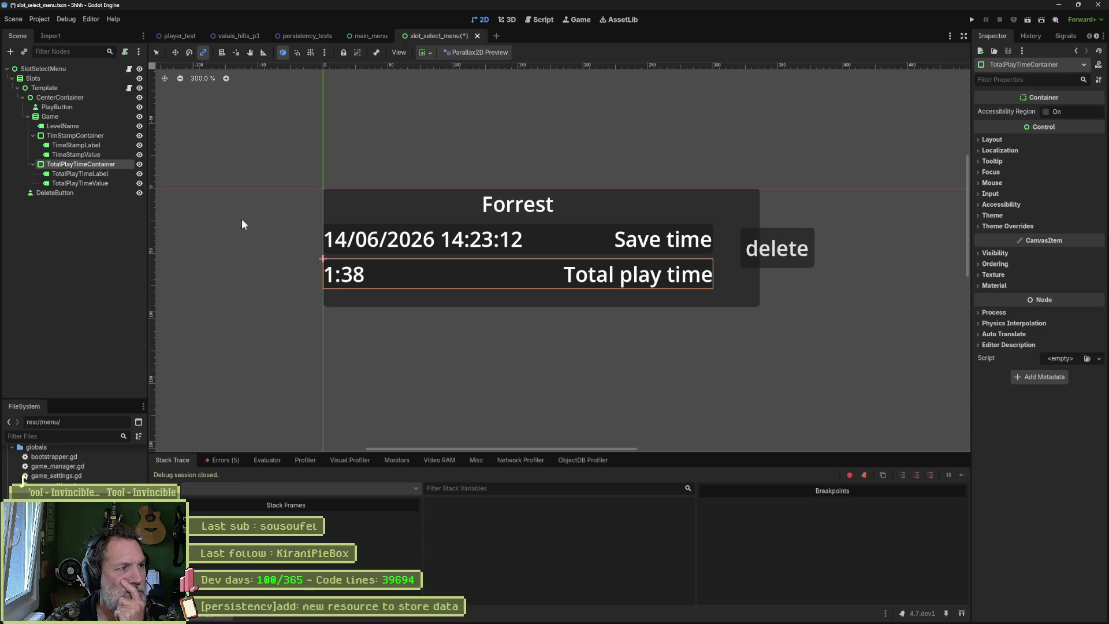
- Bring up the Change Type dialog for TimStampContainer again
left_click(85, 137)
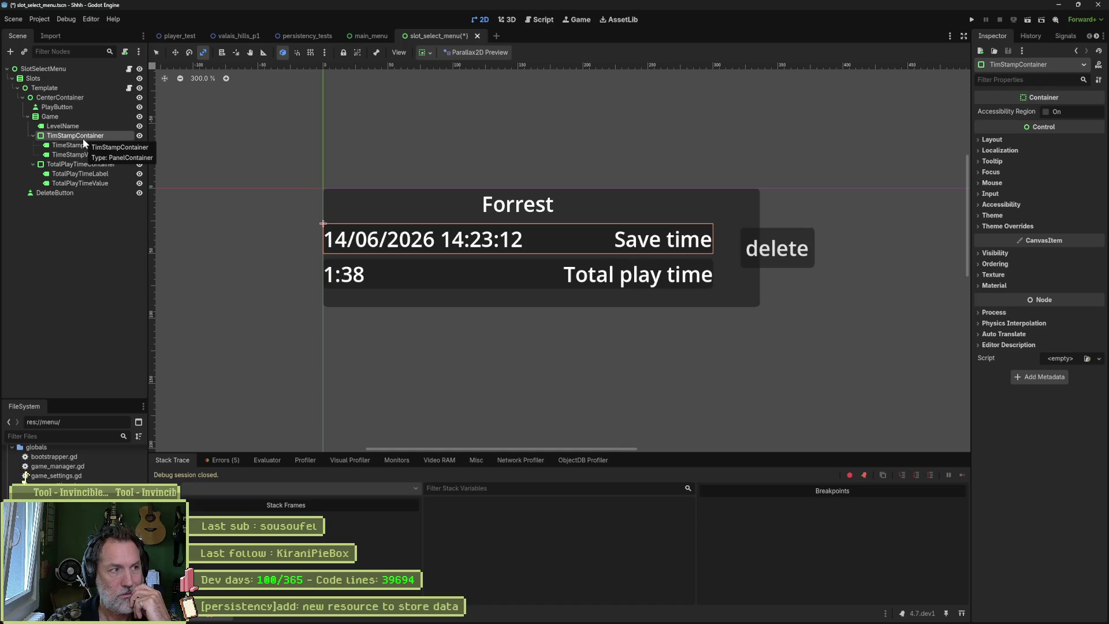
right_click(82, 138)
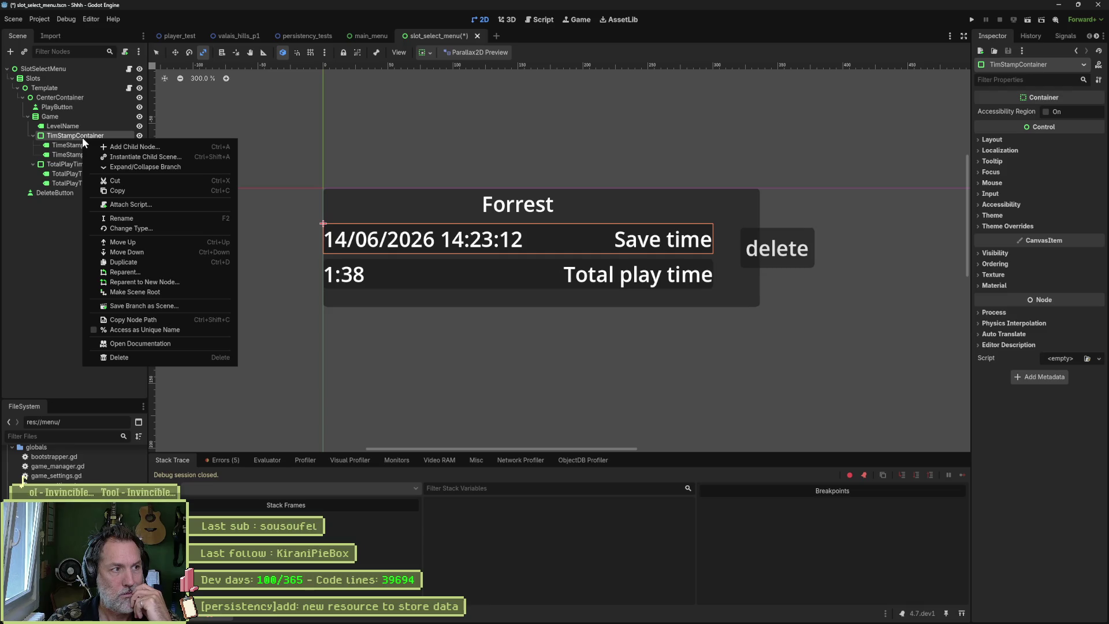
left_click(138, 228)
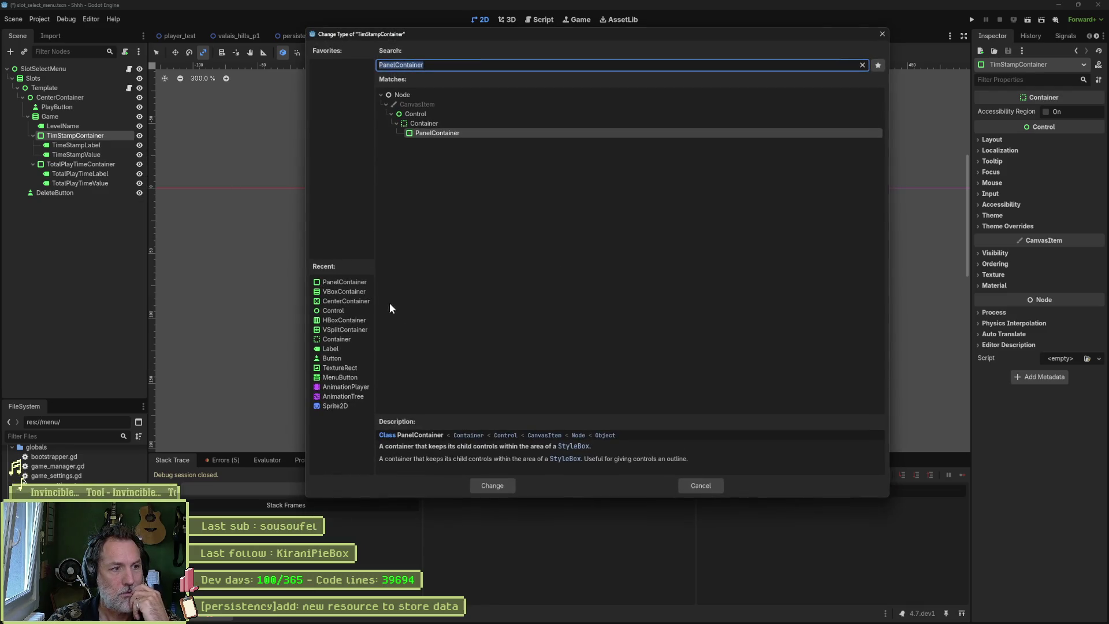
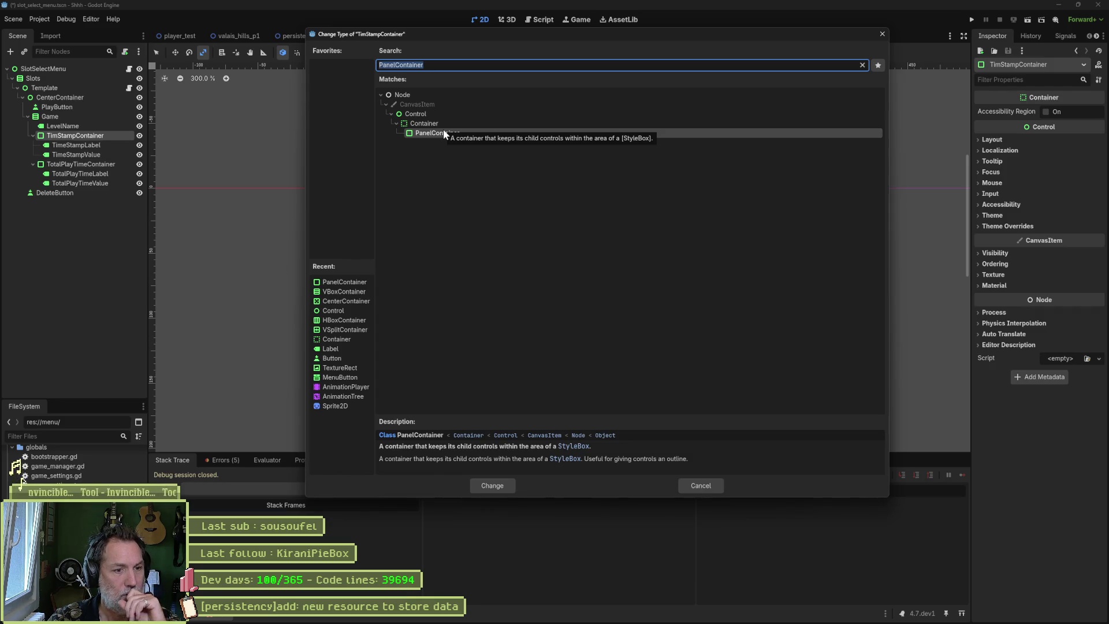
- Keep TimStampContainer a PanelContainer and raise its Container Sizing Stretch Ratio
left_click(701, 485)
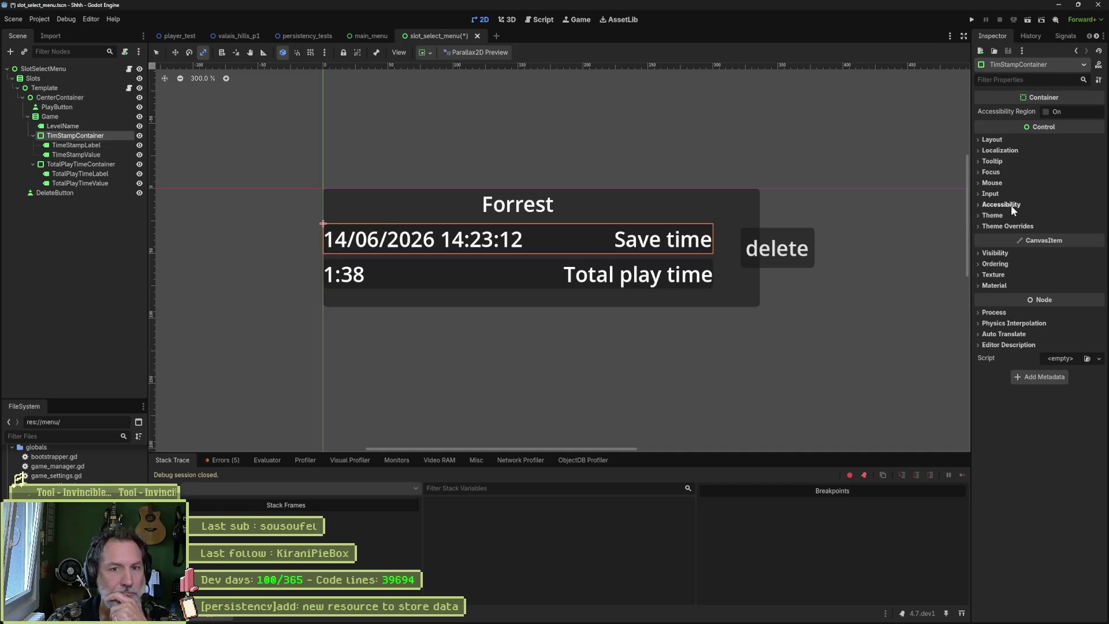
left_click(992, 141)
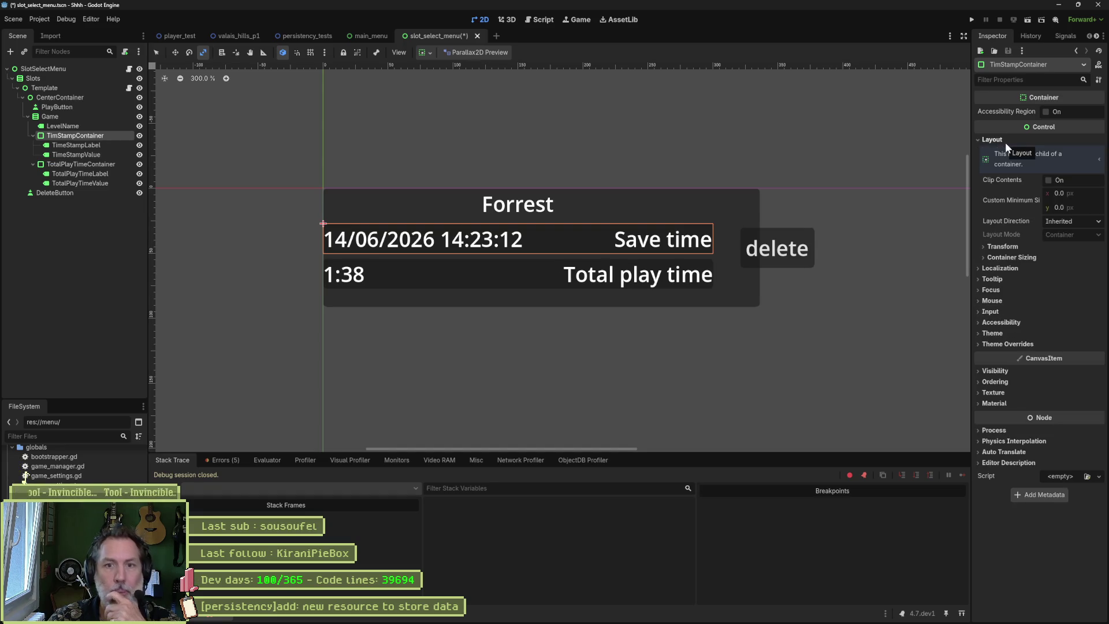
left_click(1018, 259)
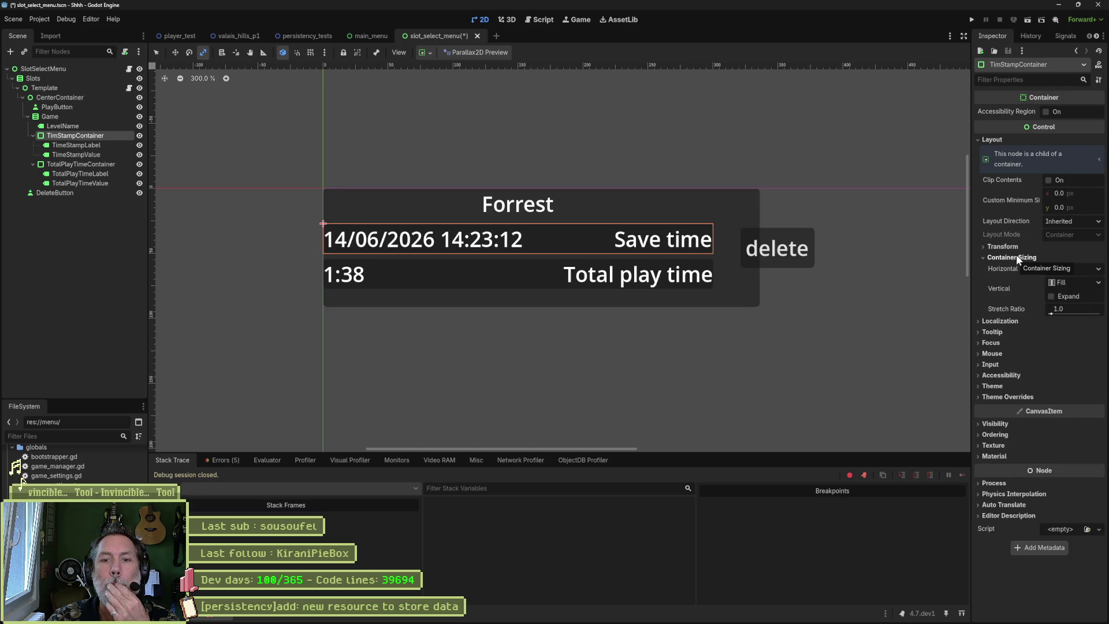
mouse_move(1001, 293)
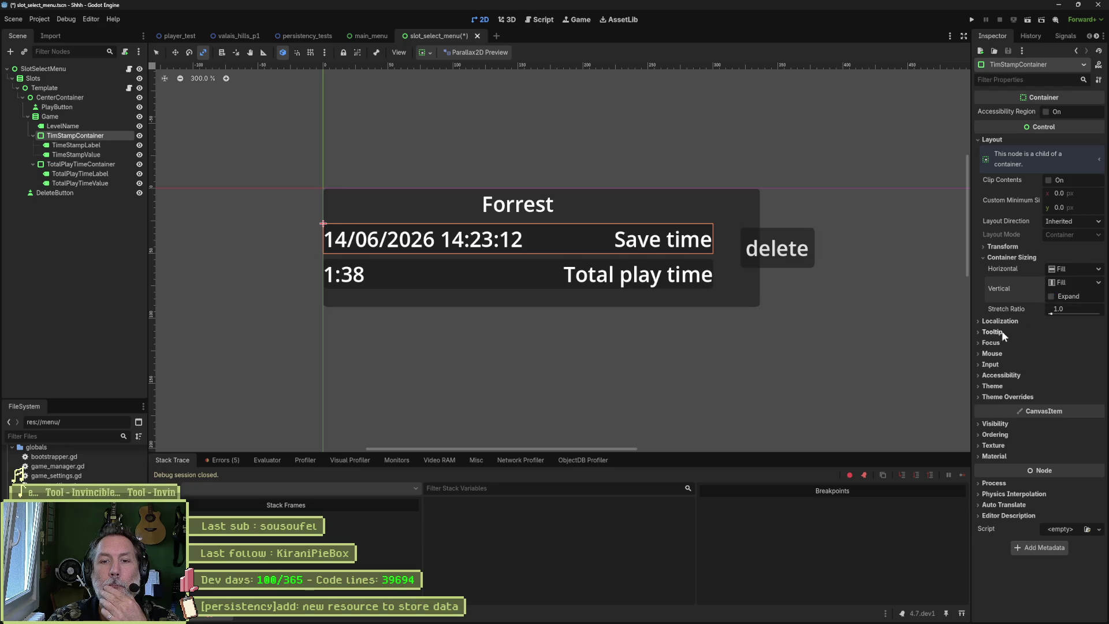
left_click_drag(1050, 314, 1085, 315)
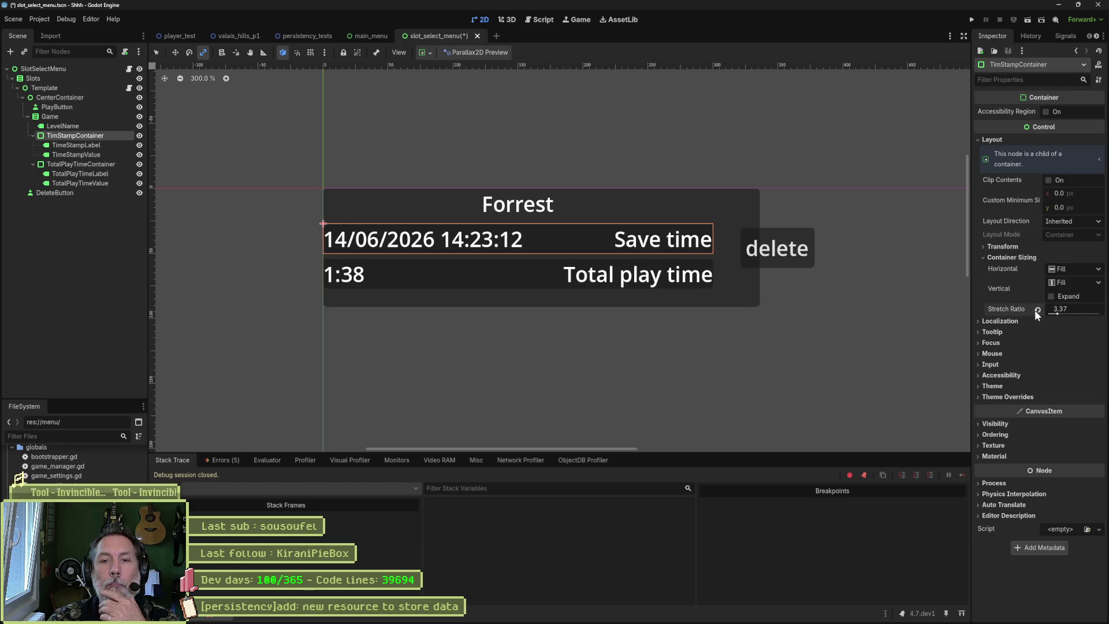
- Expand the Panel StyleBoxFlat override under Theme Overrides > Styles
left_click(1005, 397)
left_click(998, 407)
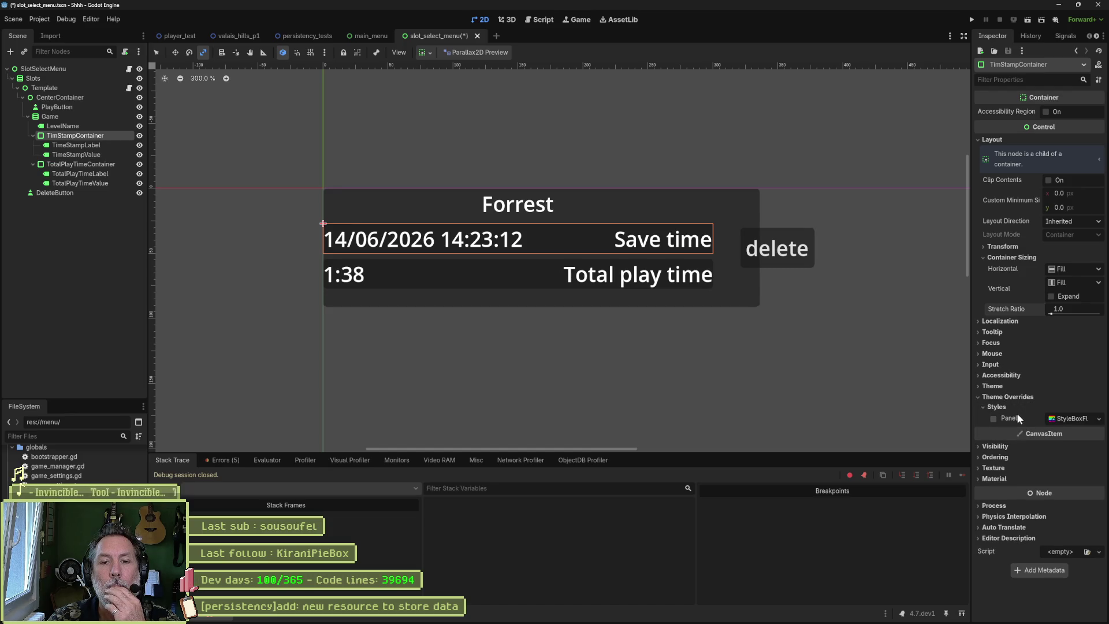
left_click(1066, 417)
scroll(1057, 347, "down", 3)
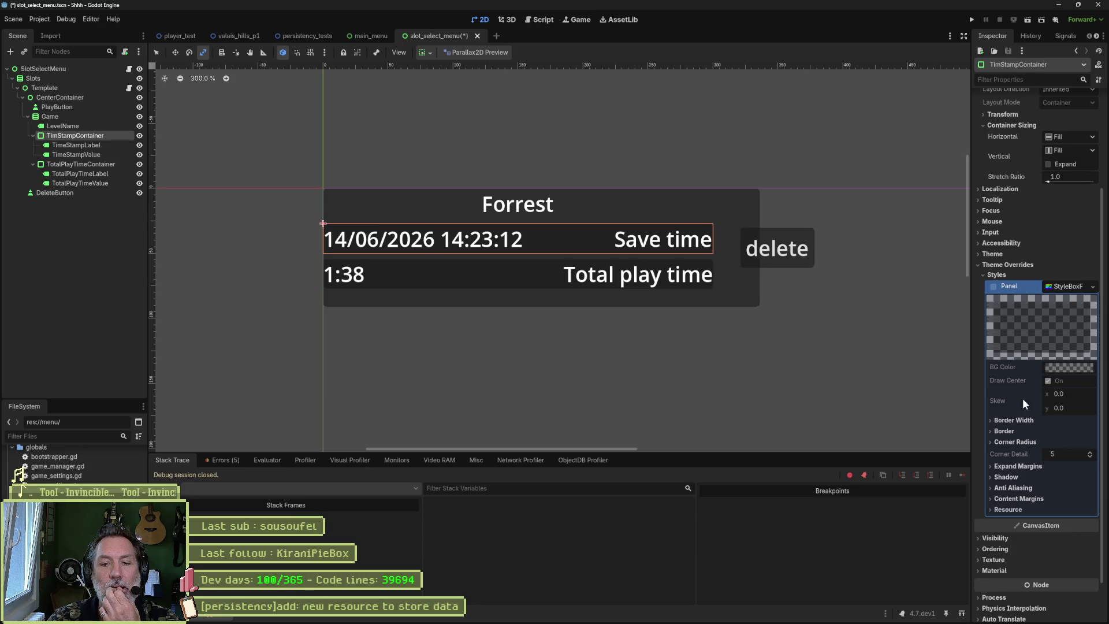
left_click(1019, 498)
scroll(1018, 496, "down", 2)
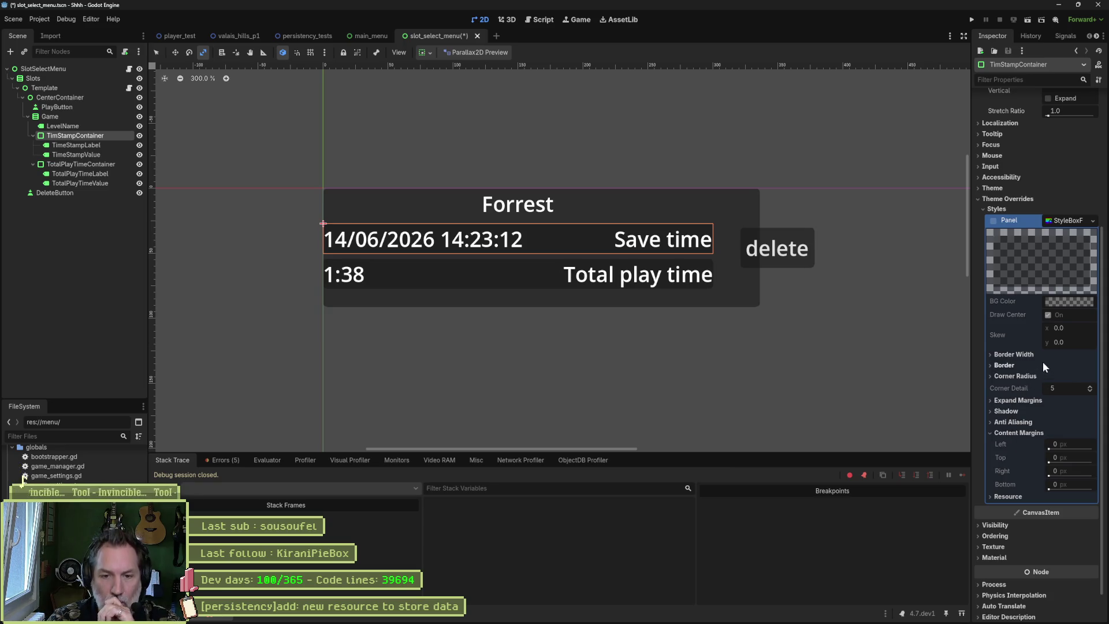
left_click(1020, 411)
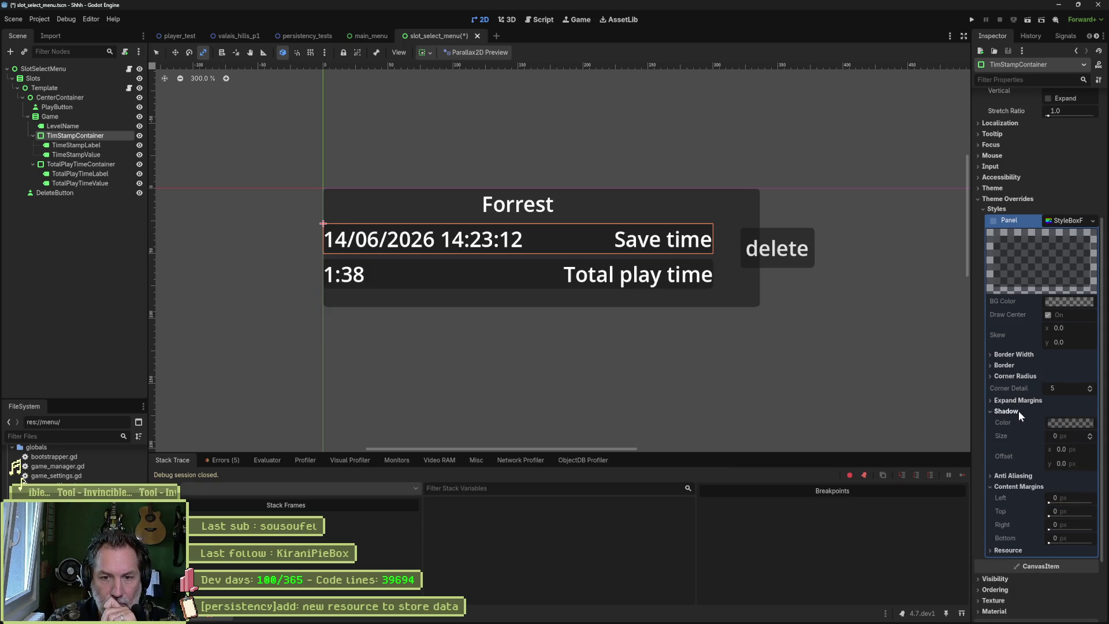
left_click(1019, 411)
scroll(1014, 404, "up", 3)
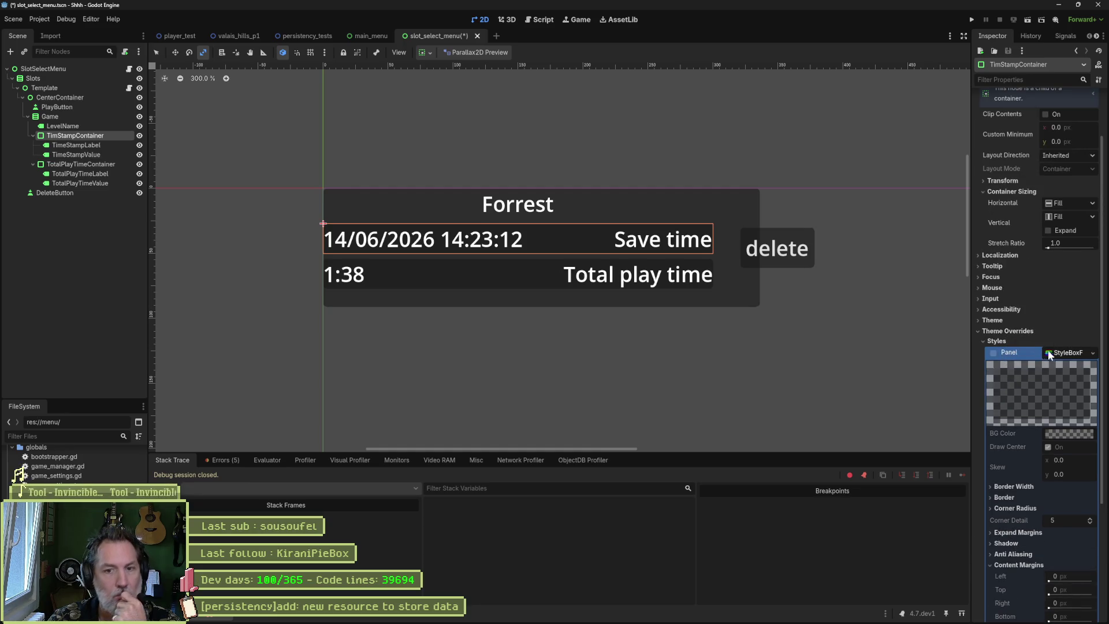
left_click(1060, 352)
left_click(993, 418)
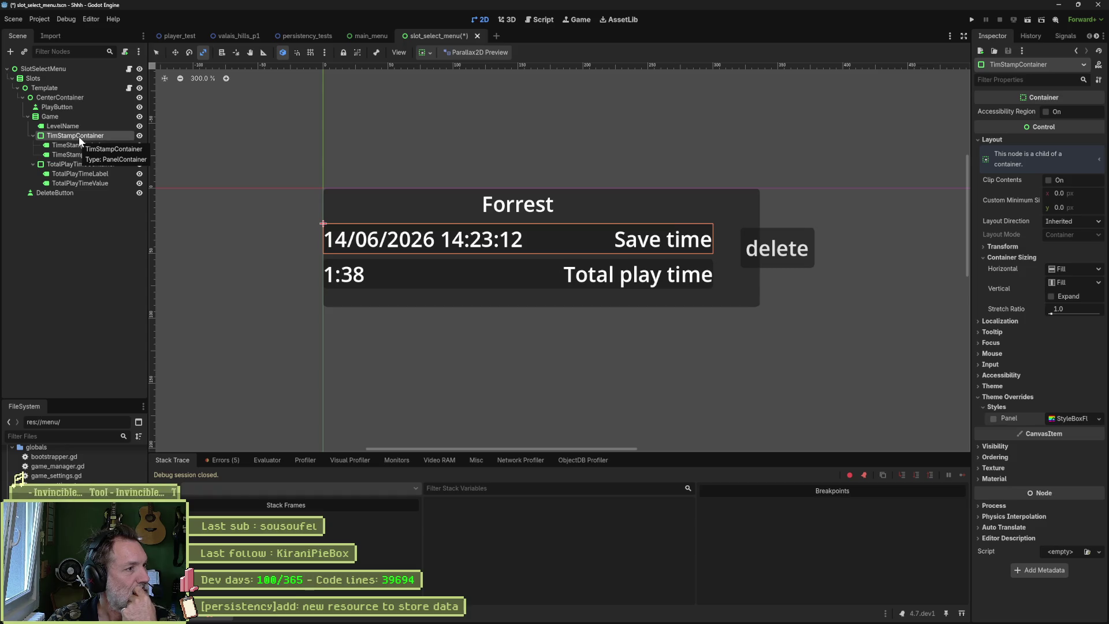
- Change TimStampContainer's node type to Control
right_click(78, 136)
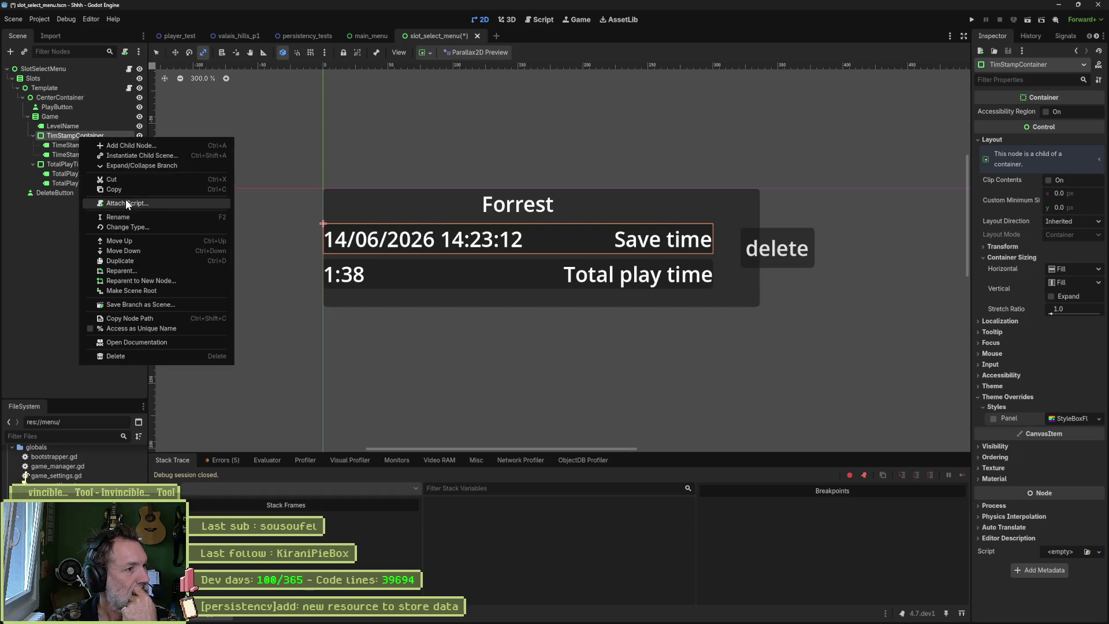
left_click(137, 226)
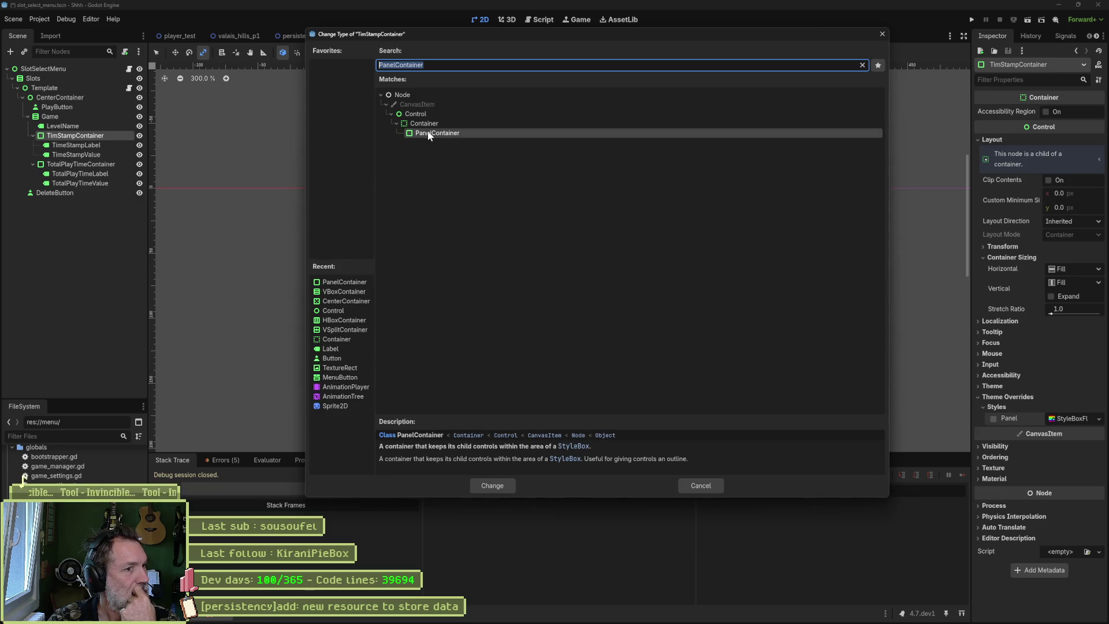
key("Up")
key("Up")
left_click(493, 483)
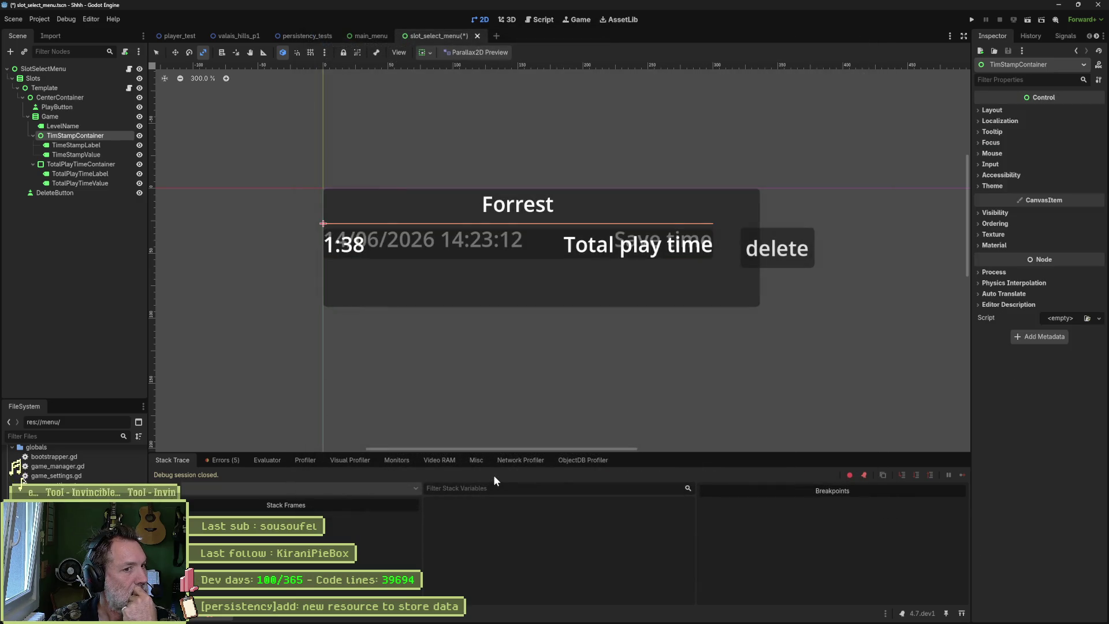
- Change TotalPlayTimeContainer to a Control, then select TimeStampValue
right_click(84, 167)
left_click(198, 259)
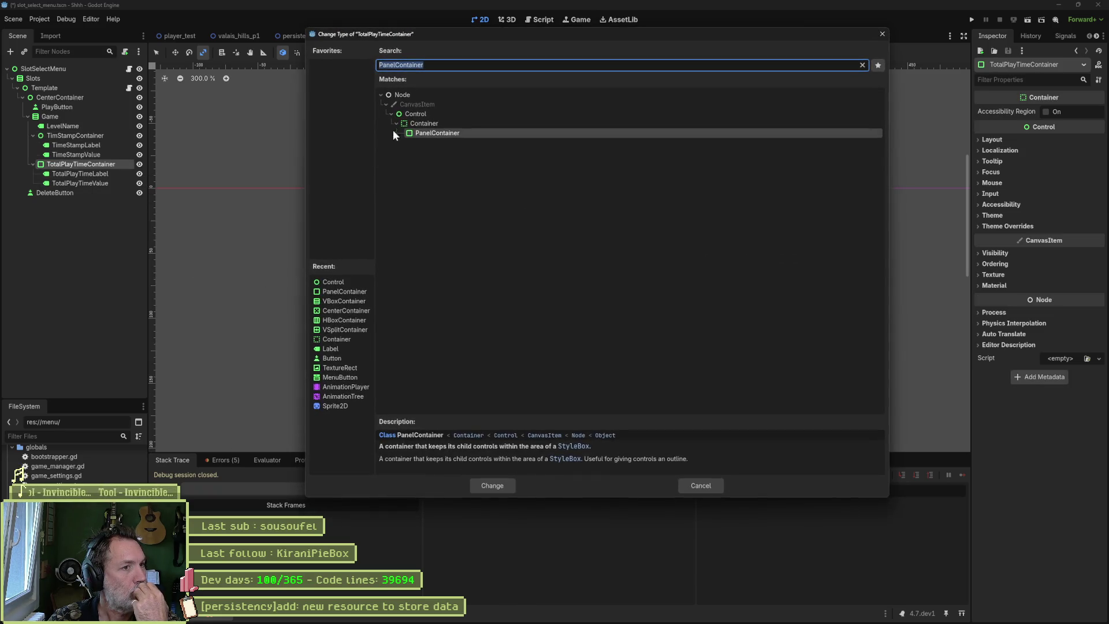
double_click(415, 114)
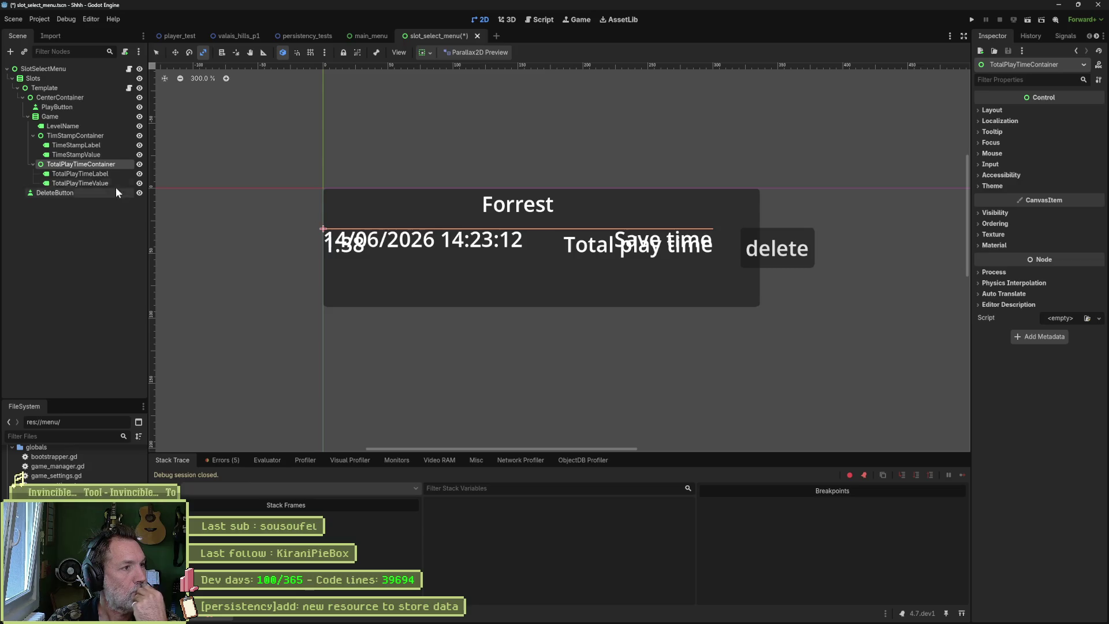
left_click(80, 137)
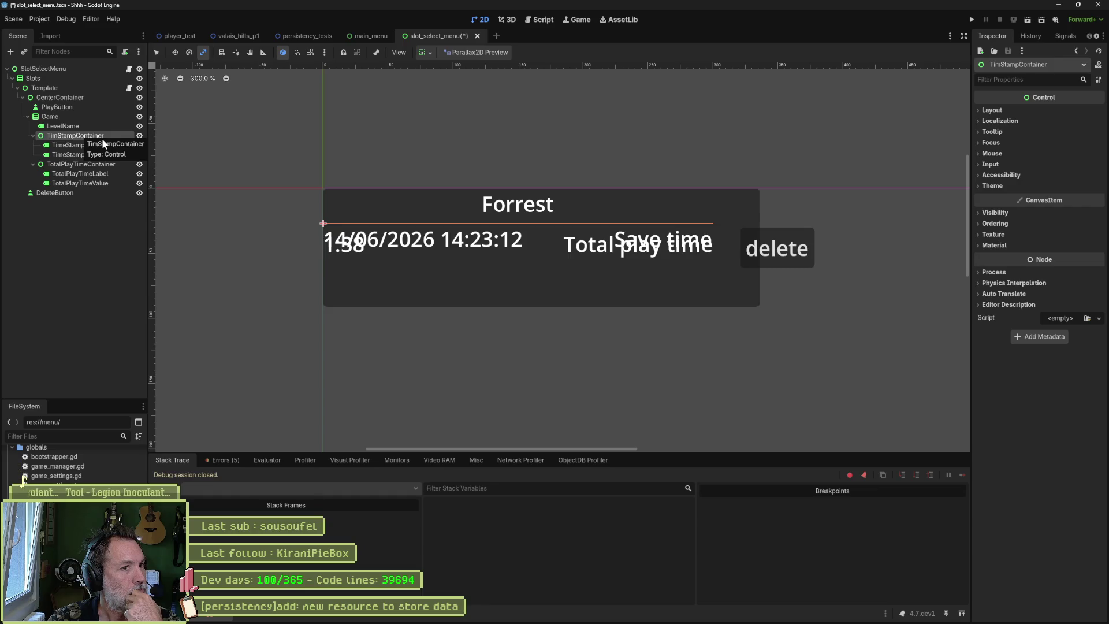
left_click(101, 146)
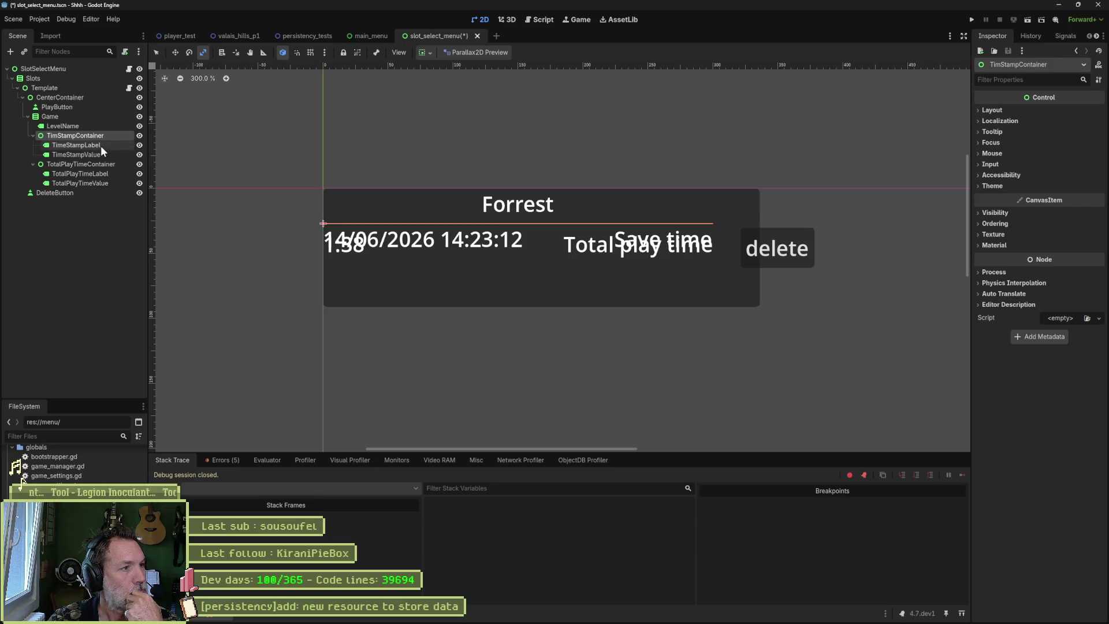
left_click(99, 154)
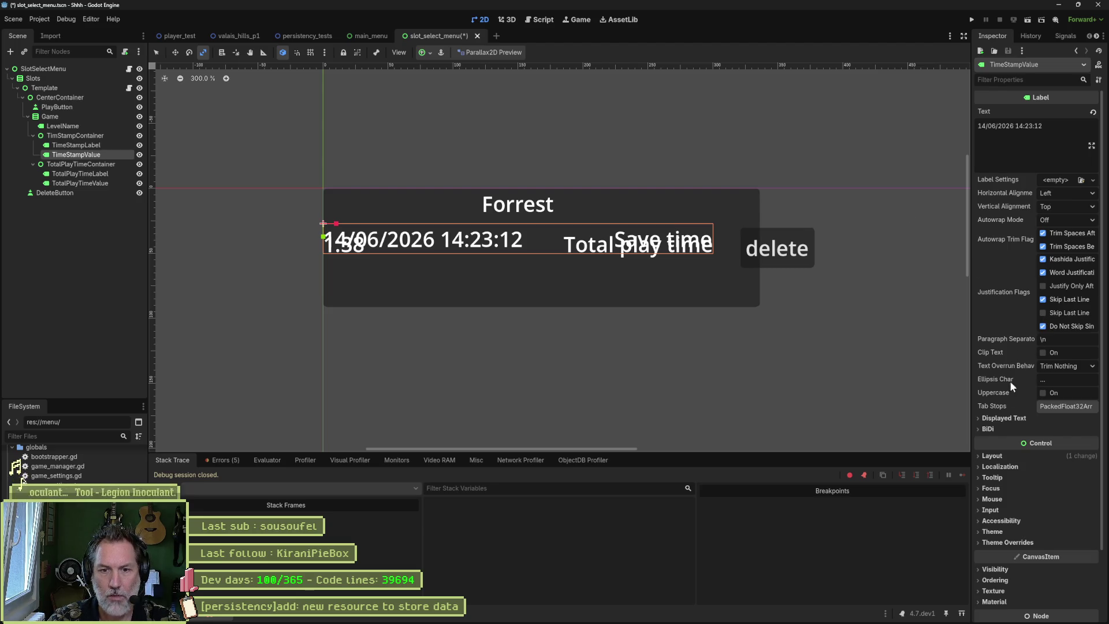
- Reset the Transform Size of TimeStampValue and TimeStampLabel so both fit their text
left_click(1006, 456)
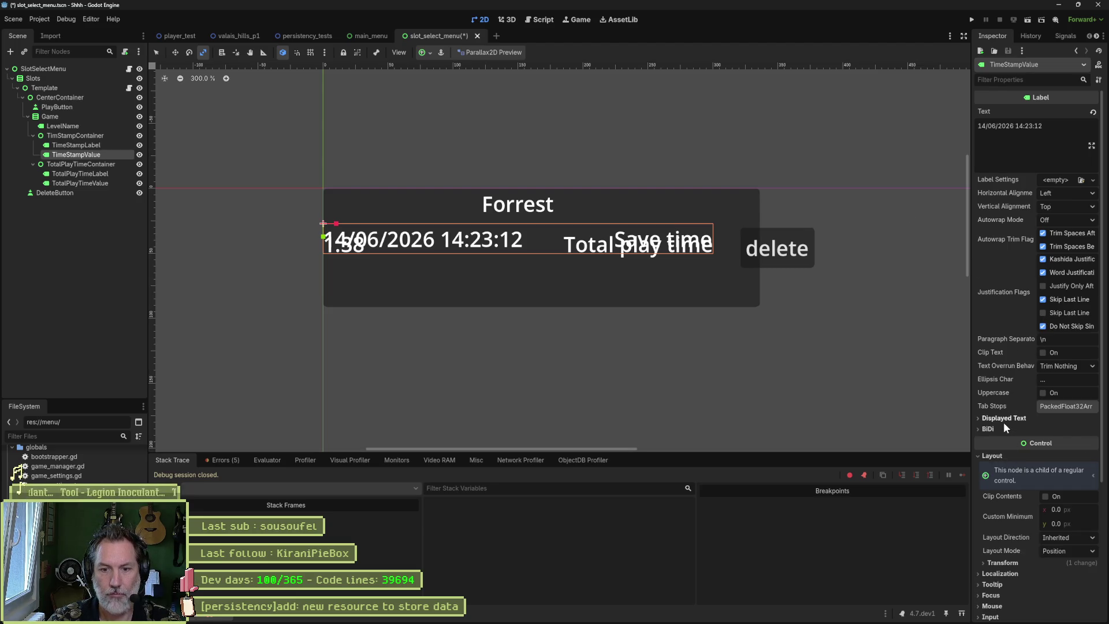
scroll(1010, 437, "down", 5)
left_click(1000, 428)
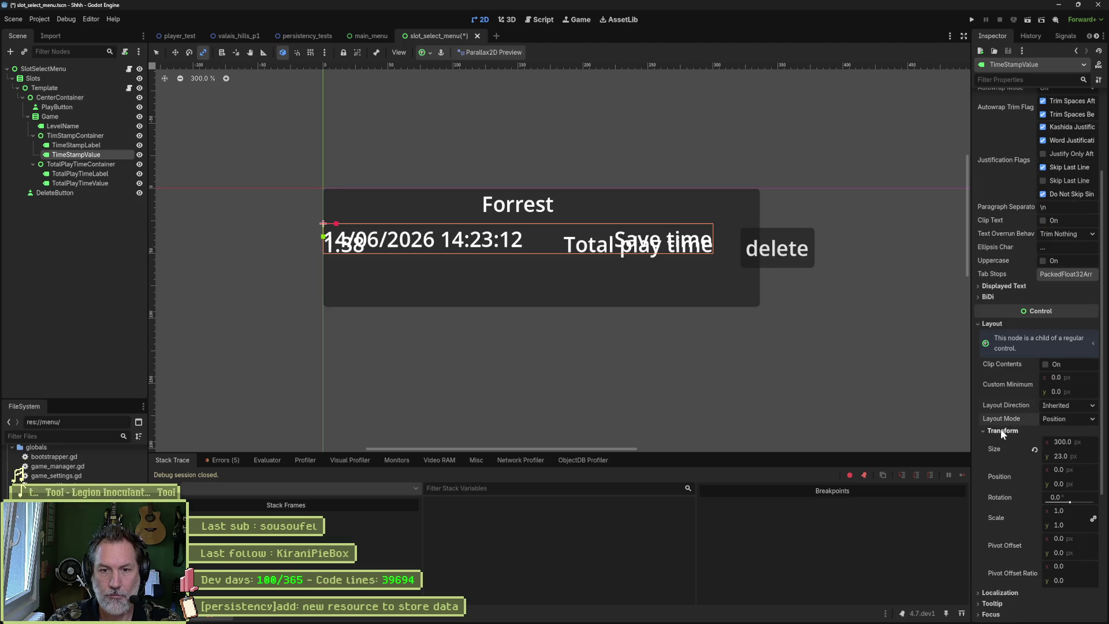
left_click(1035, 449)
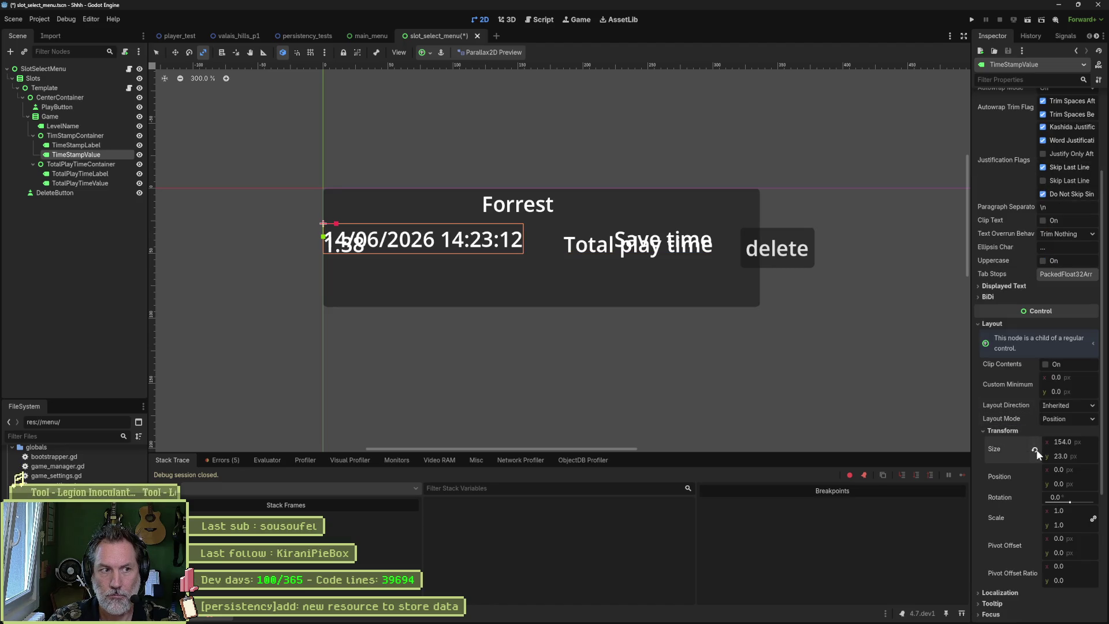
left_click(94, 148)
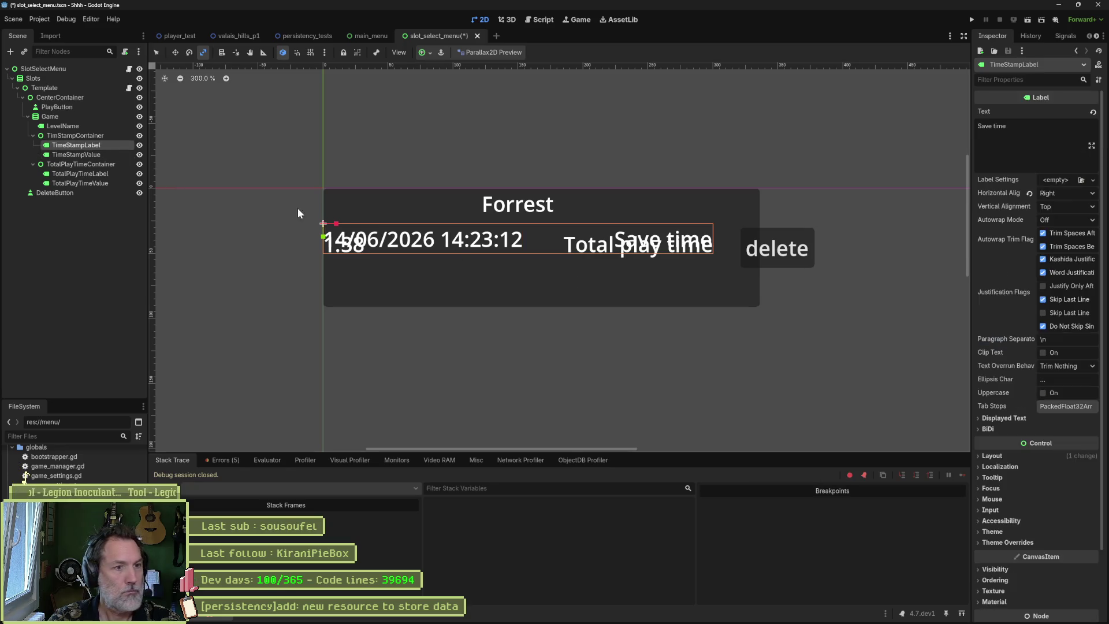
left_click(992, 457)
left_click(1006, 563)
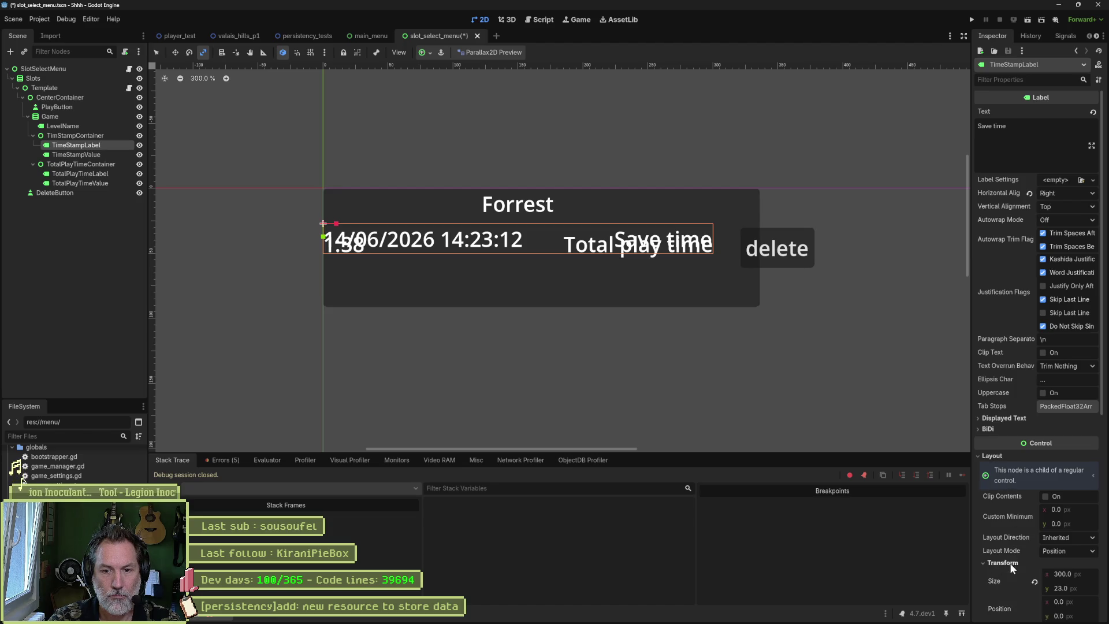
left_click(1035, 582)
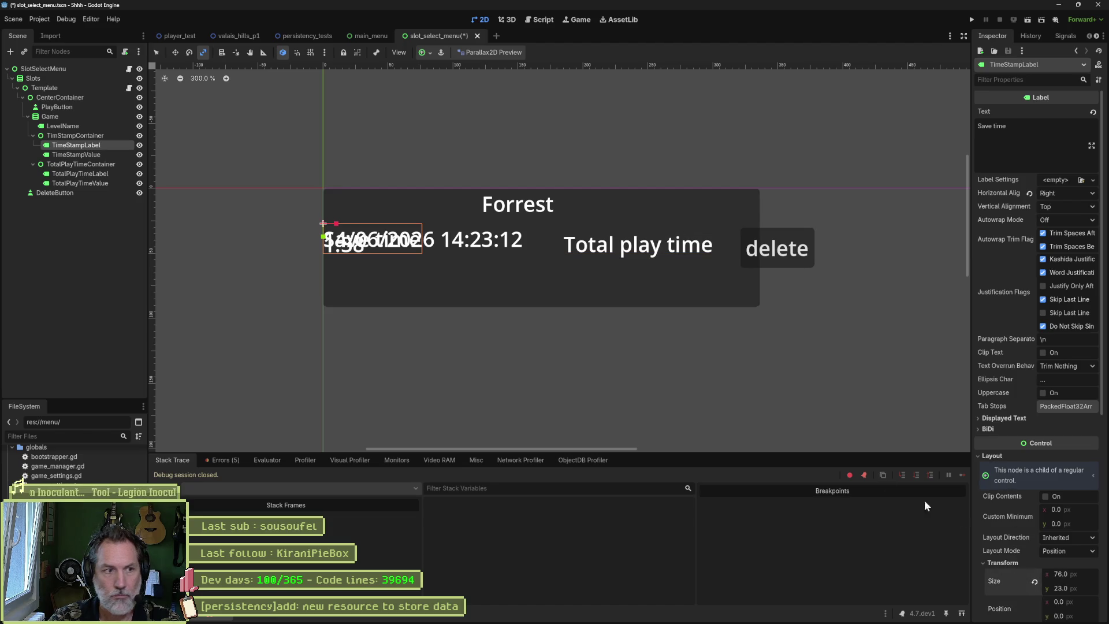
- In Move mode, drag TimeStampValue 170 px right beside Save time
left_click(115, 154)
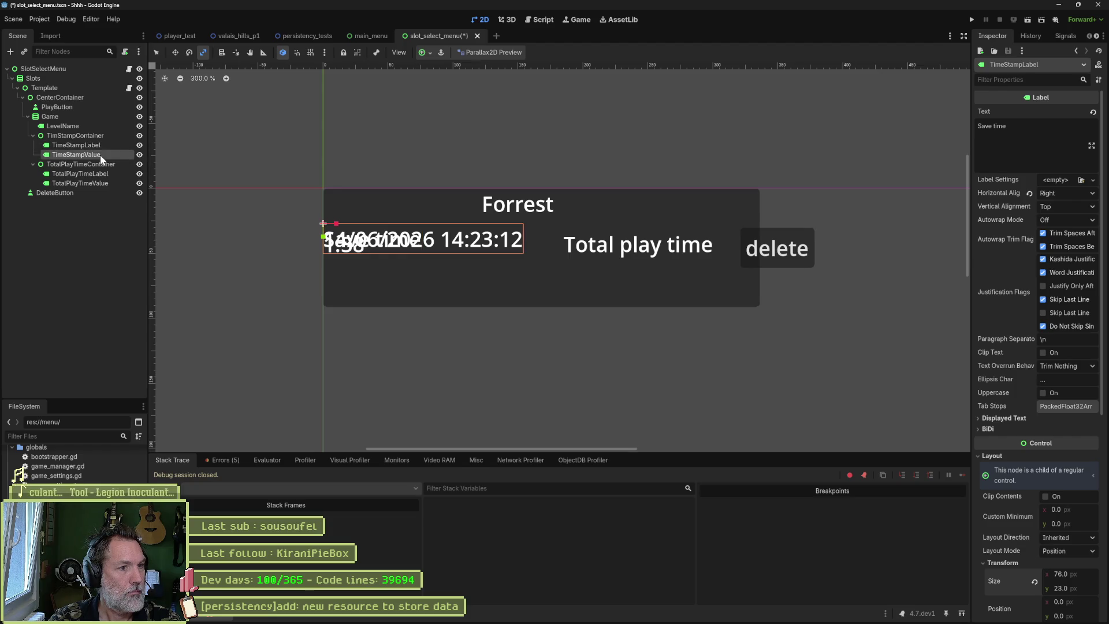
key("w")
left_click_drag(336, 223, 557, 226)
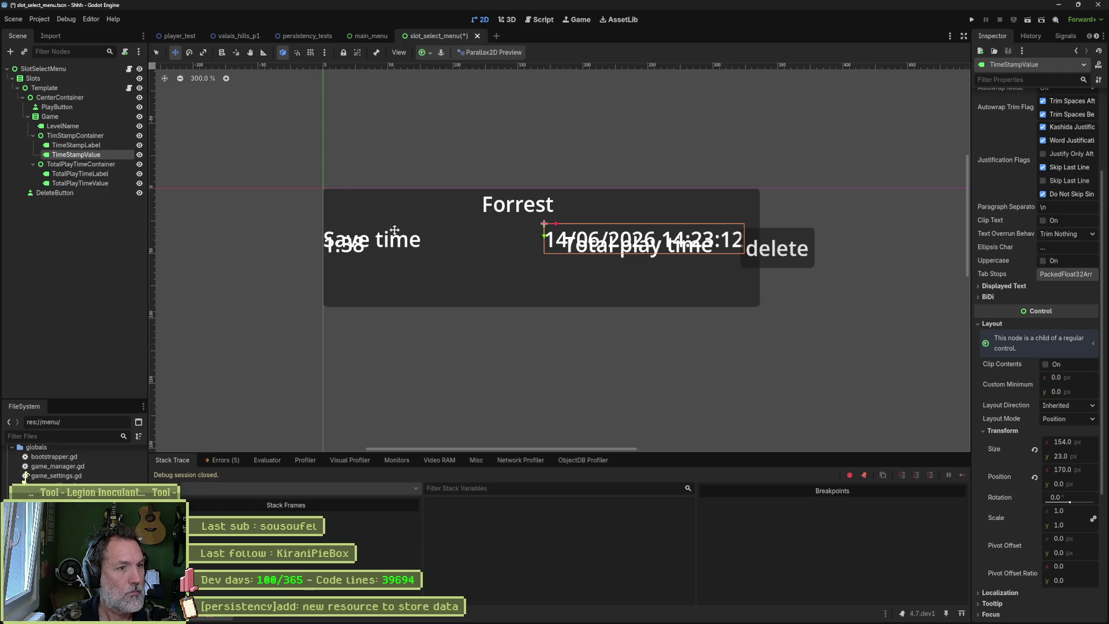
left_click(95, 164)
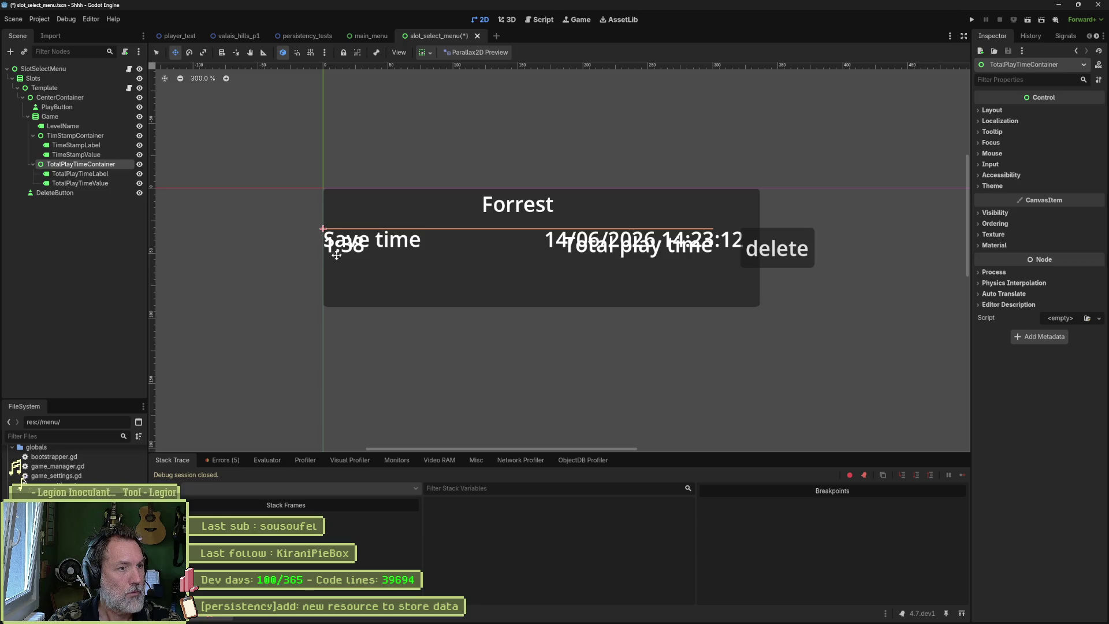
left_click_drag(326, 227, 336, 254)
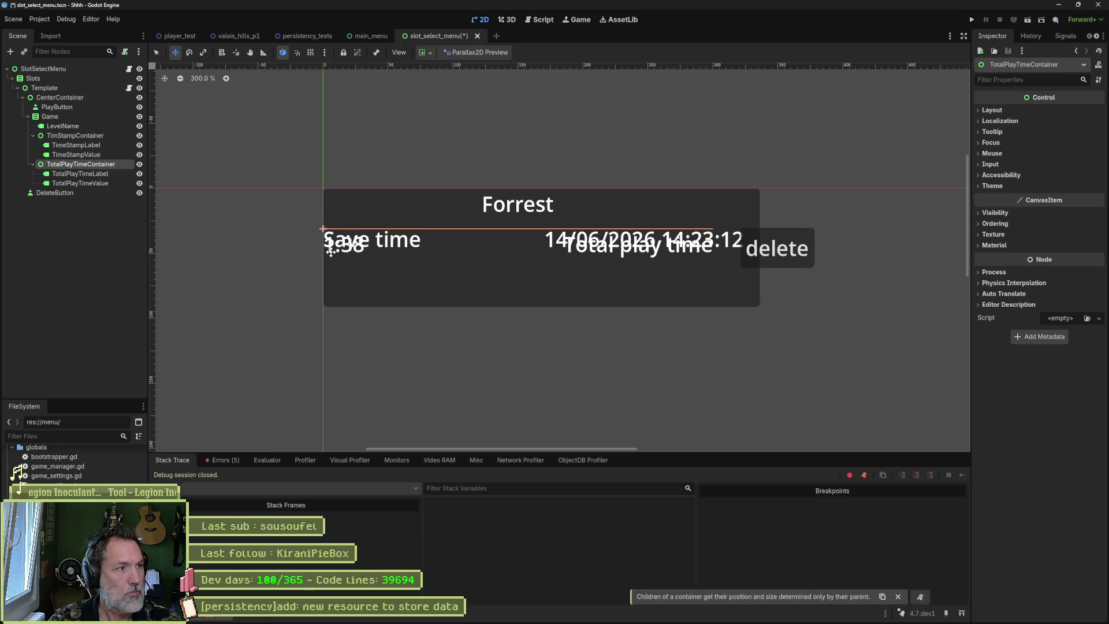
left_click(57, 135)
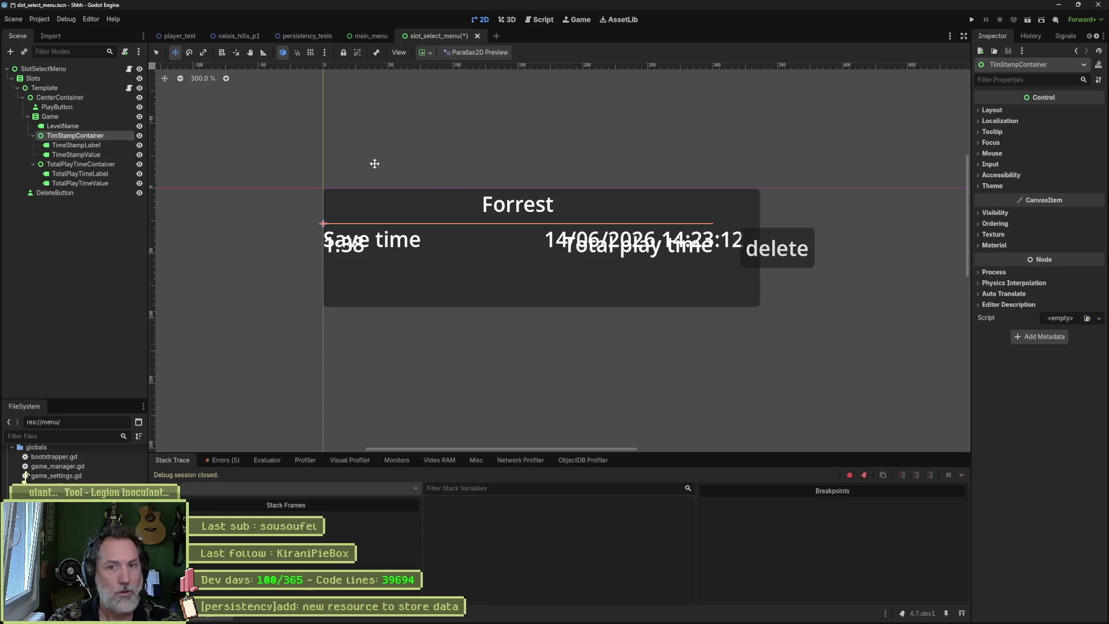
left_click(1003, 110)
left_click(1015, 227)
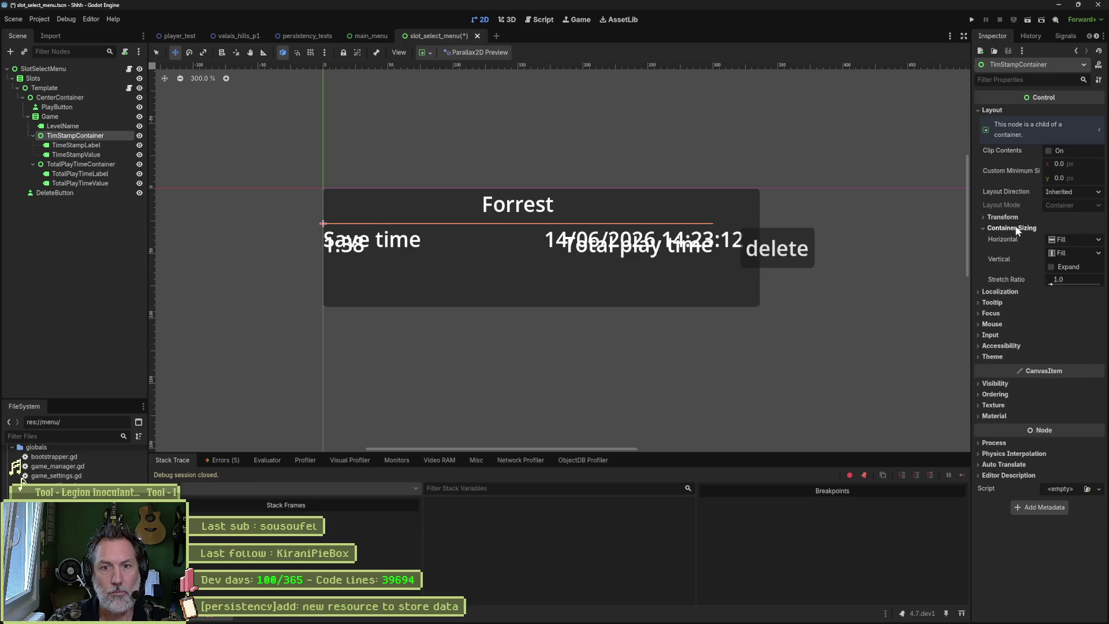
left_click(1003, 217)
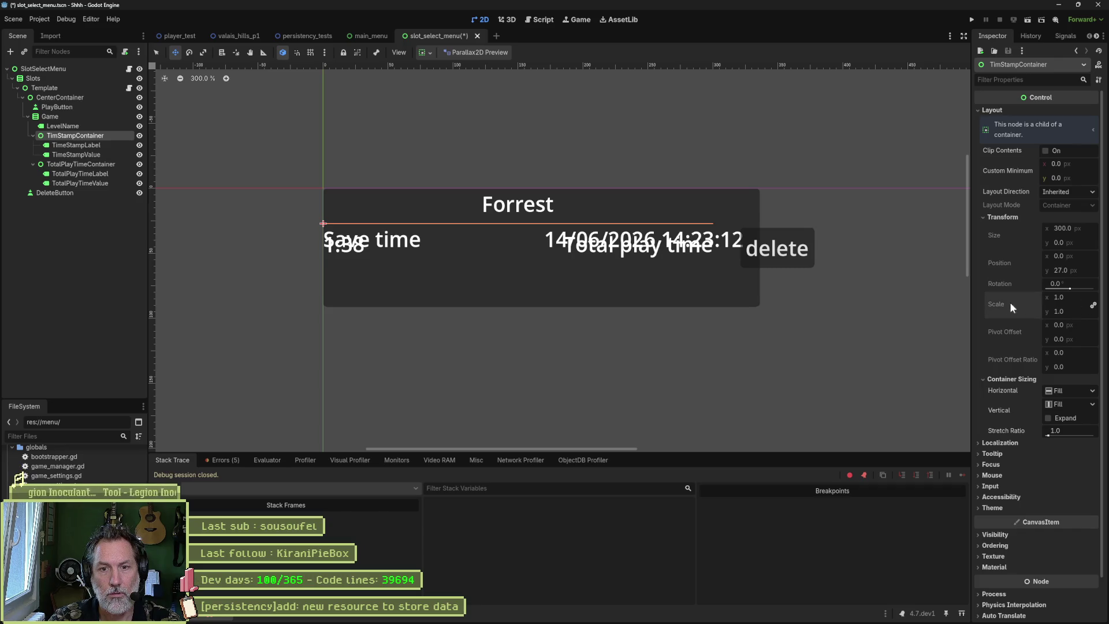
left_click(1003, 217)
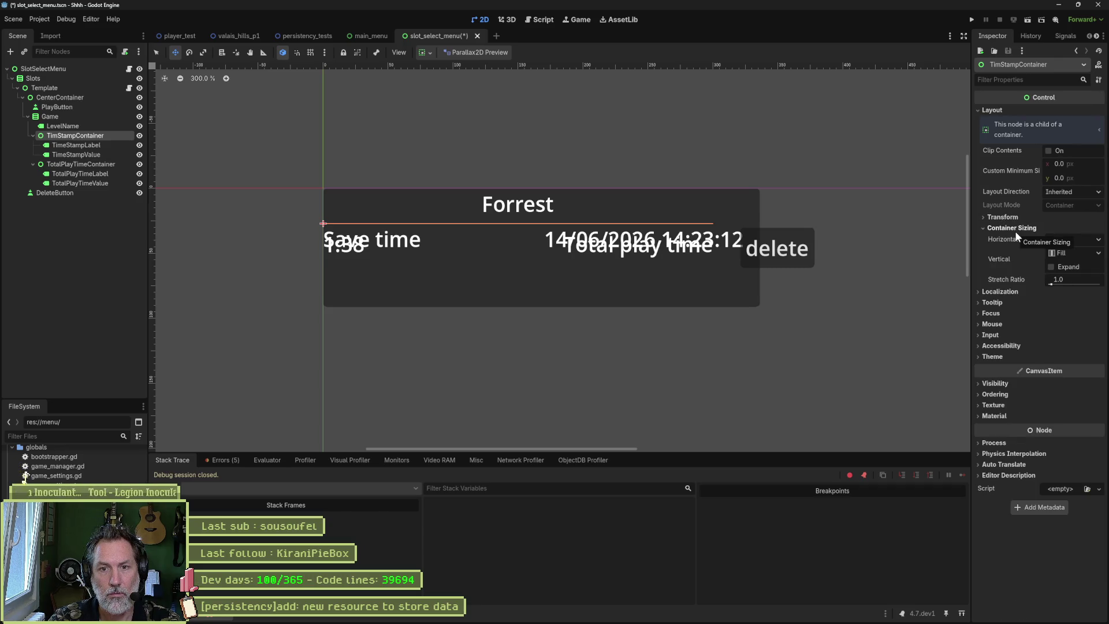
left_click(1076, 254)
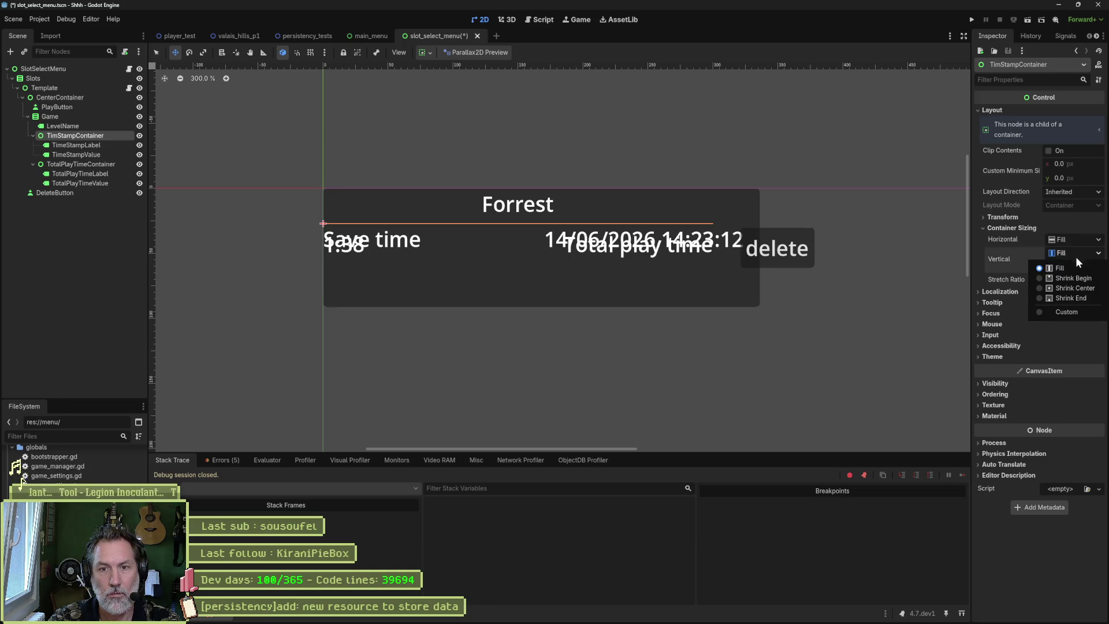
left_click(1072, 310)
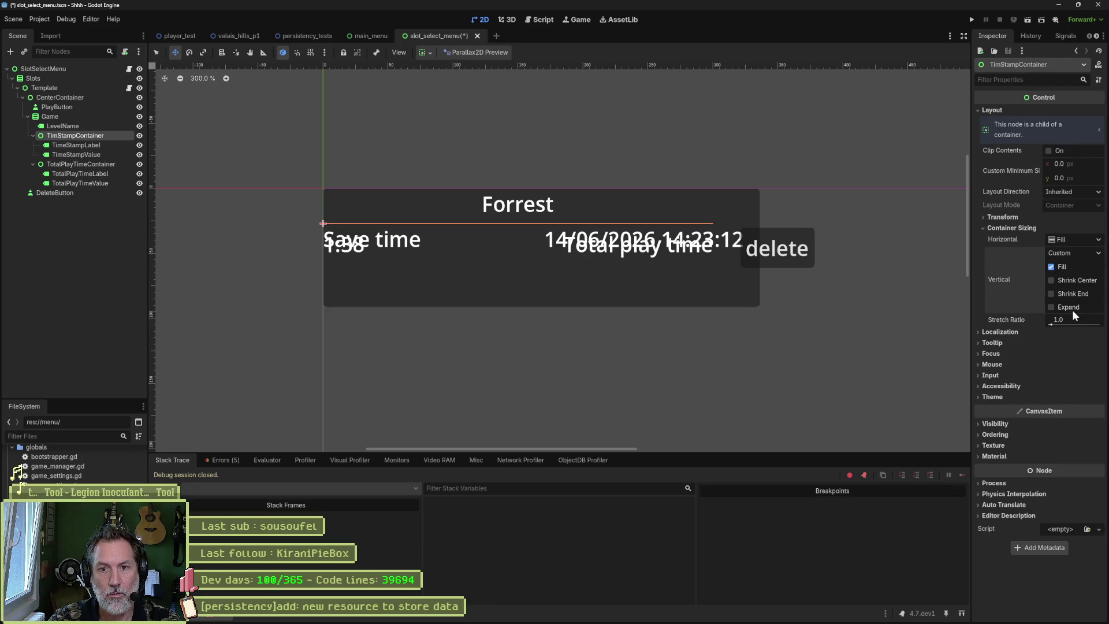
left_click(1069, 307)
left_click(1069, 294)
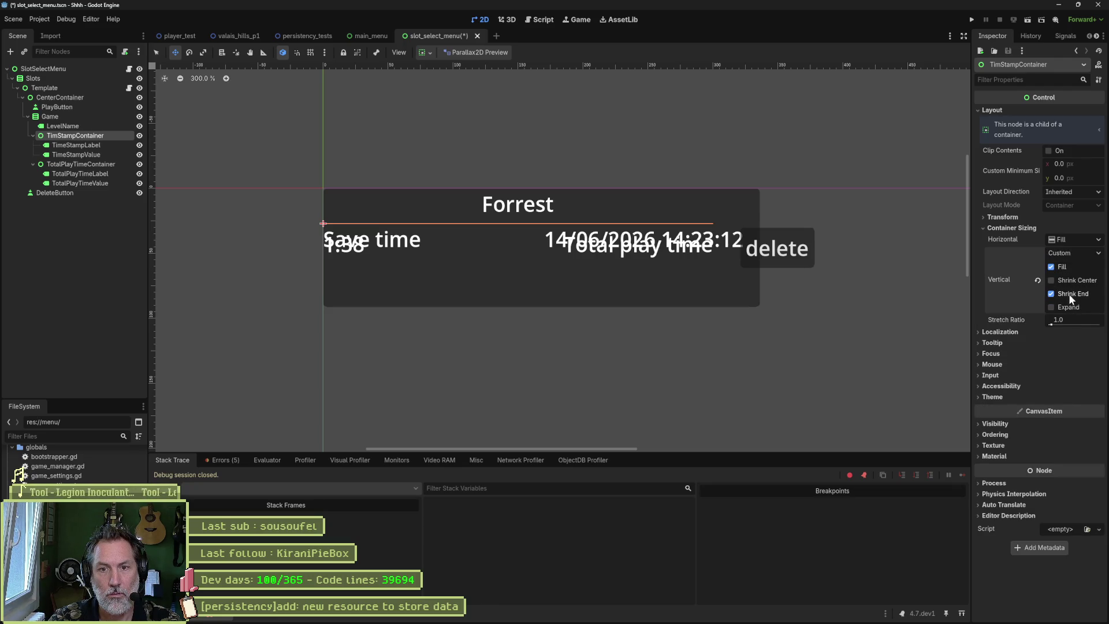
left_click(1062, 267)
left_click(1071, 281)
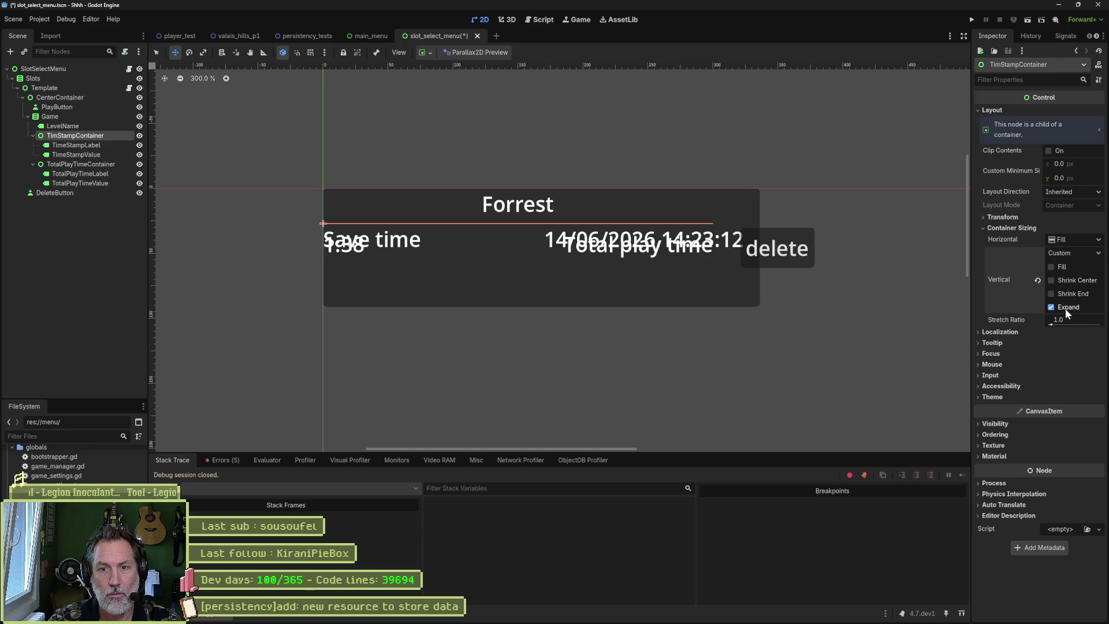
left_click(1038, 279)
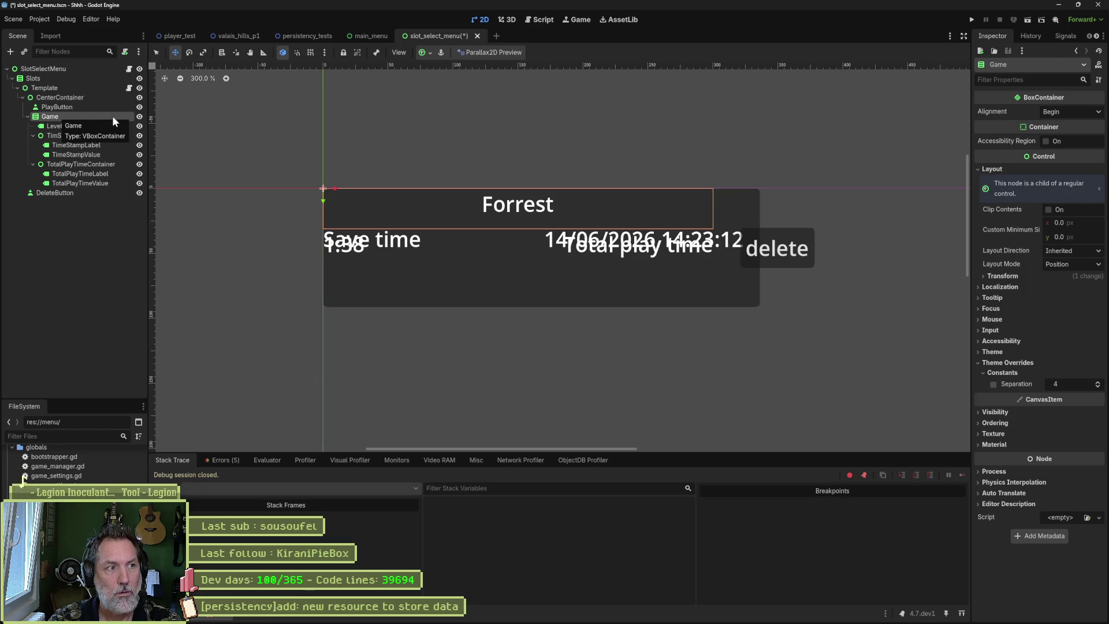
- Try Full Rect anchors on the Game row, then undo it
left_click(140, 116)
left_click(140, 117)
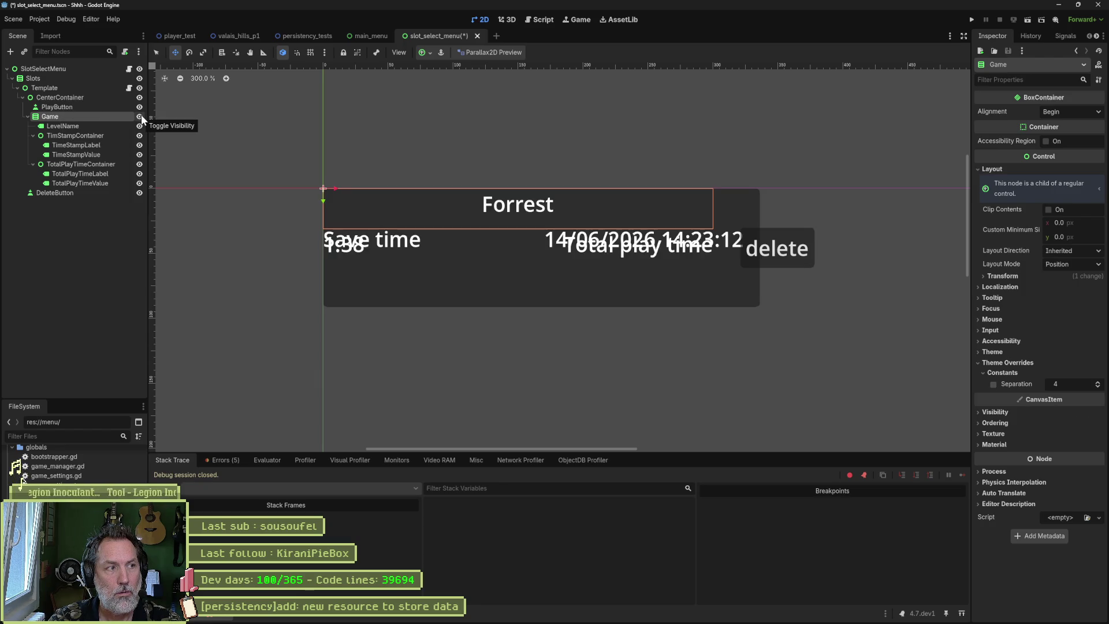
left_click(421, 52)
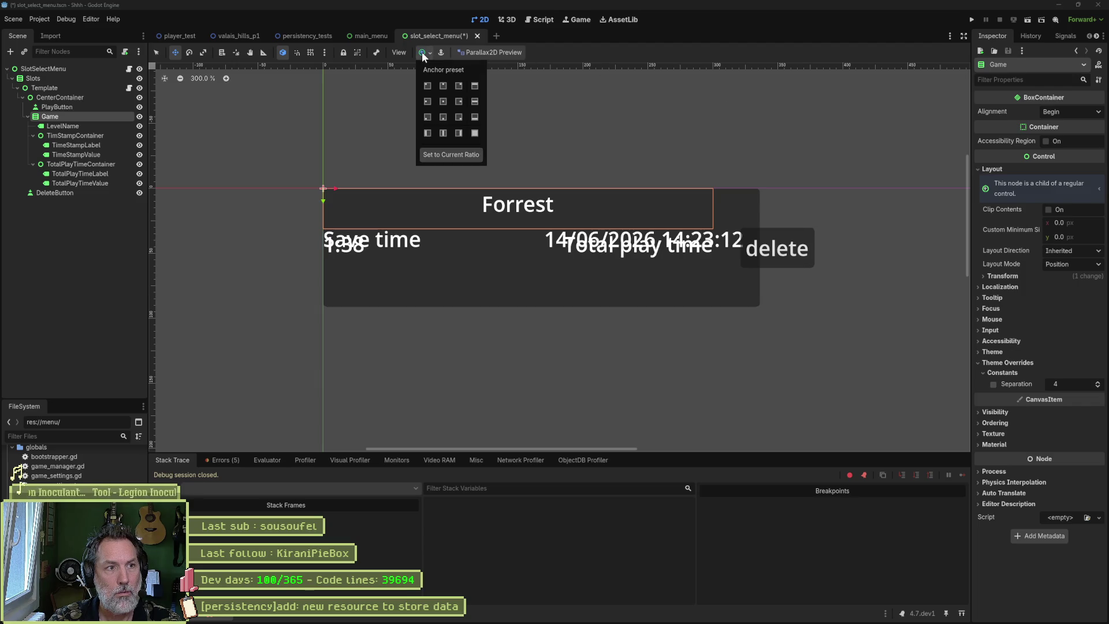
left_click(476, 132)
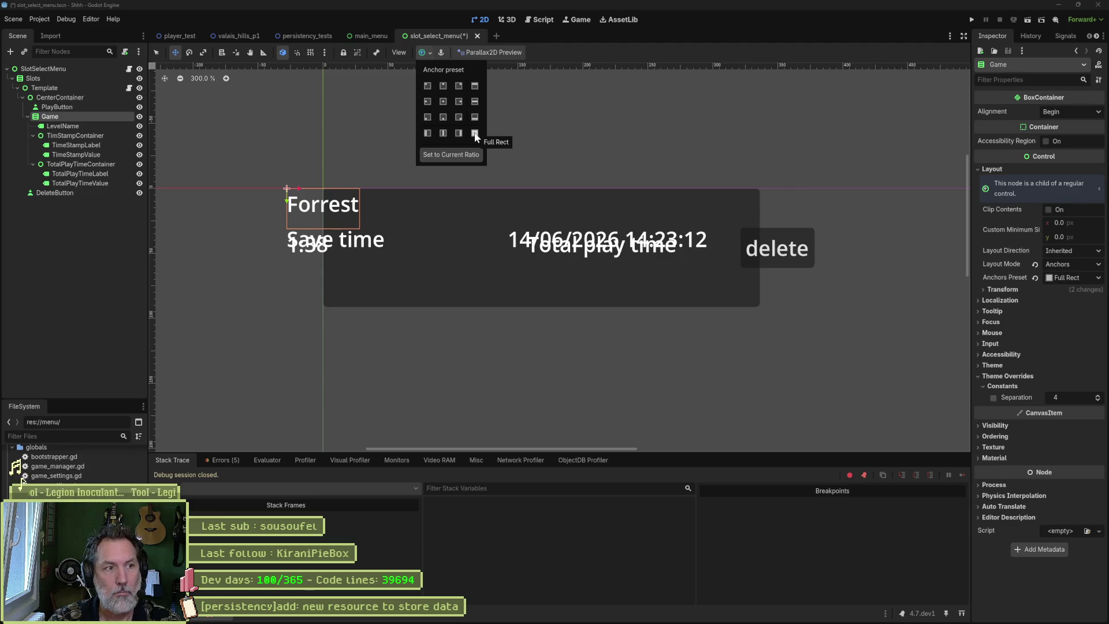
left_click(110, 243)
key("ctrl+z")
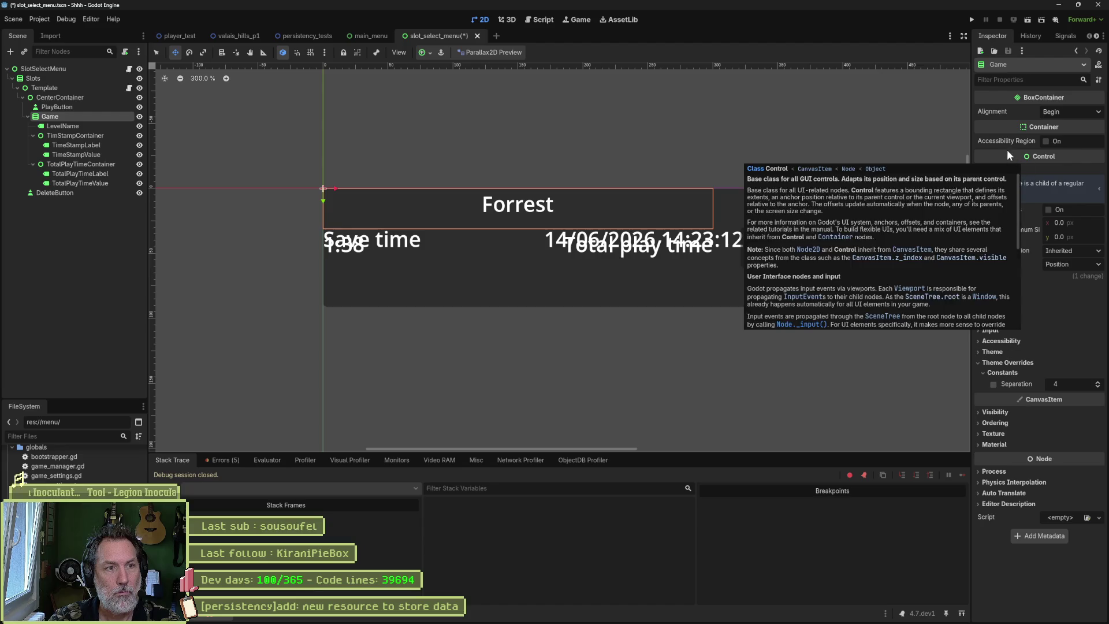
- Try Center alignment and a larger minimum height on Game, then revert both
left_click(1065, 112)
left_click(1067, 137)
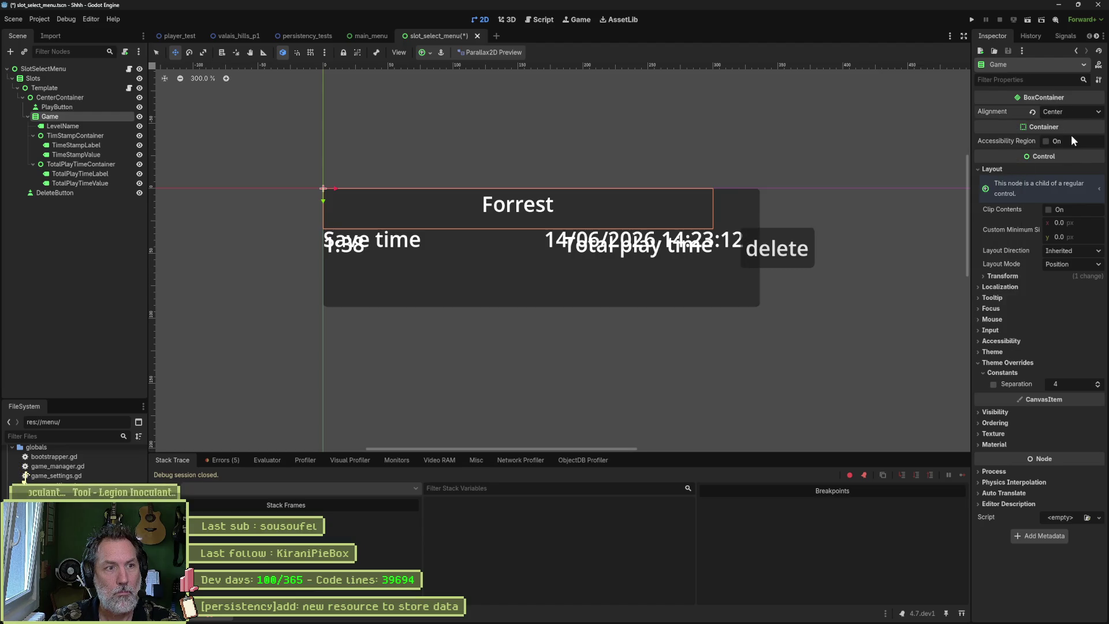
left_click(1034, 112)
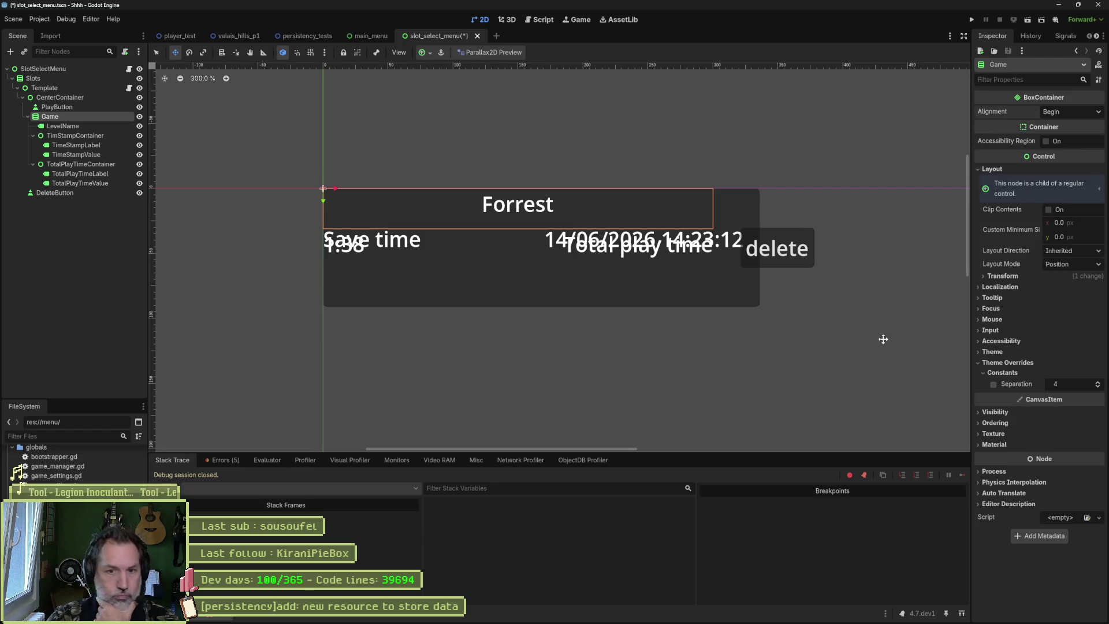
mouse_move(1080, 236)
left_mouse_down()
mouse_move(1092, 237)
mouse_move(1071, 254)
left_mouse_up()
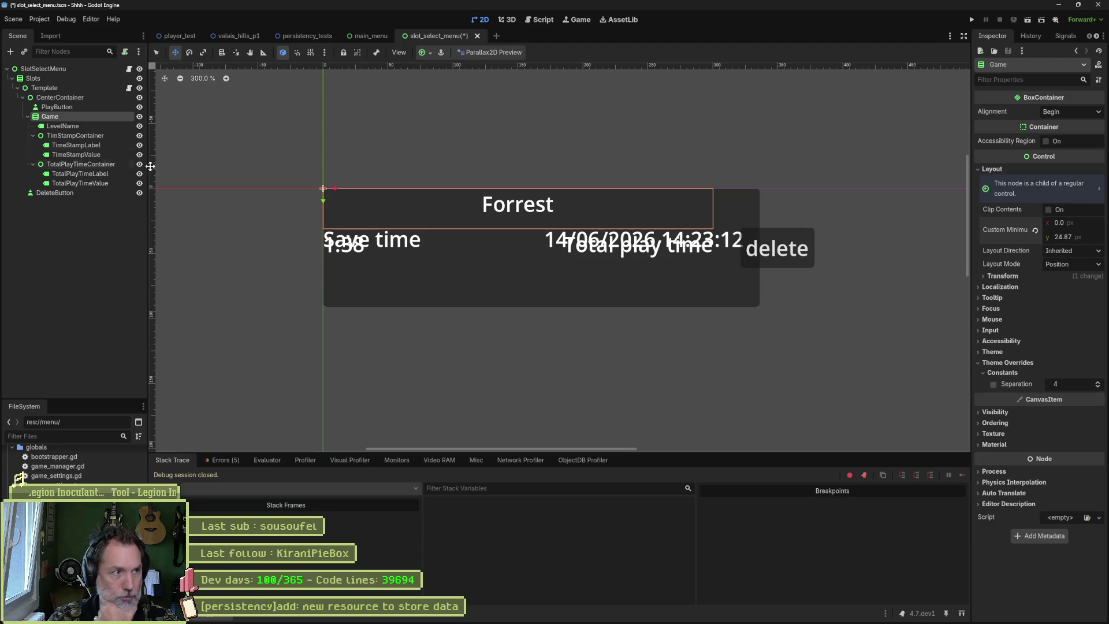
left_click(89, 136)
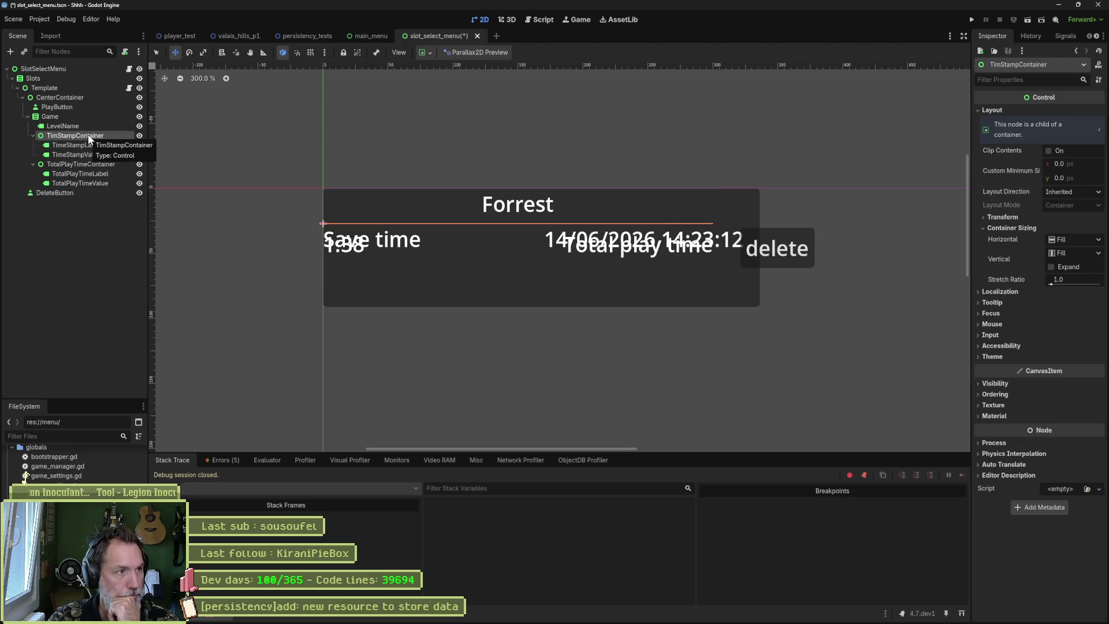
left_click(92, 115)
left_click(1035, 232)
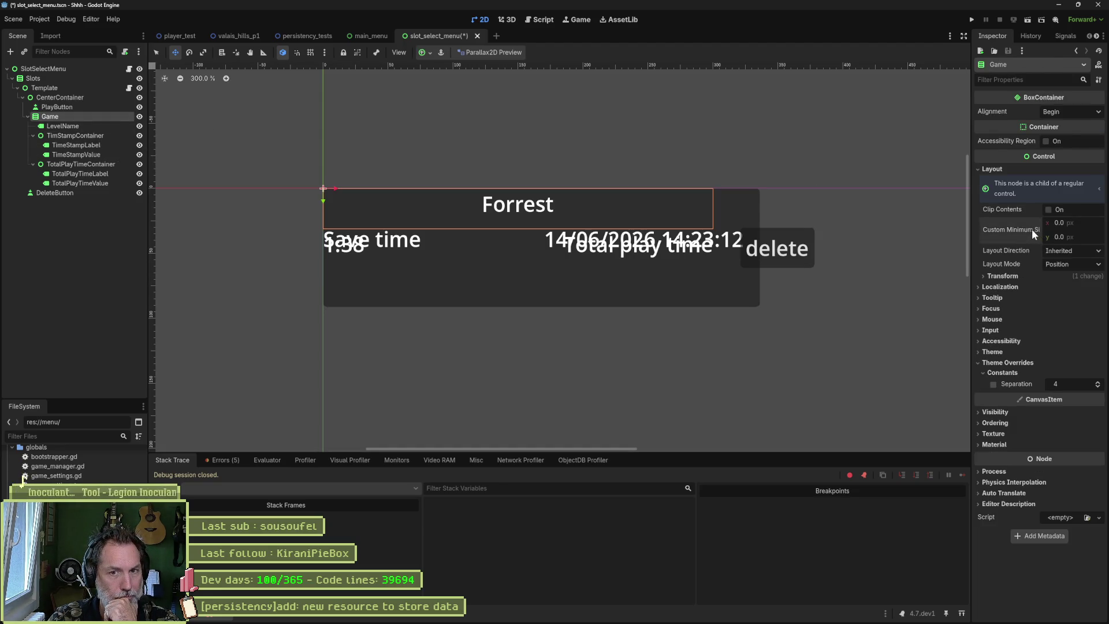
- Keep Position layout mode and reset the Game row's Size to its text width
left_click(1066, 252)
left_click(1065, 261)
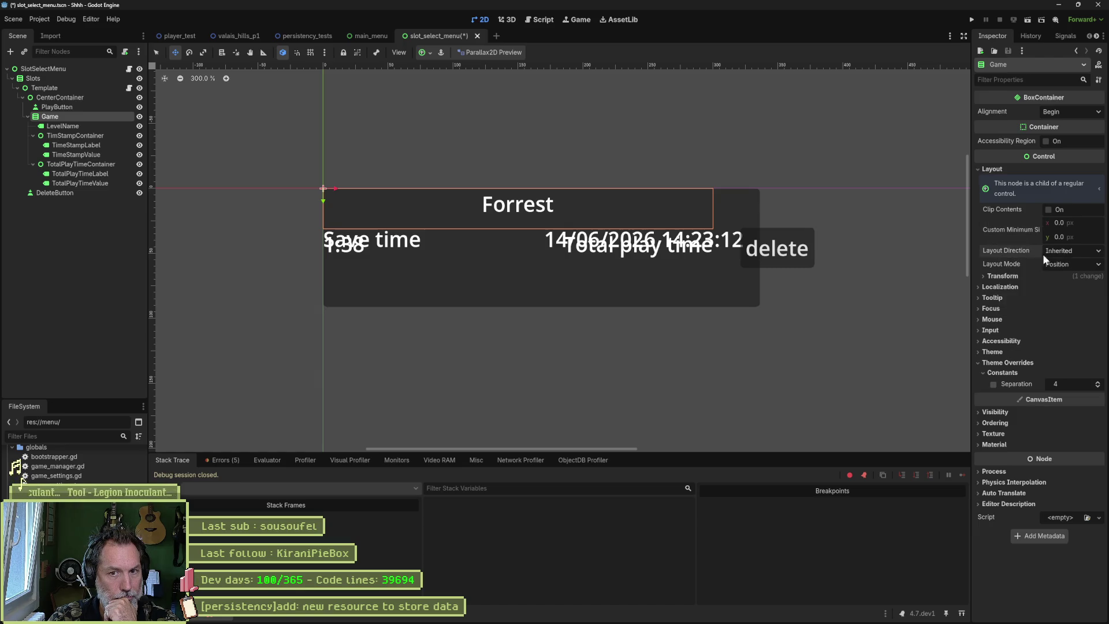
left_click(1066, 264)
left_click(1063, 261)
left_click(1013, 272)
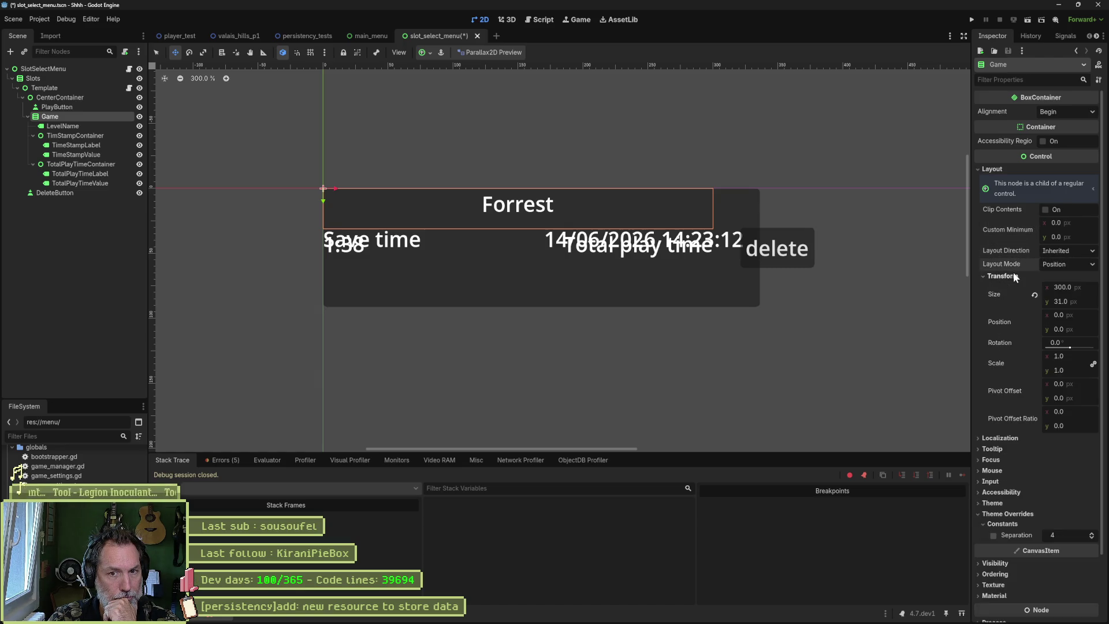
left_click(1035, 295)
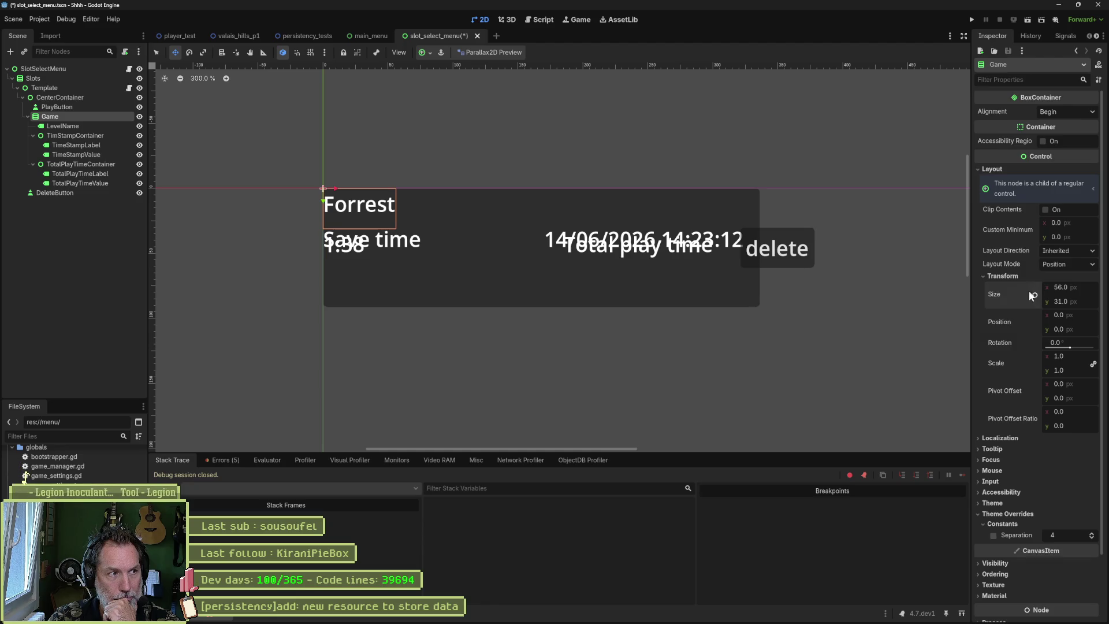
left_click(68, 137)
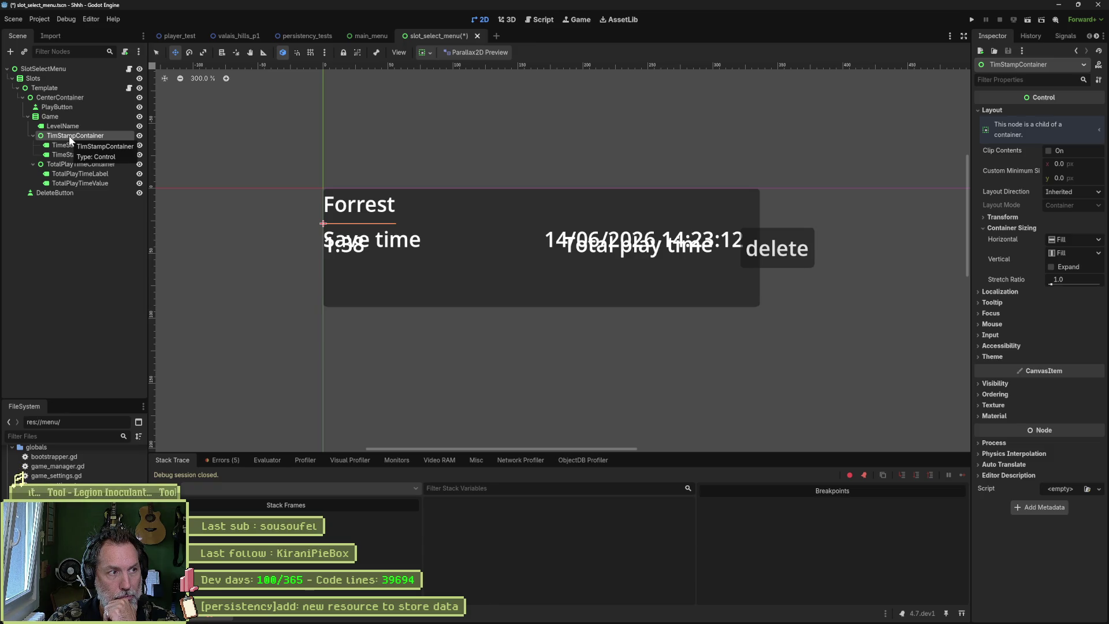
- Change TimStampContainer's node type to GridContainer
right_click(68, 136)
left_click(174, 226)
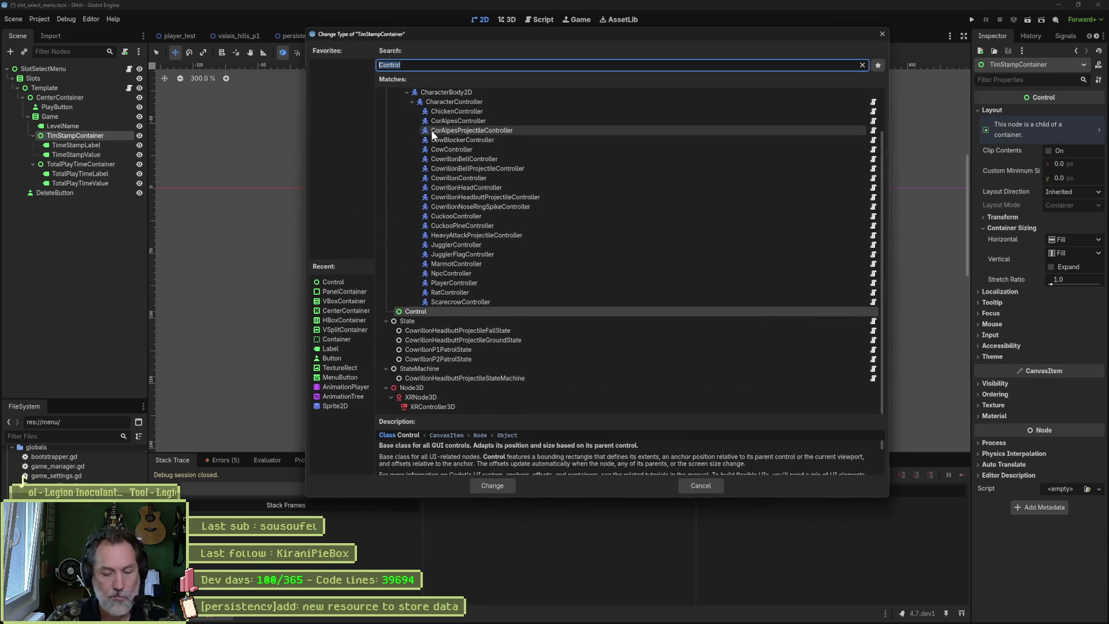
type("cont")
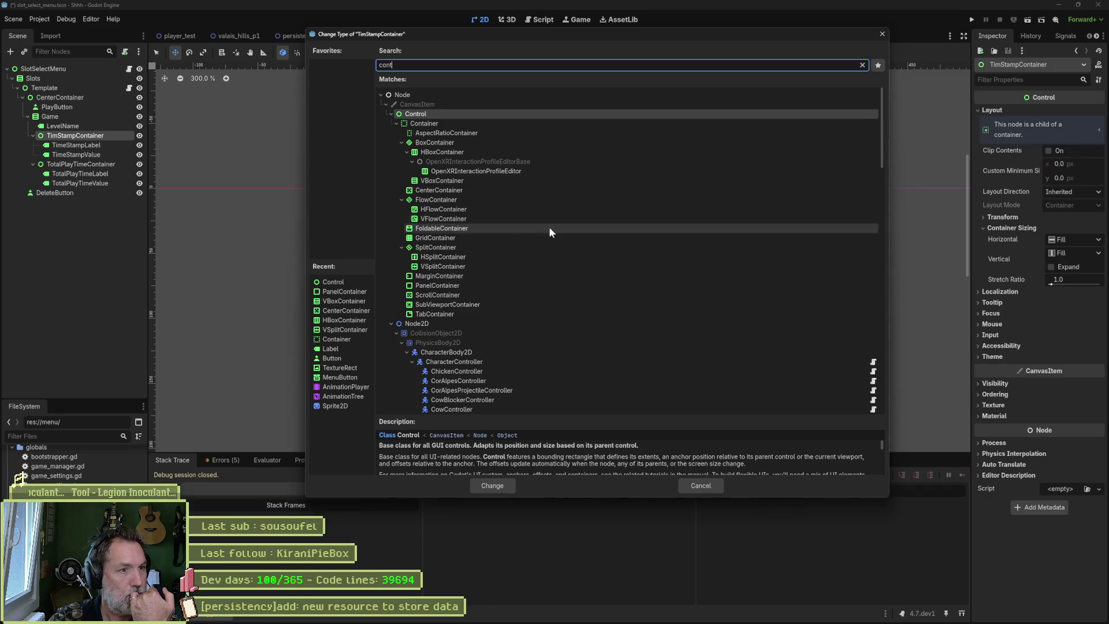
left_click(466, 237)
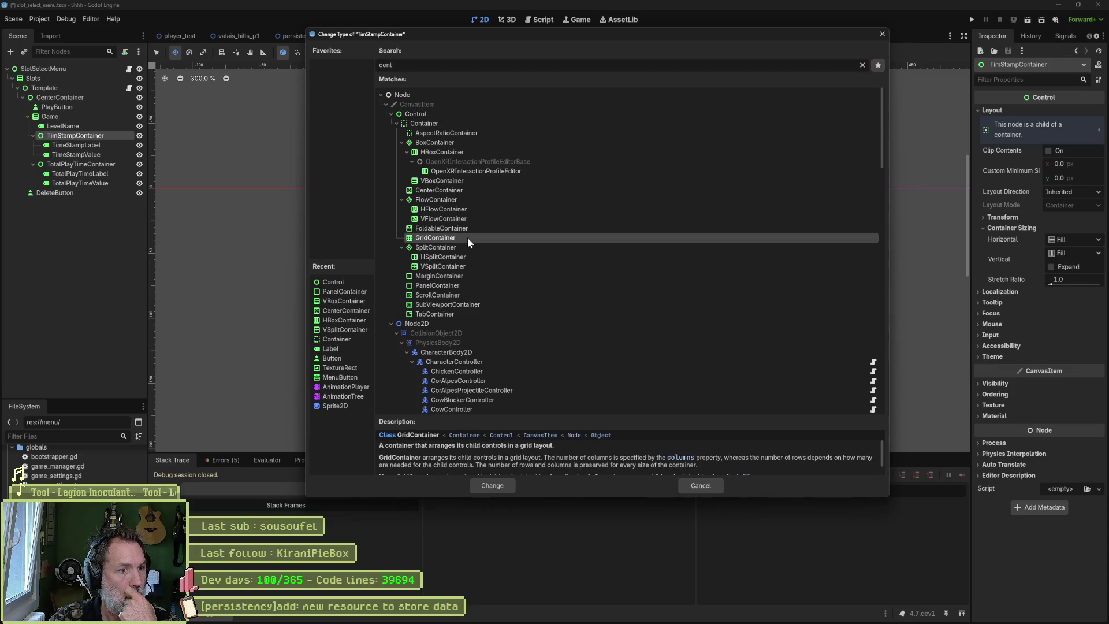
left_click(500, 487)
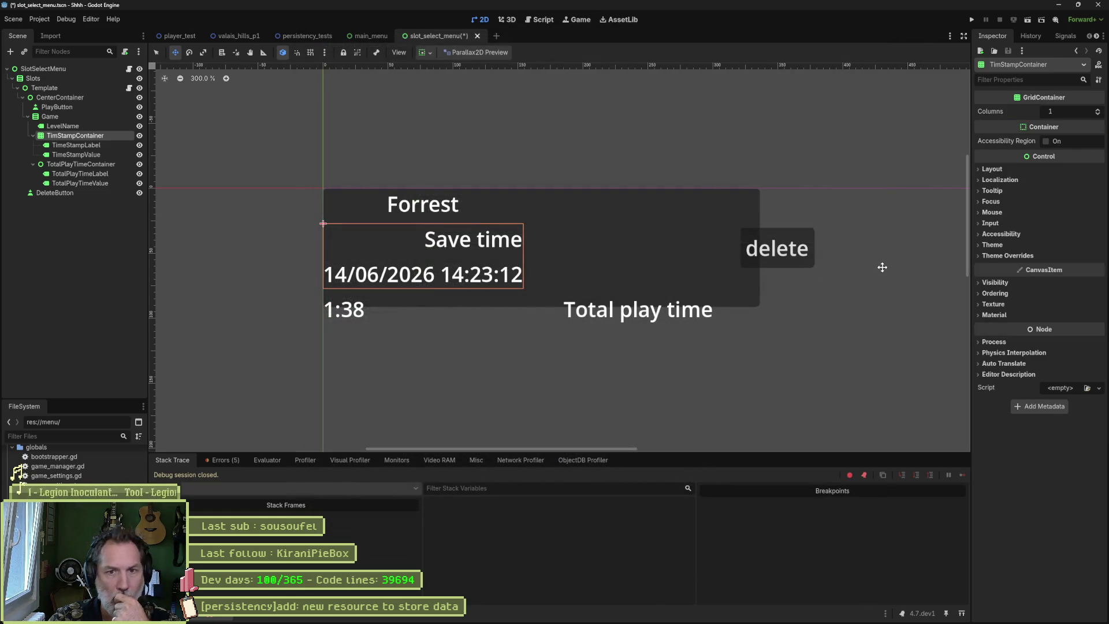
- Set the grid to 2 columns with an H Separation constant override of 94
left_click(1099, 109)
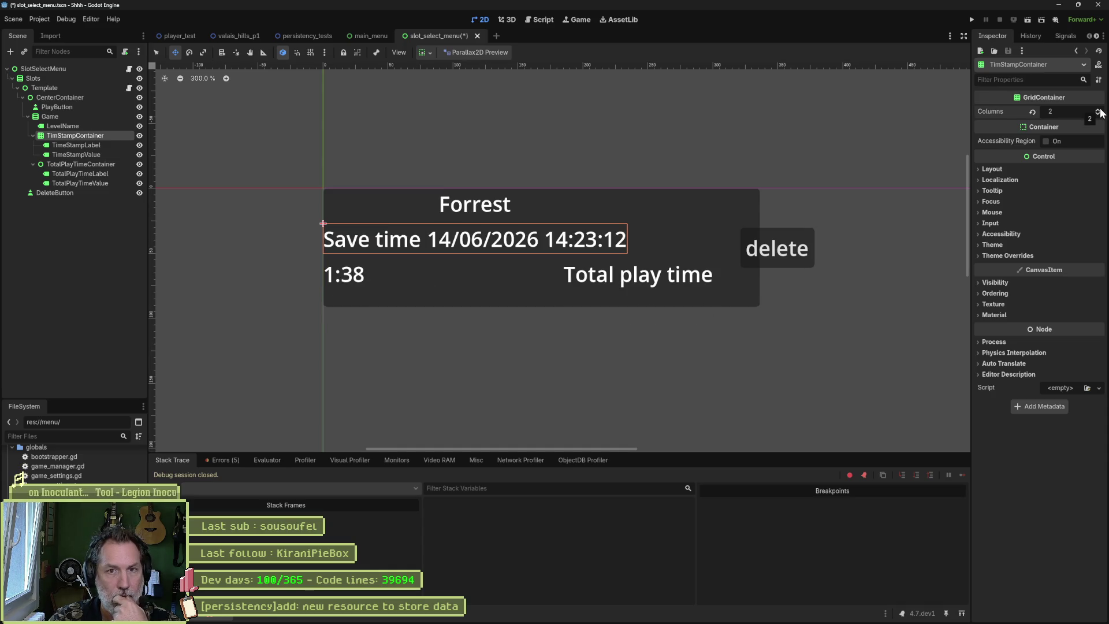
left_click(1002, 167)
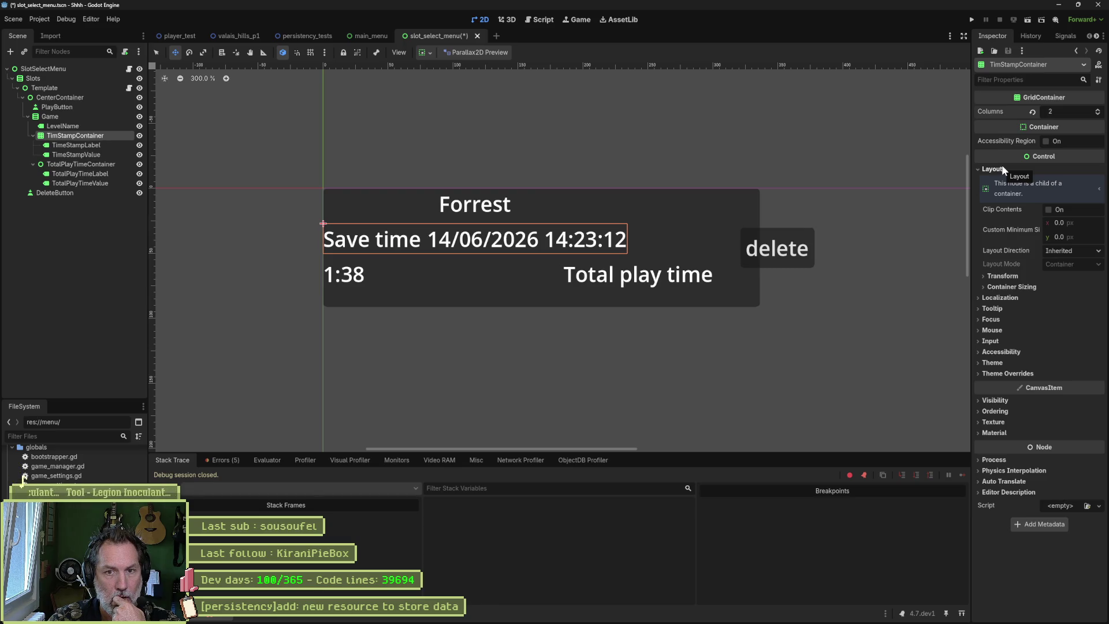
left_click(1002, 167)
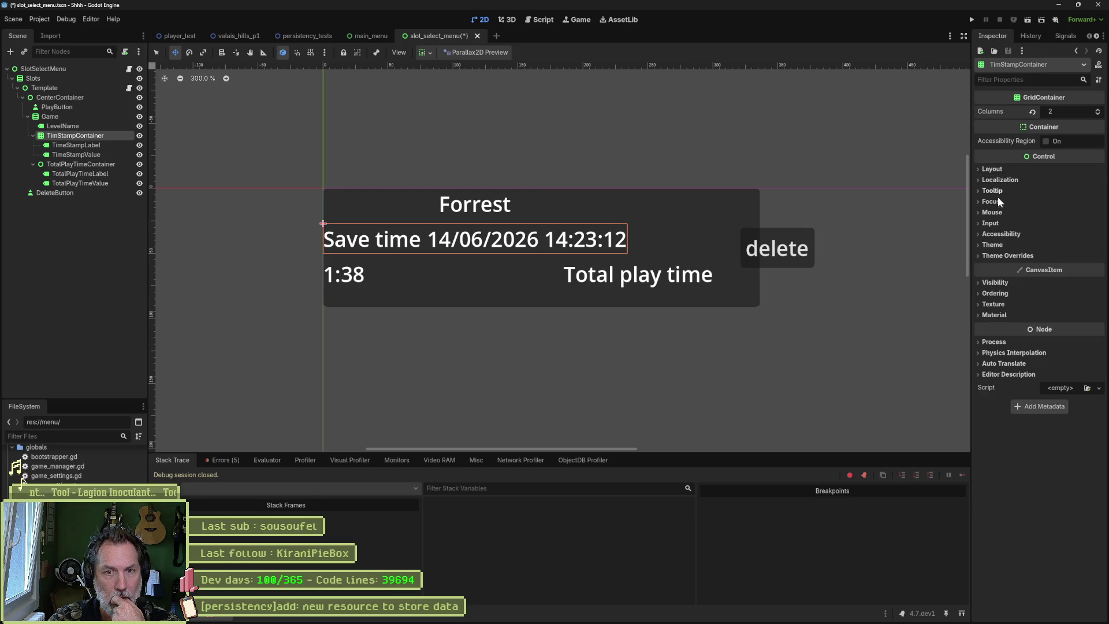
left_click(1007, 255)
left_click(1009, 266)
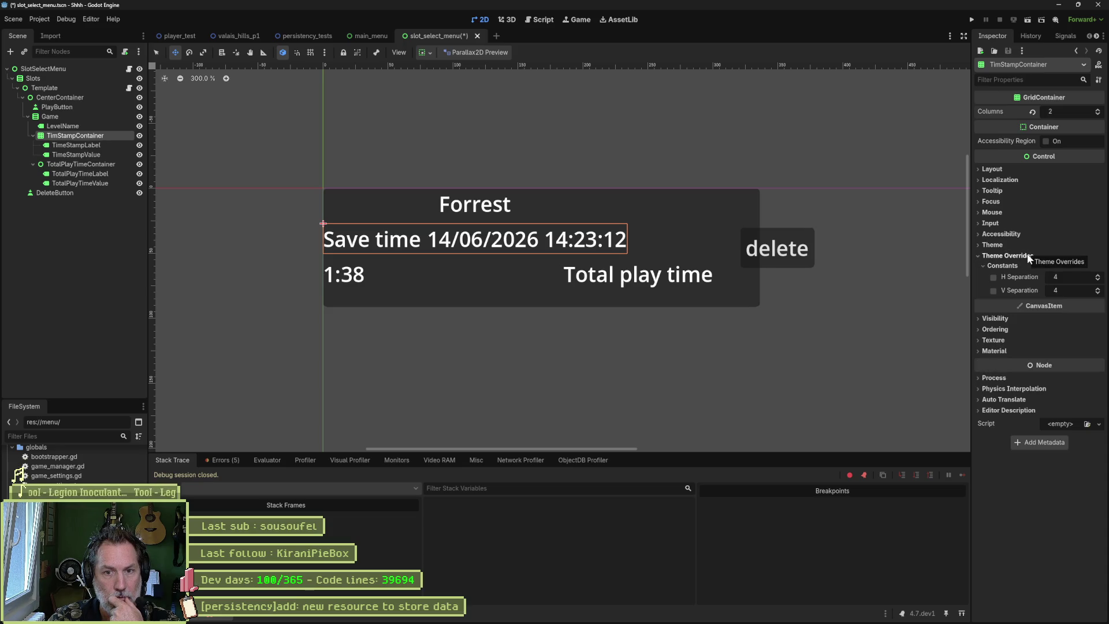
left_click_drag(1056, 278, 1082, 277)
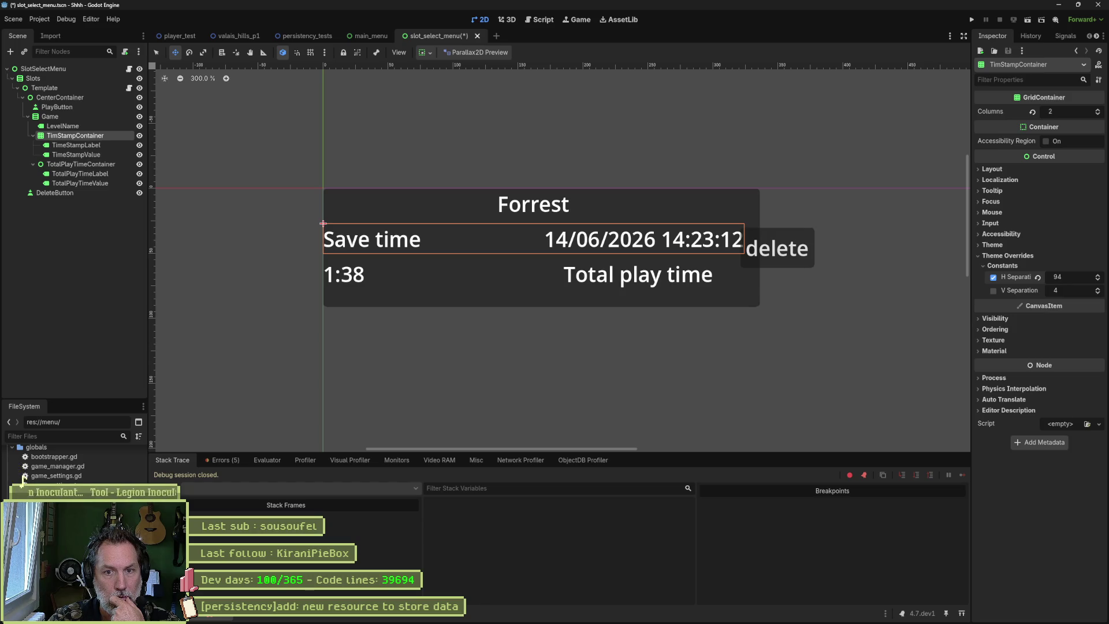
left_click_drag(1069, 290, 1080, 290)
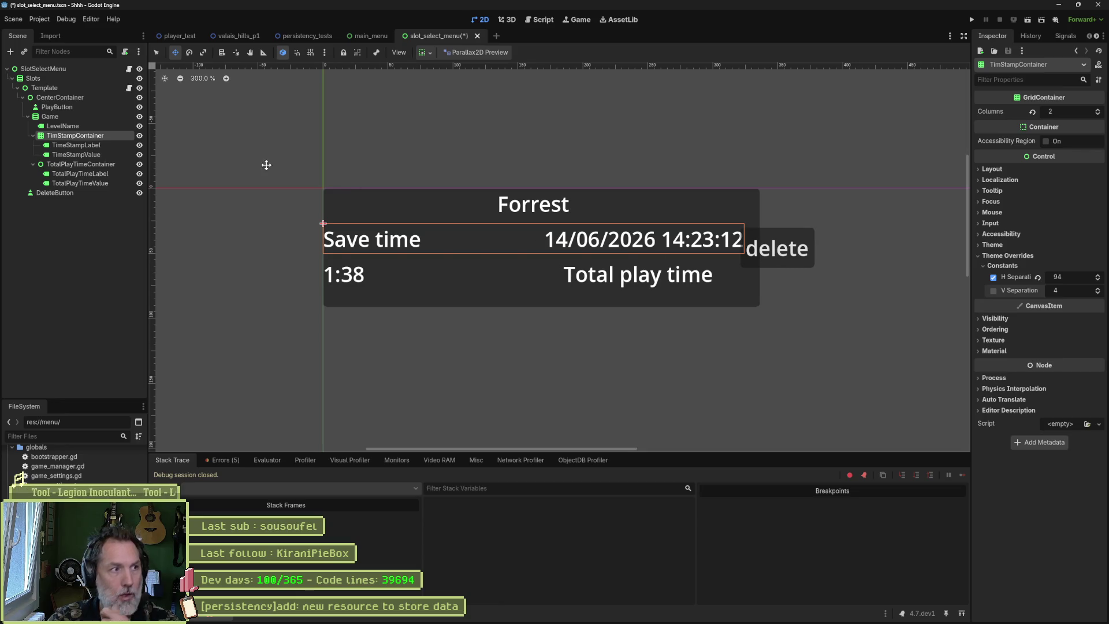
- Change TotalPlayTimeContainer's node type to GridContainer
right_click(100, 168)
left_click(184, 256)
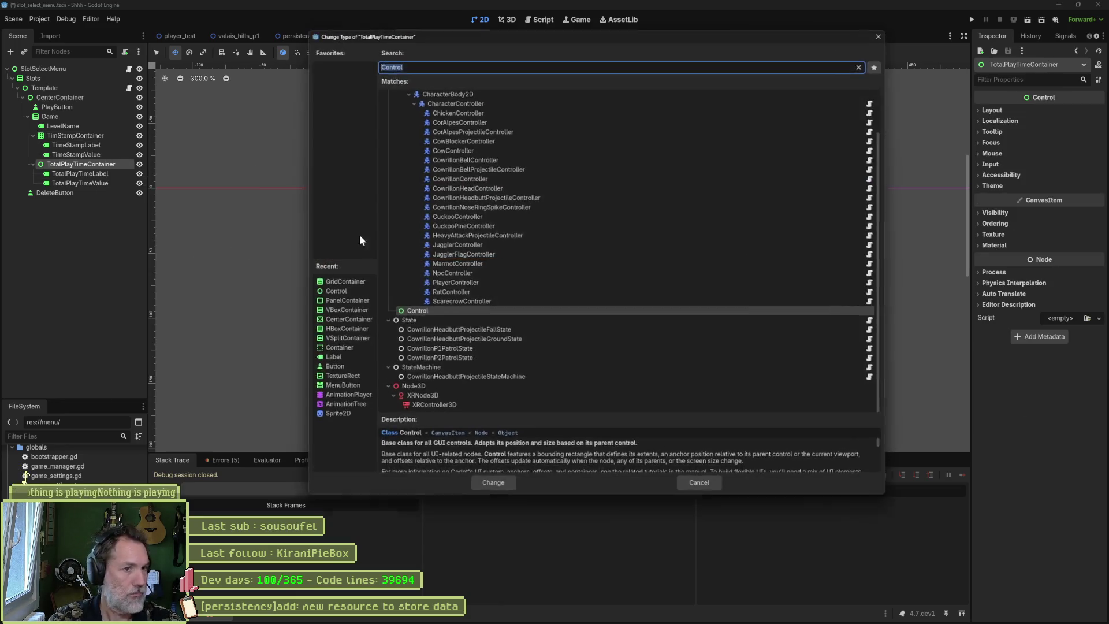
left_click(351, 282)
left_click(491, 484)
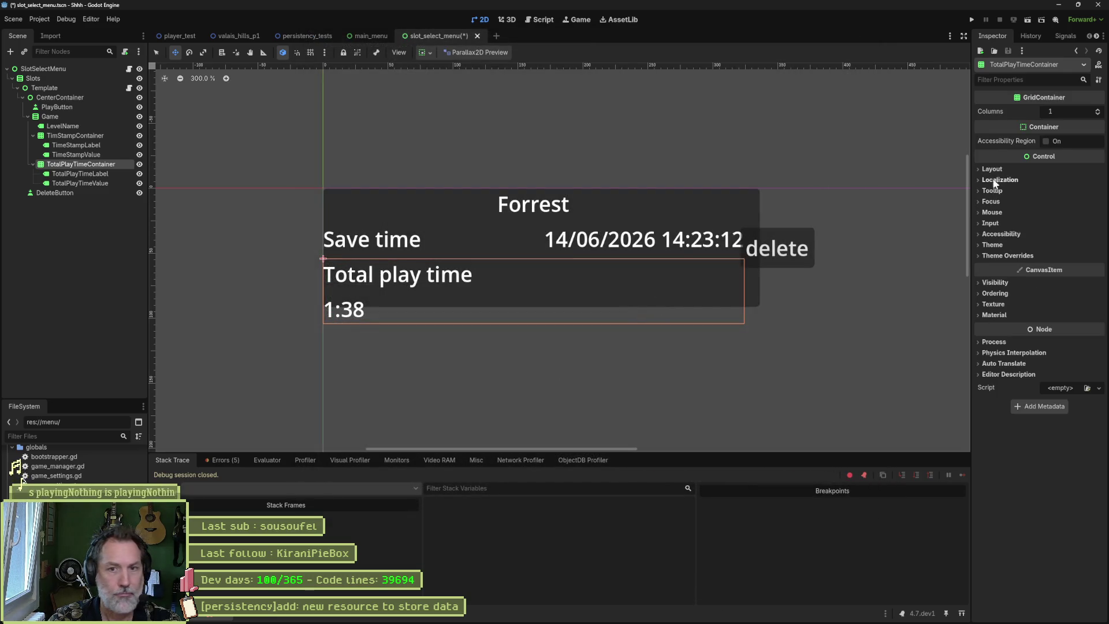
- Give the grid 2 columns and raise its H Separation override to 55
left_click(997, 258)
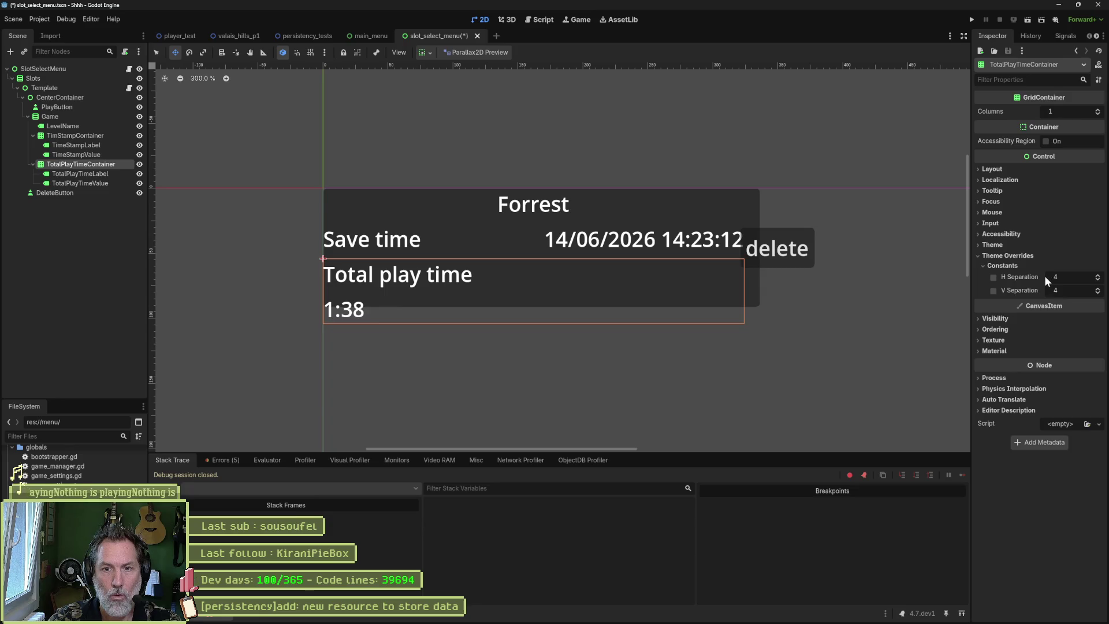
left_click_drag(1073, 275, 1095, 275)
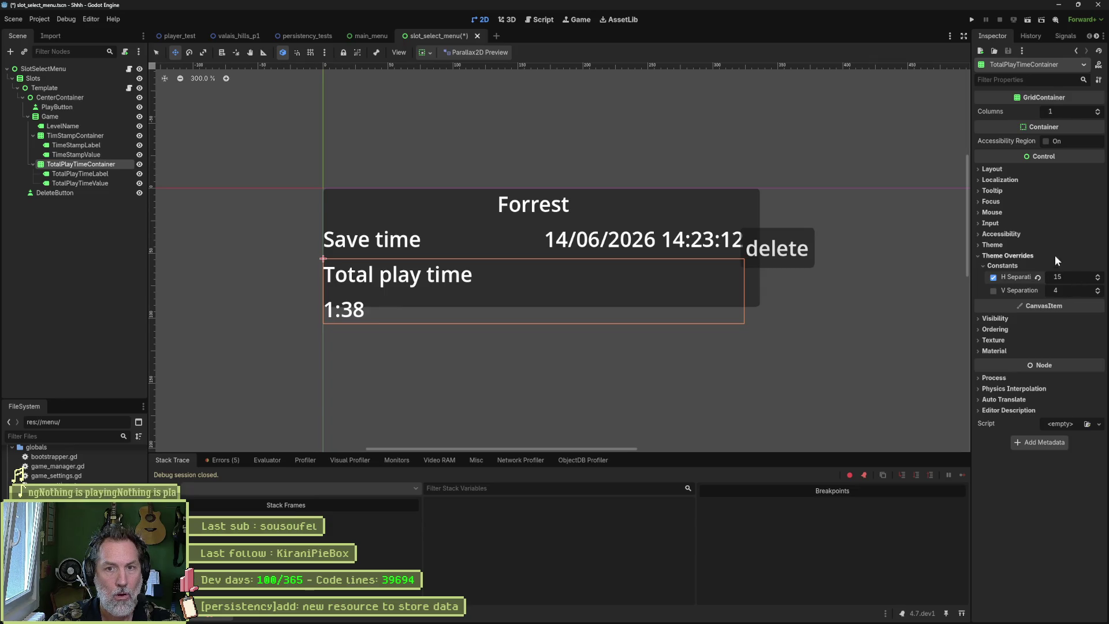
left_click(1003, 168)
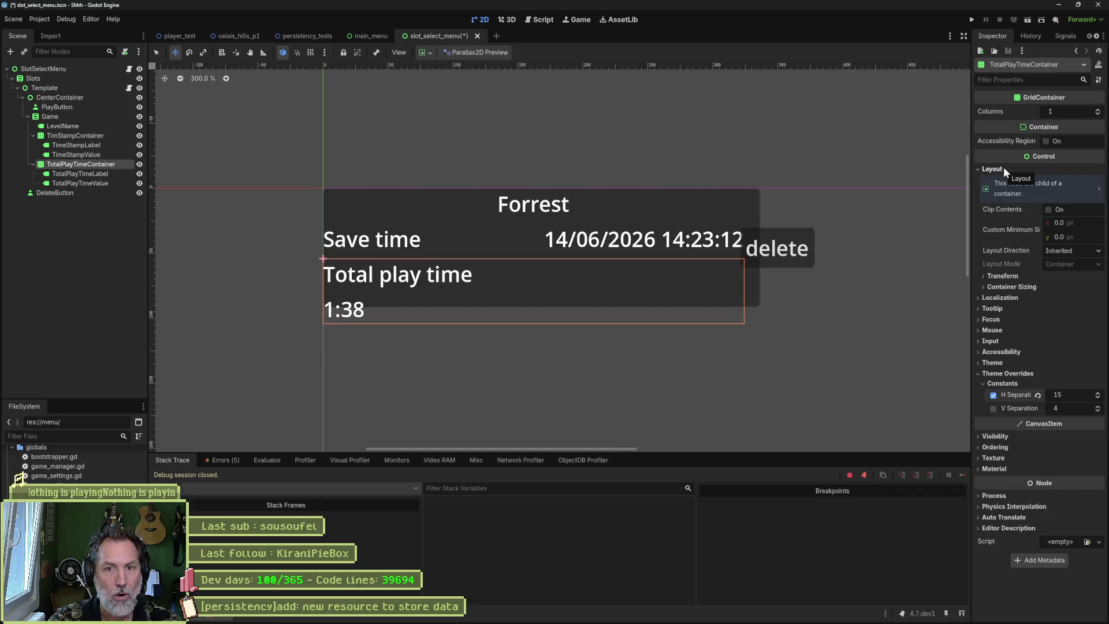
left_click(1003, 169)
left_click(1097, 109)
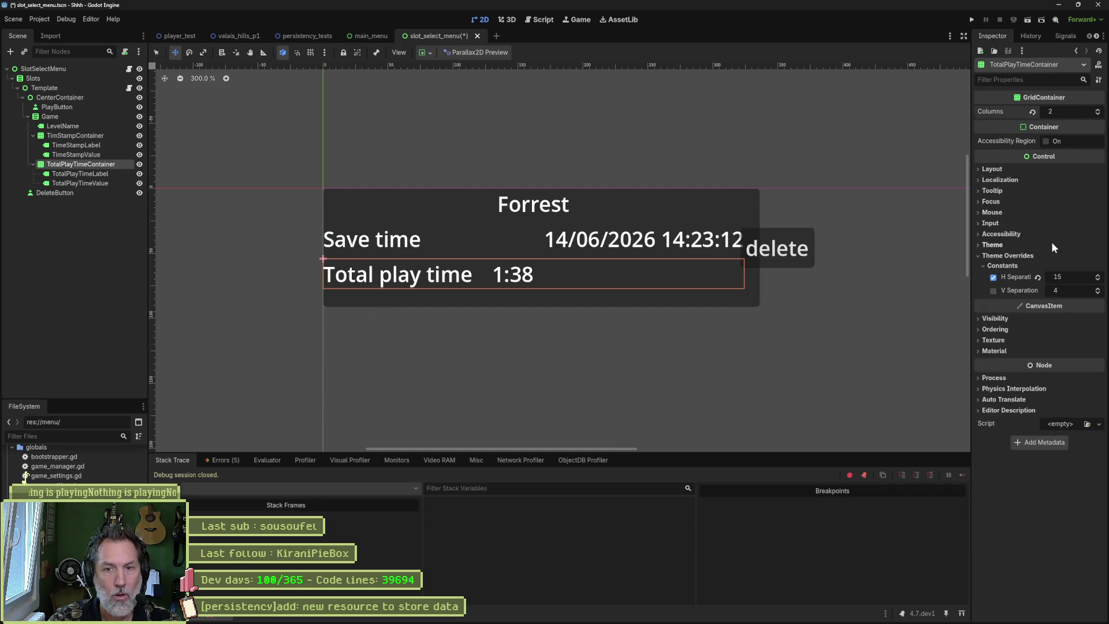
left_click_drag(1077, 275, 1097, 275)
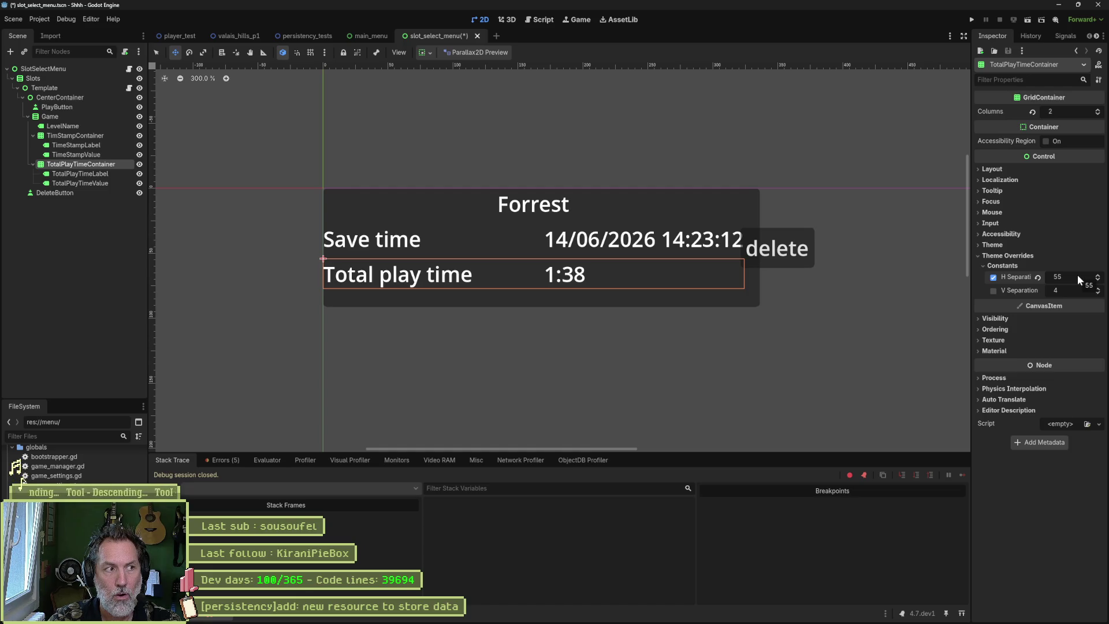
- Select TimeStampLabel and reset its horizontal alignment to the default
left_click(112, 147)
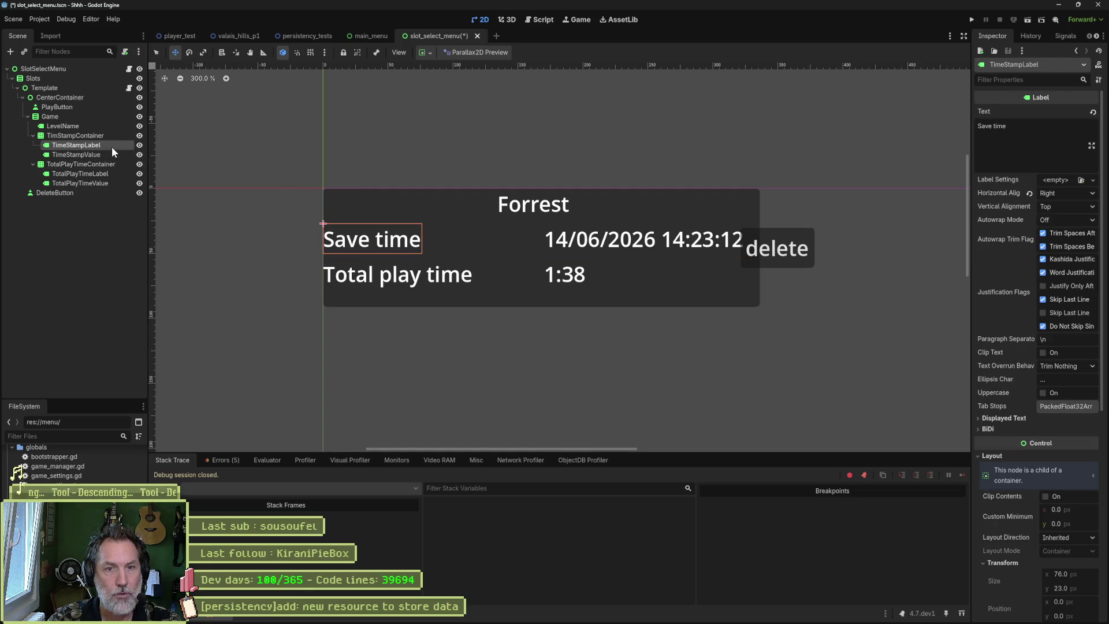
left_click(112, 155)
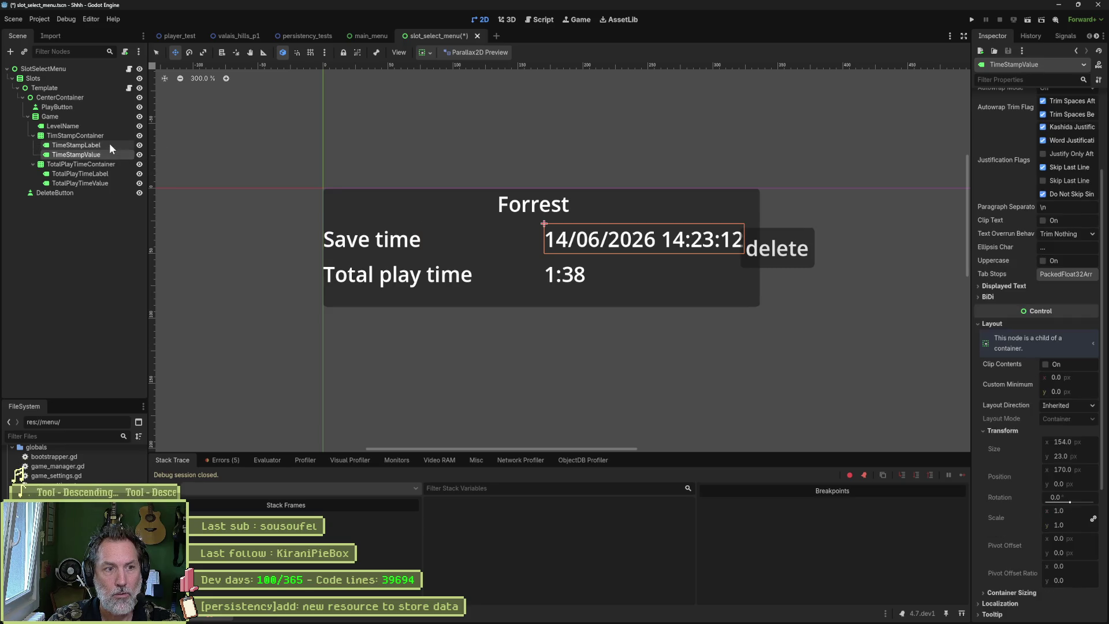
left_click(109, 145)
left_click(109, 154)
left_click(103, 145)
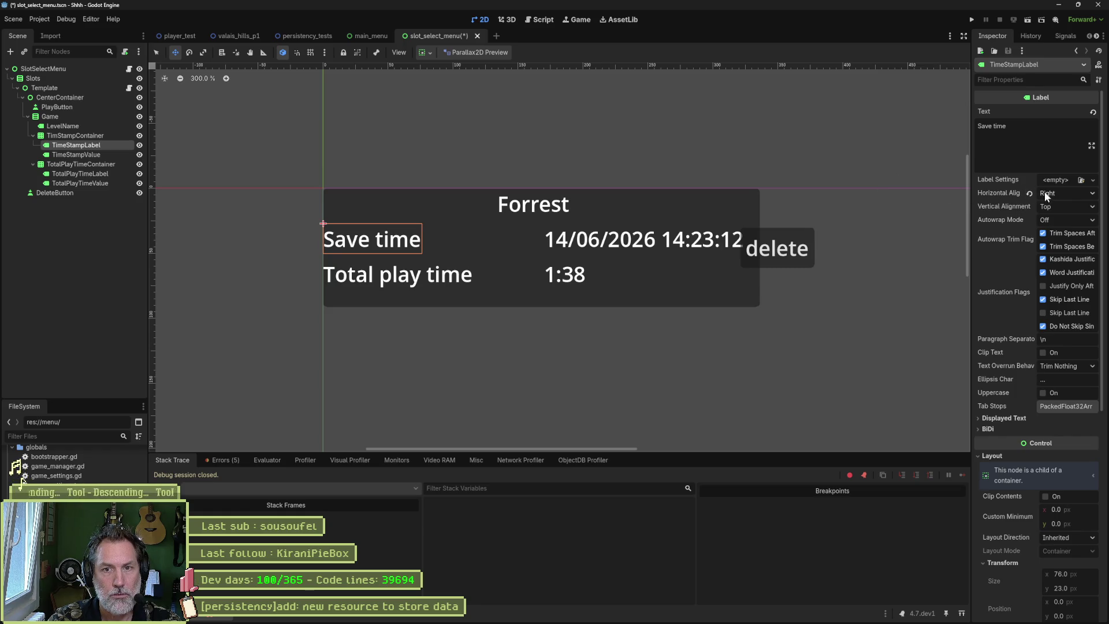
left_click(1030, 193)
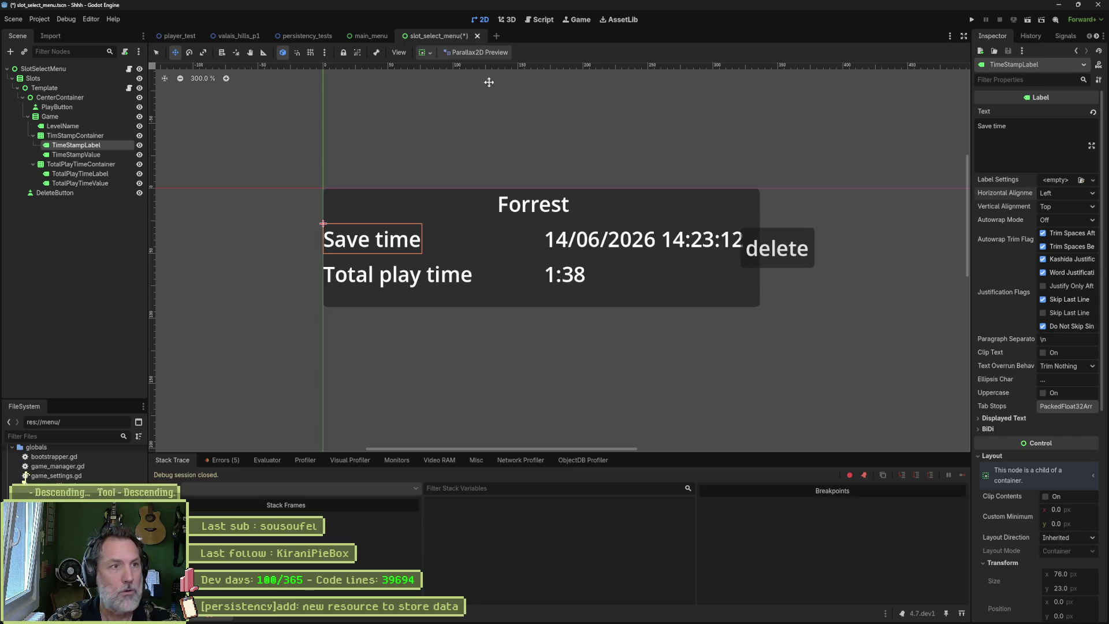
- Give Save time a 153.025 px minimum width and Right horizontal alignment
left_click(428, 52)
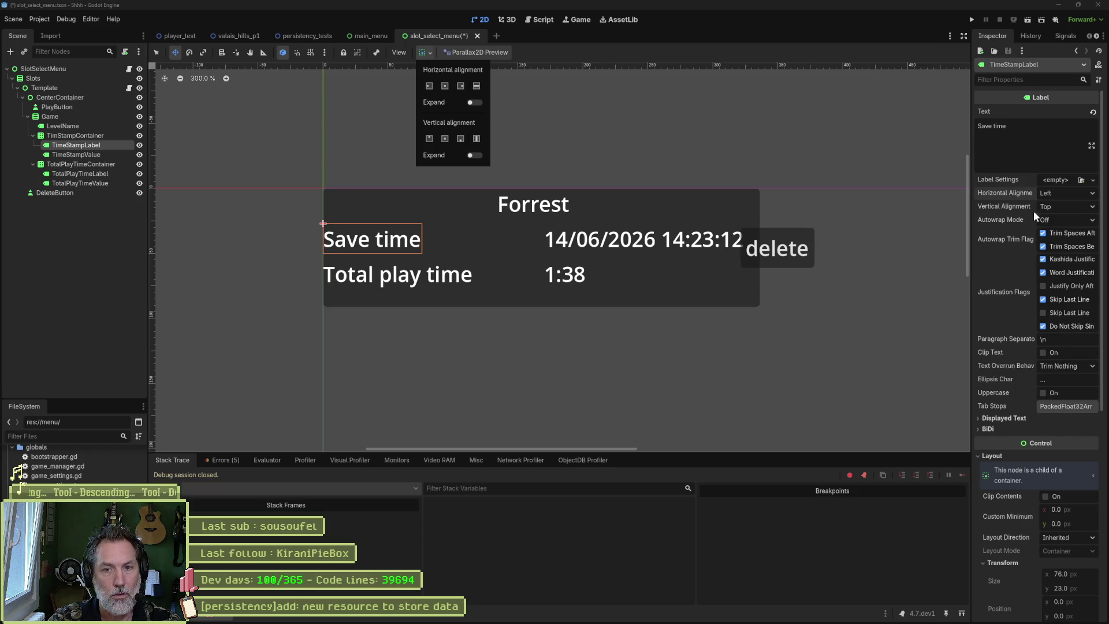
scroll(1004, 273, "down", 3)
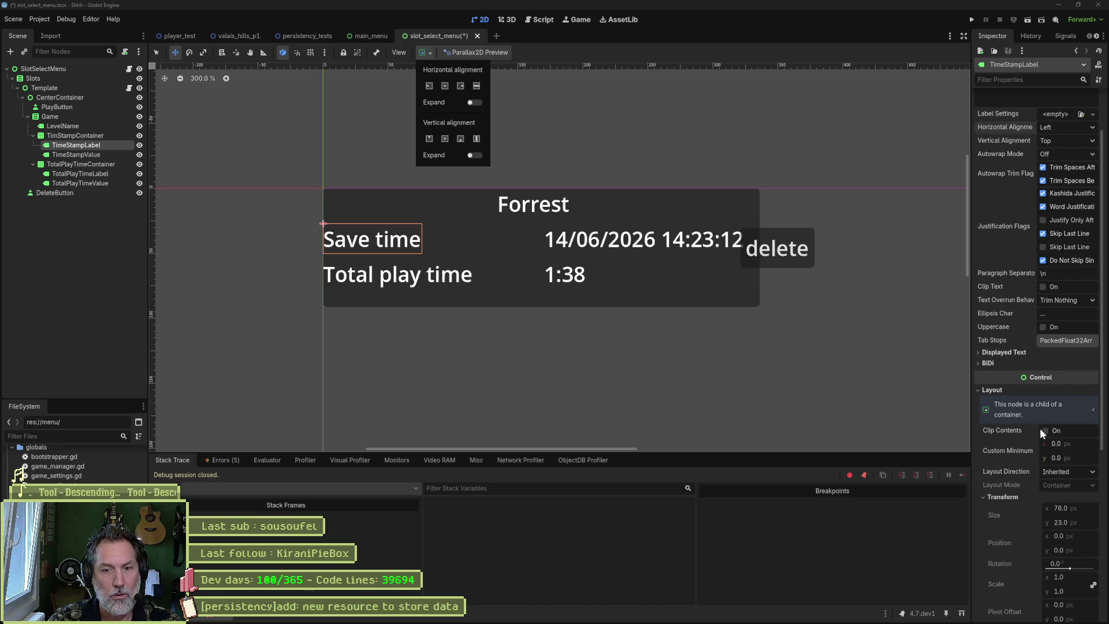
left_click(1076, 443)
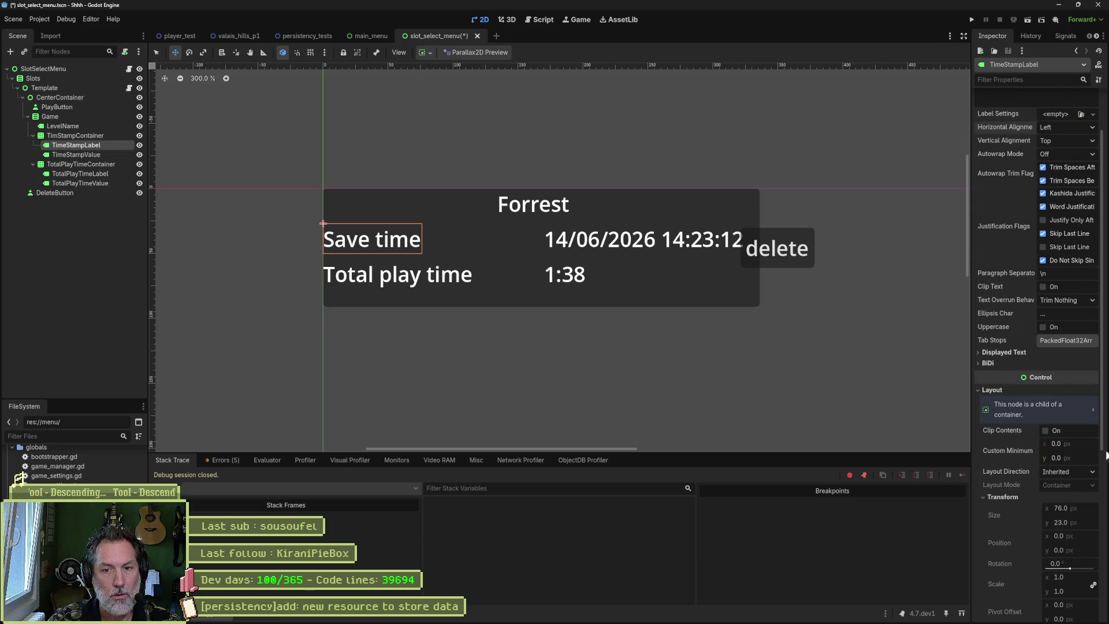
mouse_move(1090, 451)
left_mouse_down()
mouse_move(1103, 451)
mouse_move(1072, 444)
mouse_move(1089, 444)
left_mouse_up()
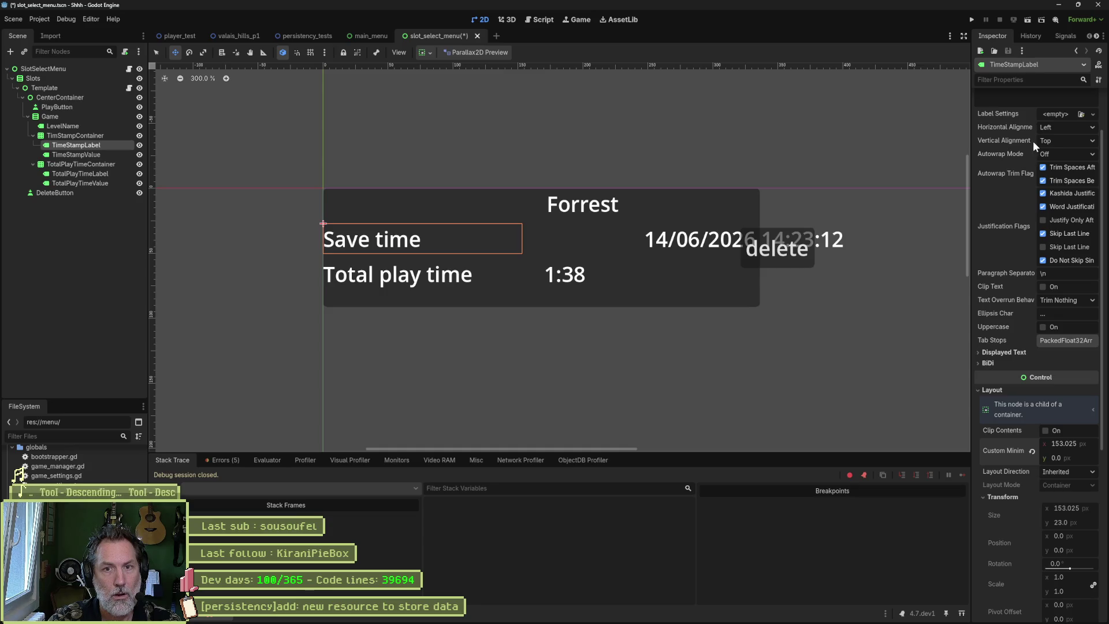
left_click(1066, 126)
left_click(1055, 157)
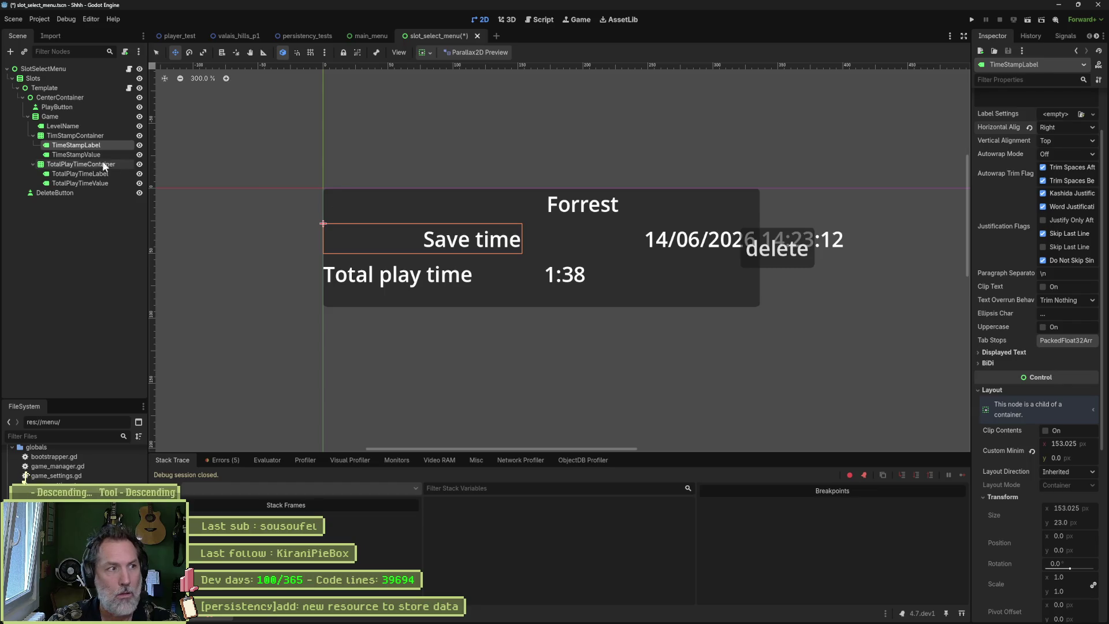
left_click(77, 154)
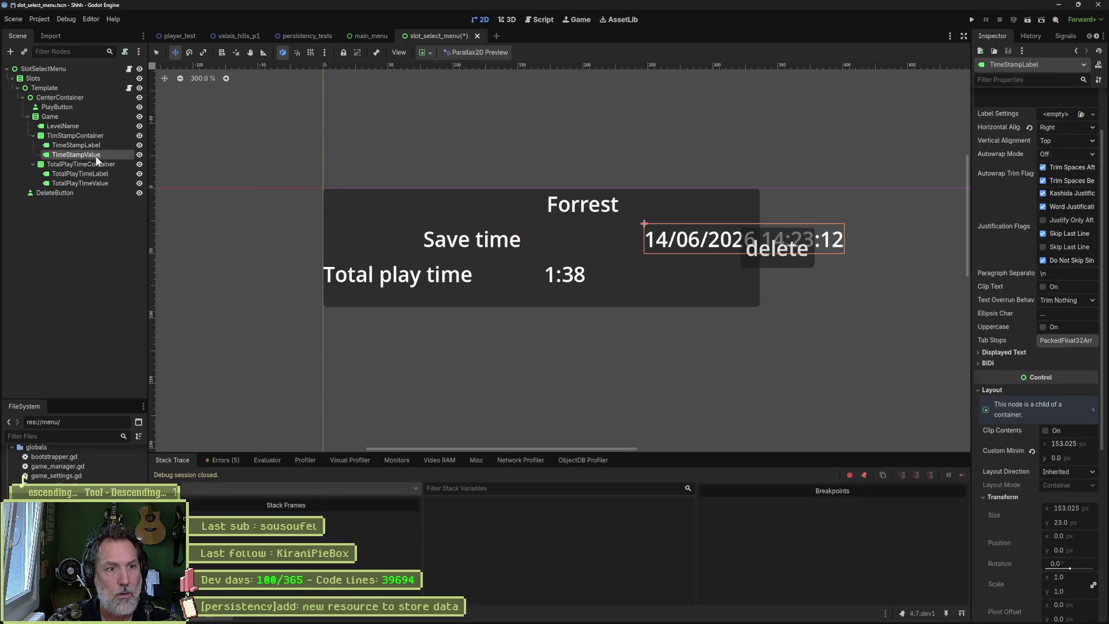
left_click(75, 135)
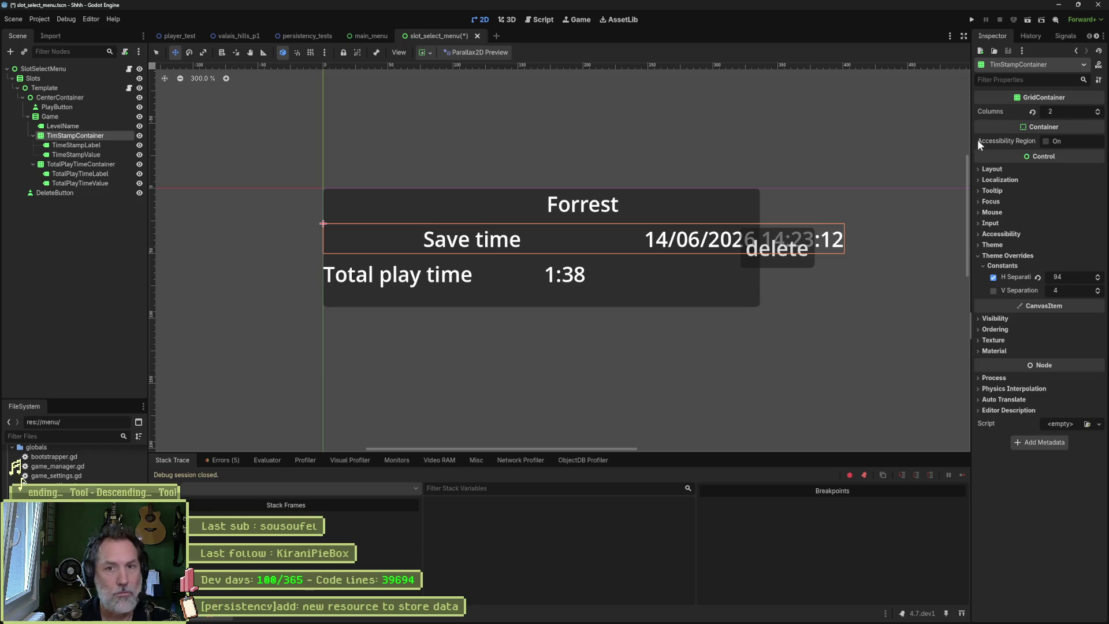
- Set TimStampContainer's H Separation override to 15
left_click(1037, 278)
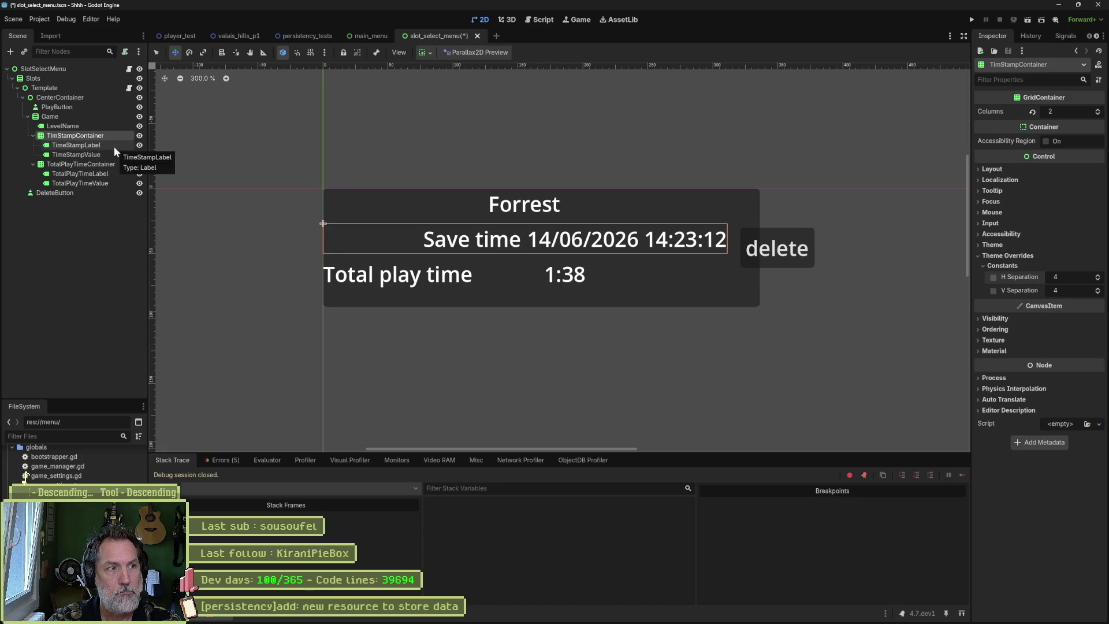
left_click_drag(1079, 278, 1103, 278)
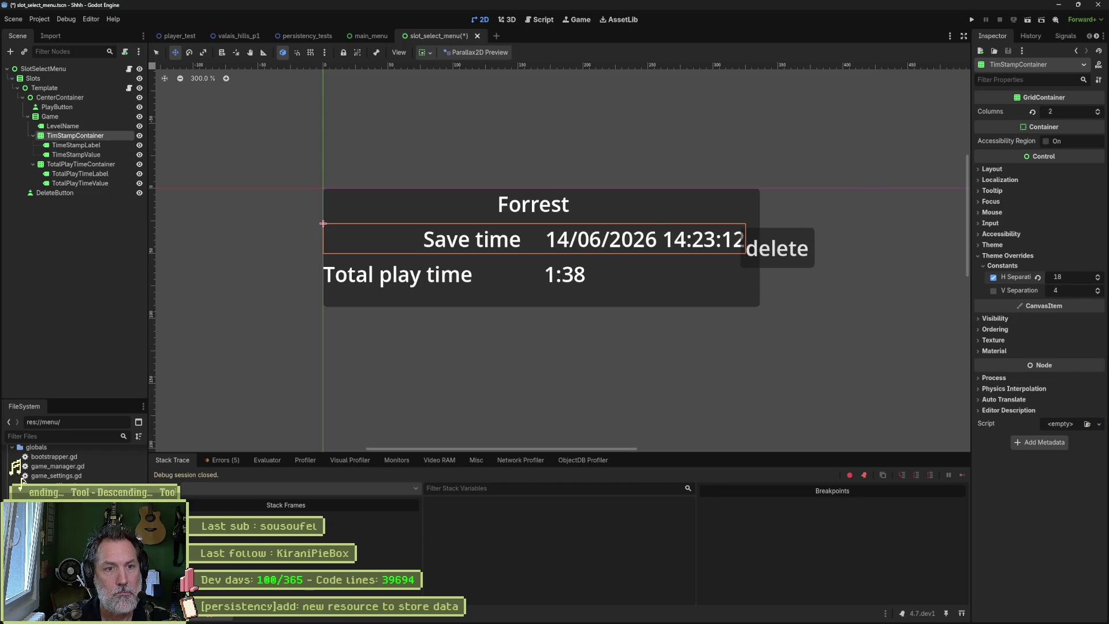
left_click(99, 143)
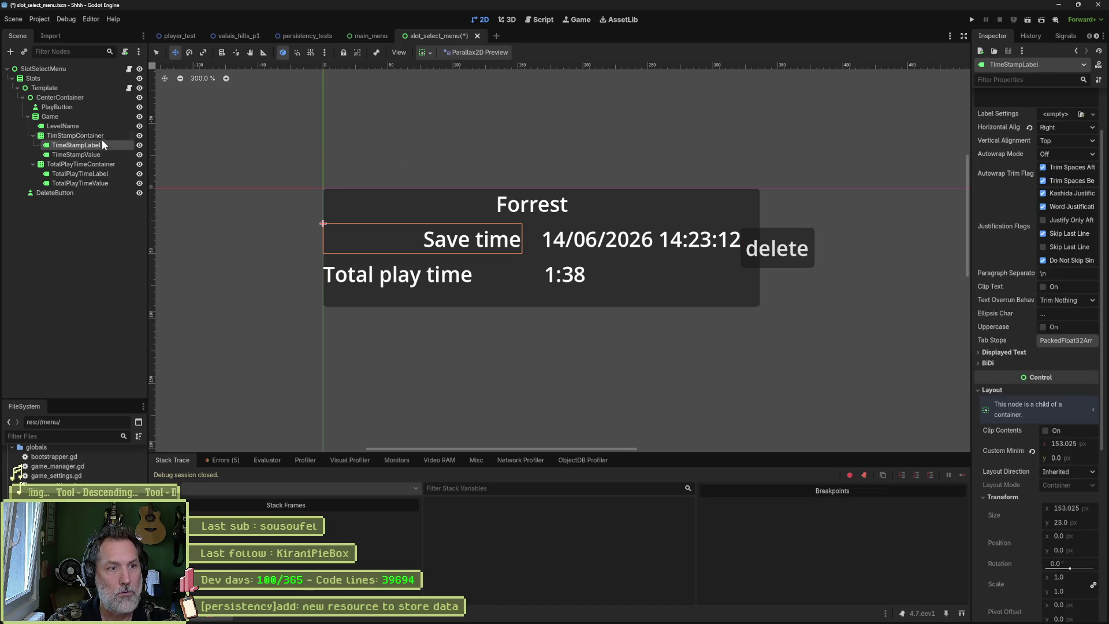
left_click(105, 134)
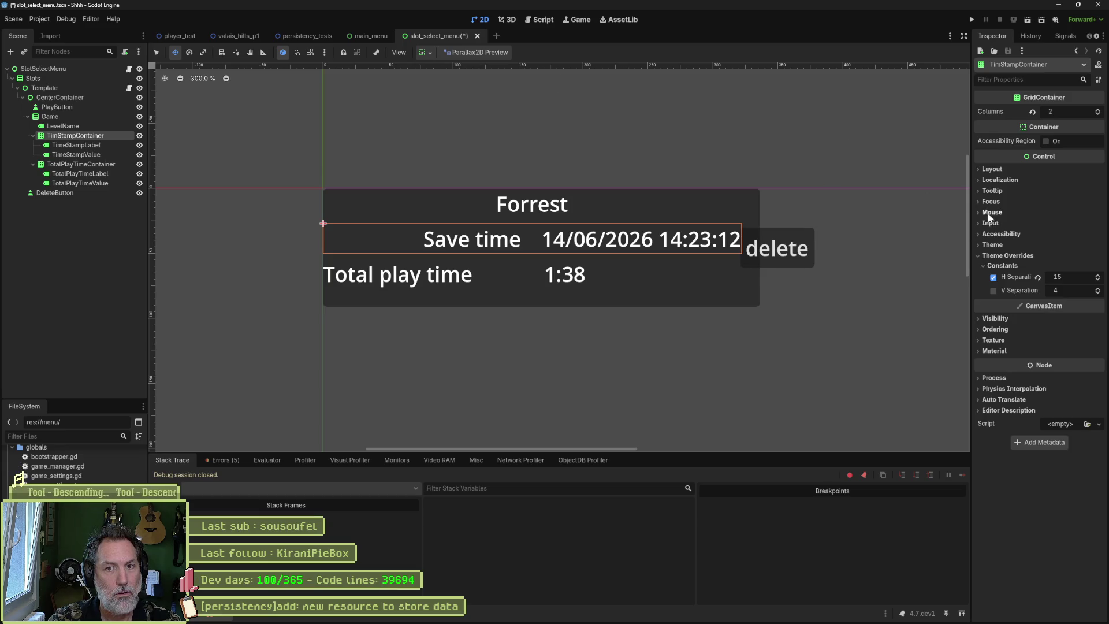
left_click(1005, 244)
left_click(1004, 244)
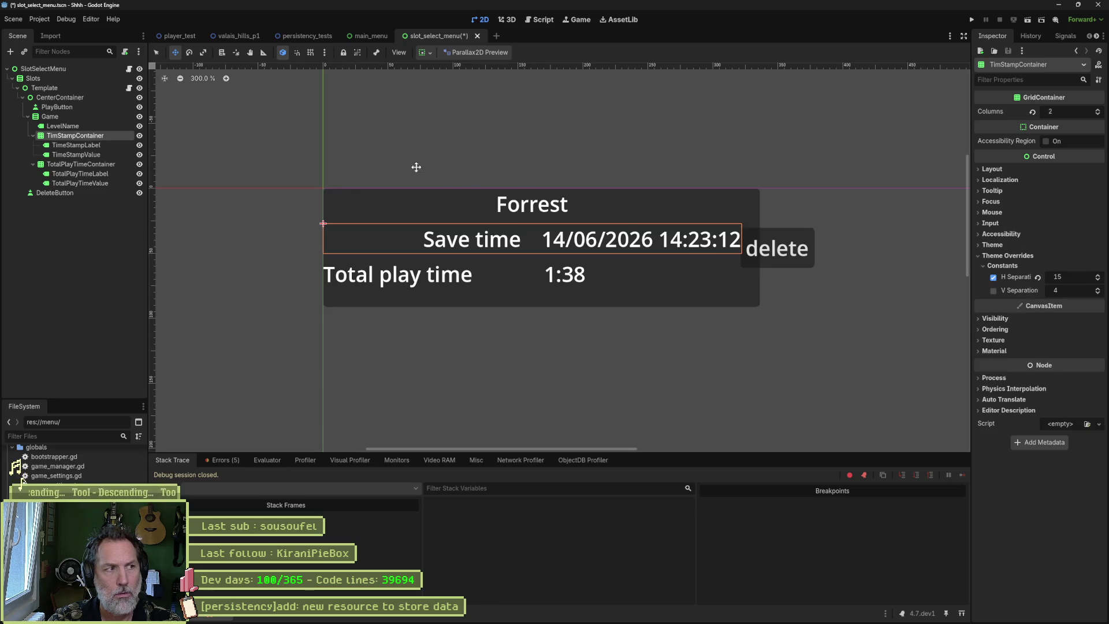
left_click(90, 119)
left_click(95, 131)
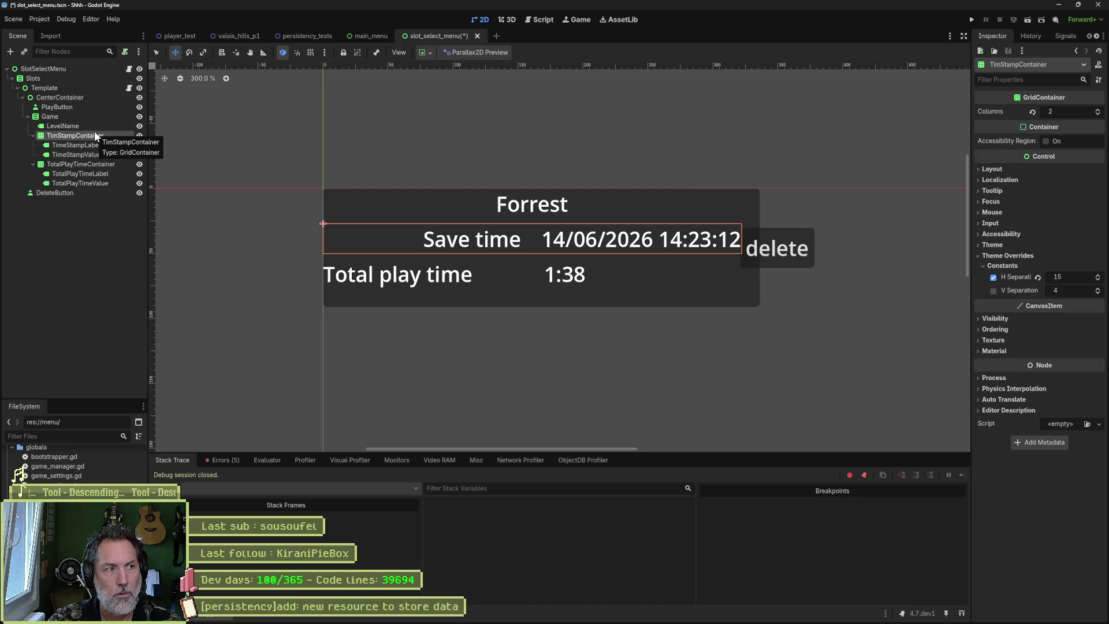
- Enable horizontal Expand in TimeStampLabel's container sizing, keeping its 153.025 px minimum width
left_click(92, 145)
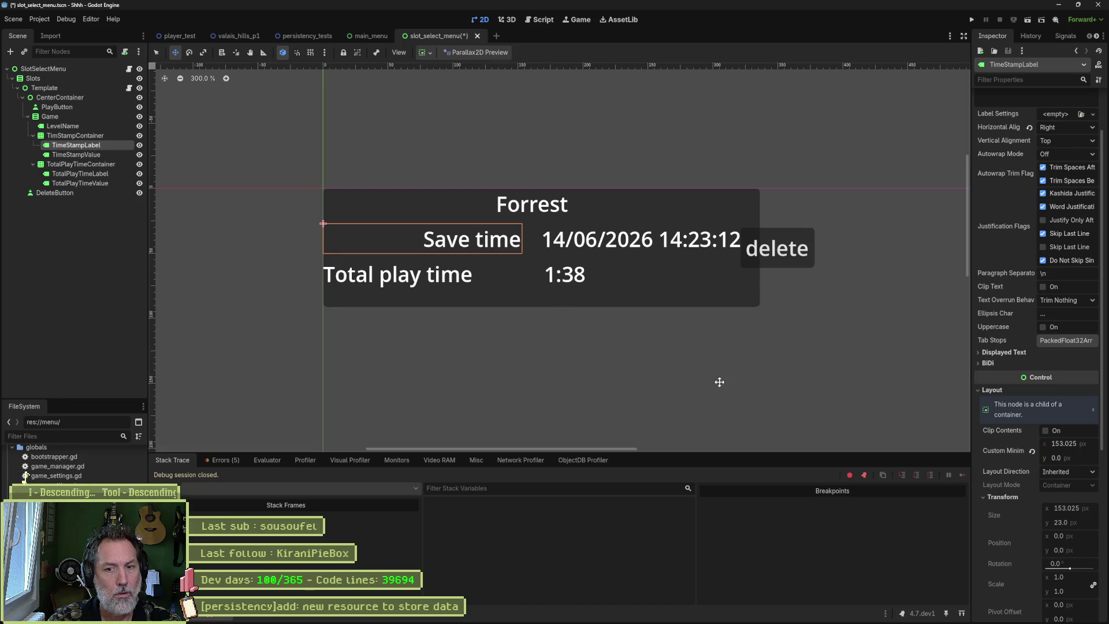
left_click(1060, 439)
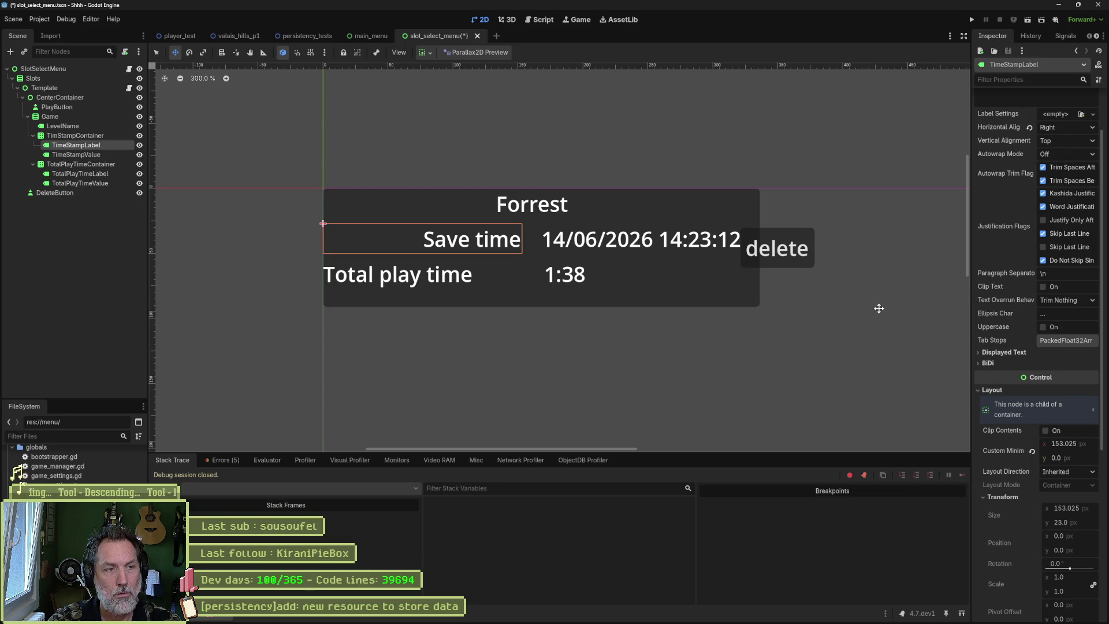
left_click(430, 53)
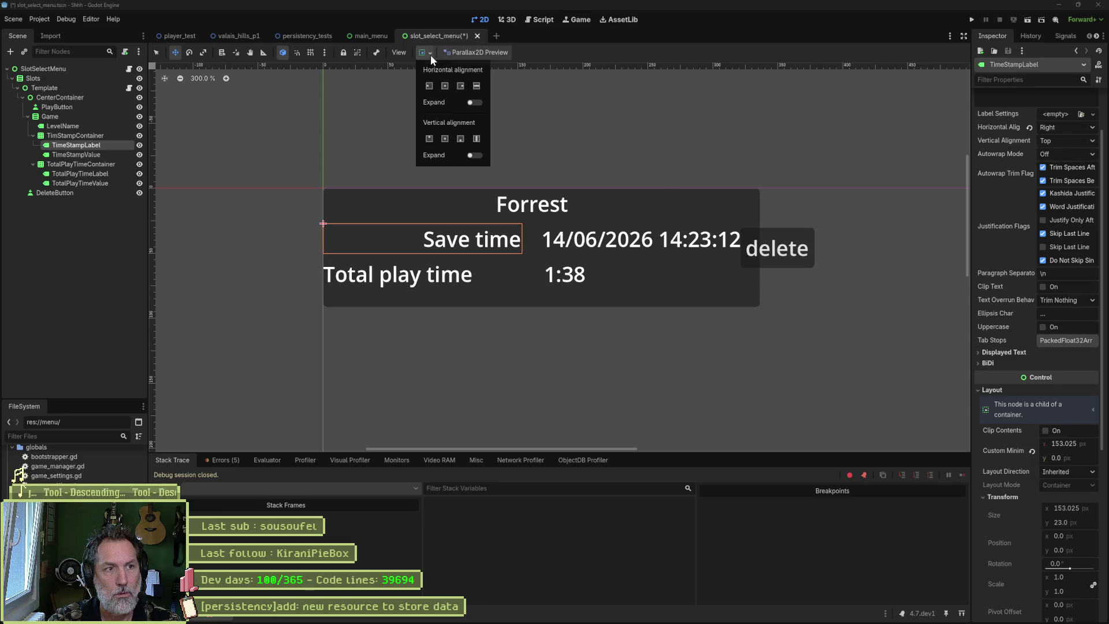
left_click(461, 87)
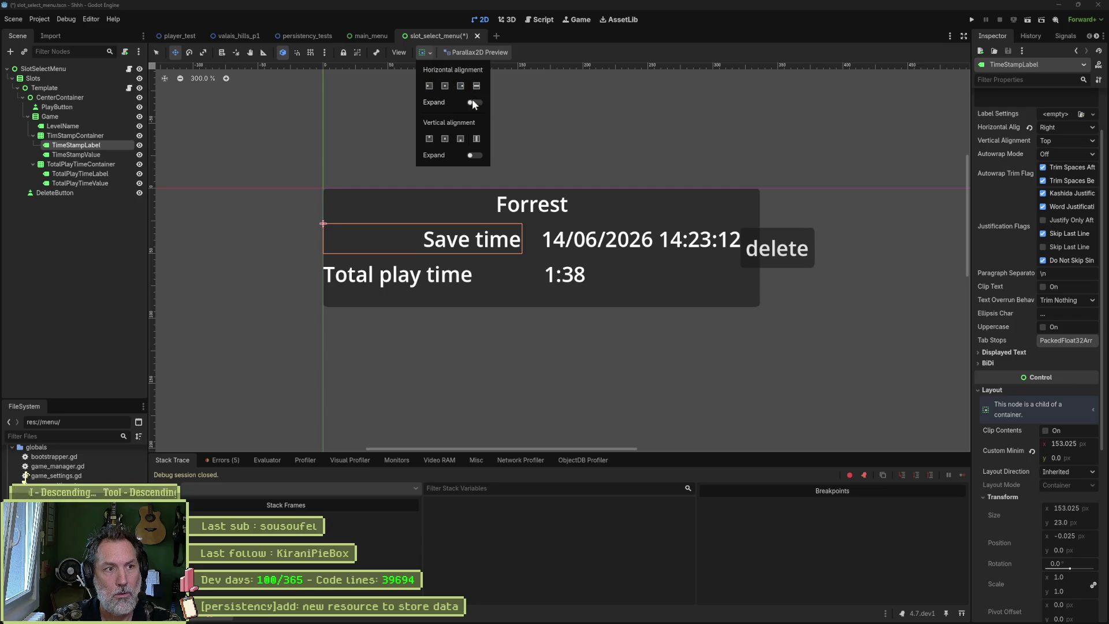
left_click(474, 102)
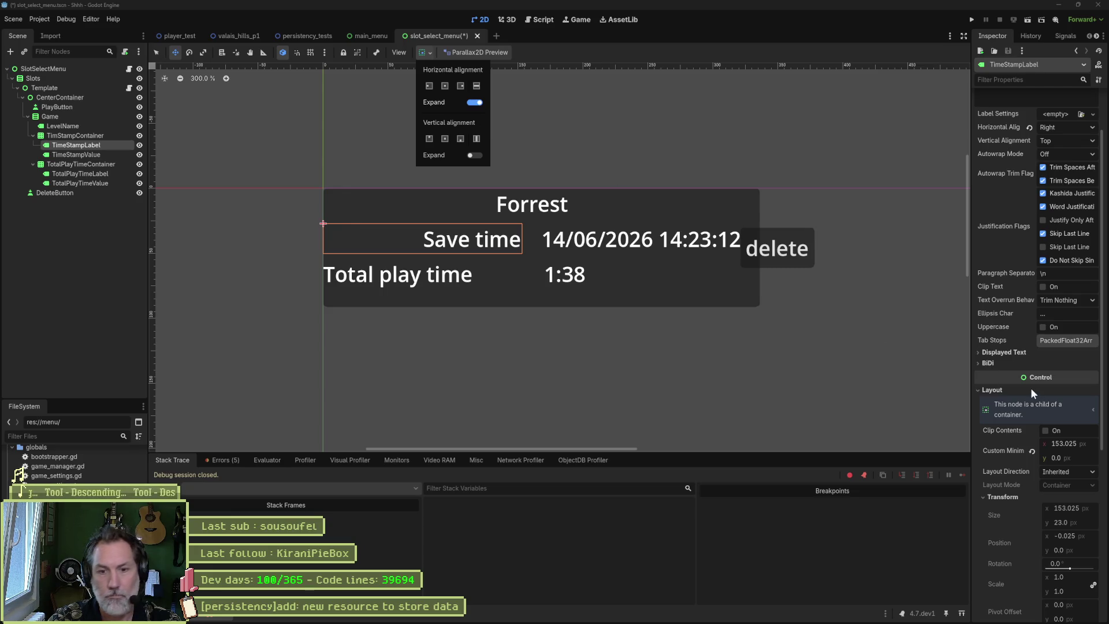
scroll(1013, 449, "down", 5)
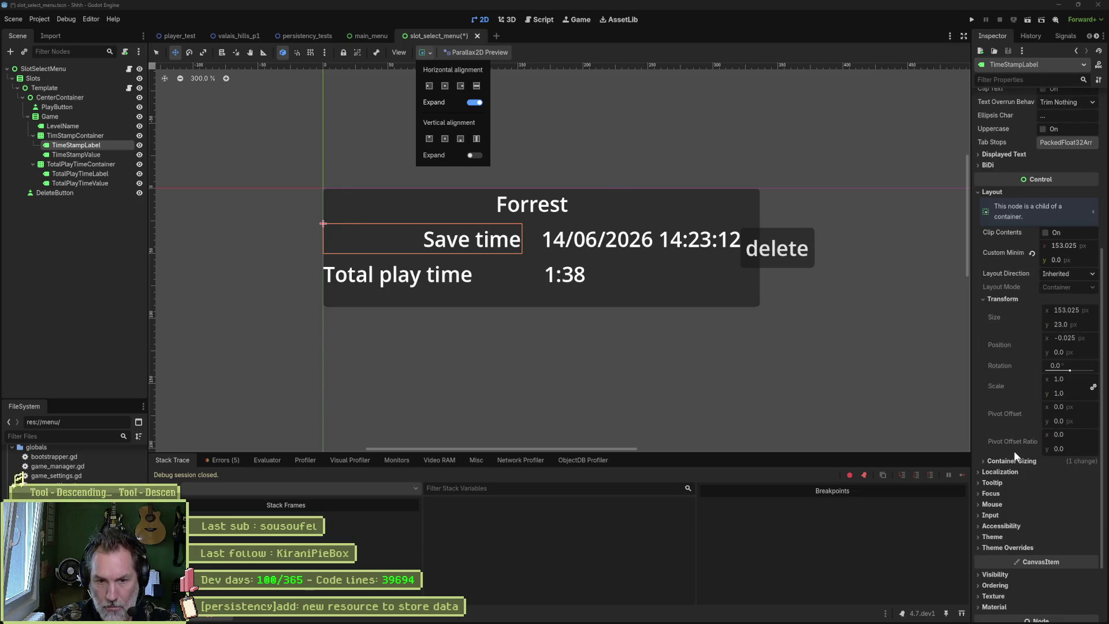
left_click(1021, 548)
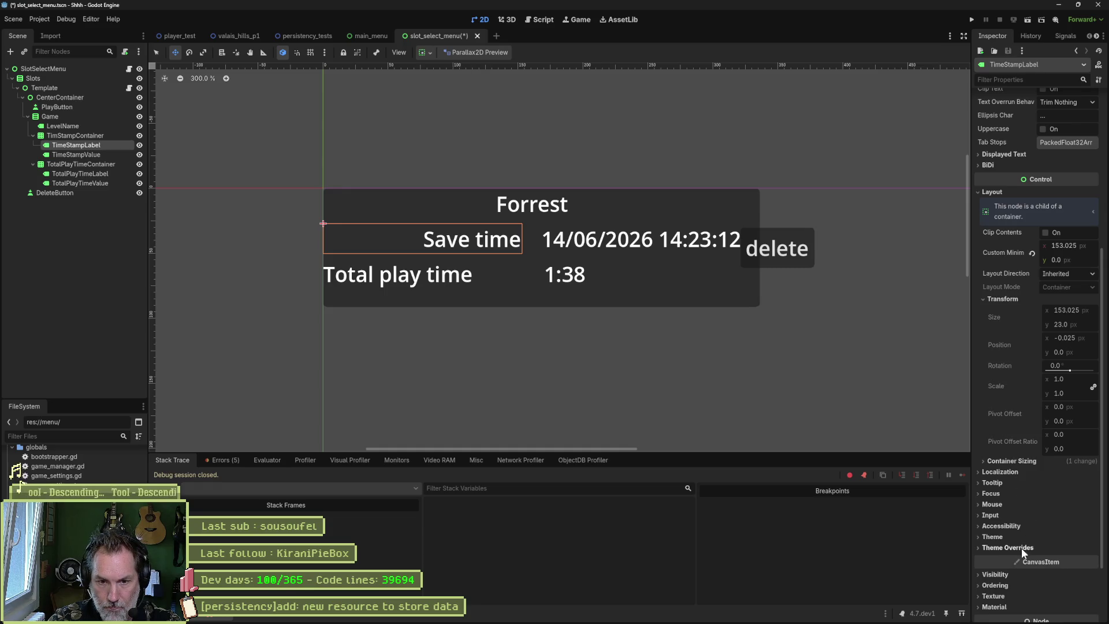
left_click(976, 547)
scroll(1018, 535, "down", 2)
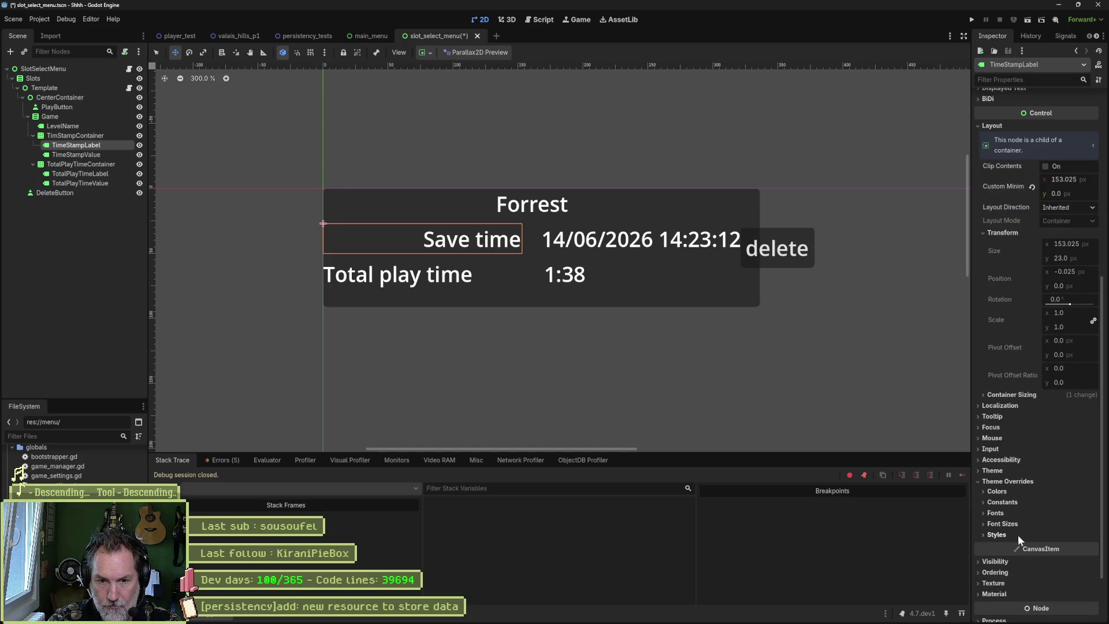
left_click(989, 503)
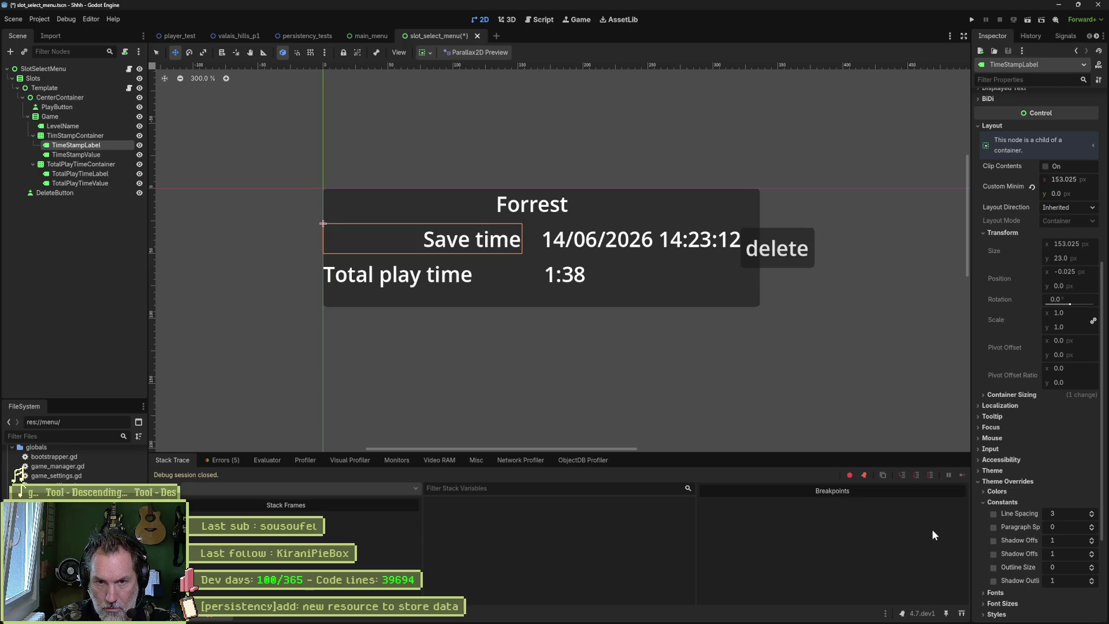
left_click(1000, 502)
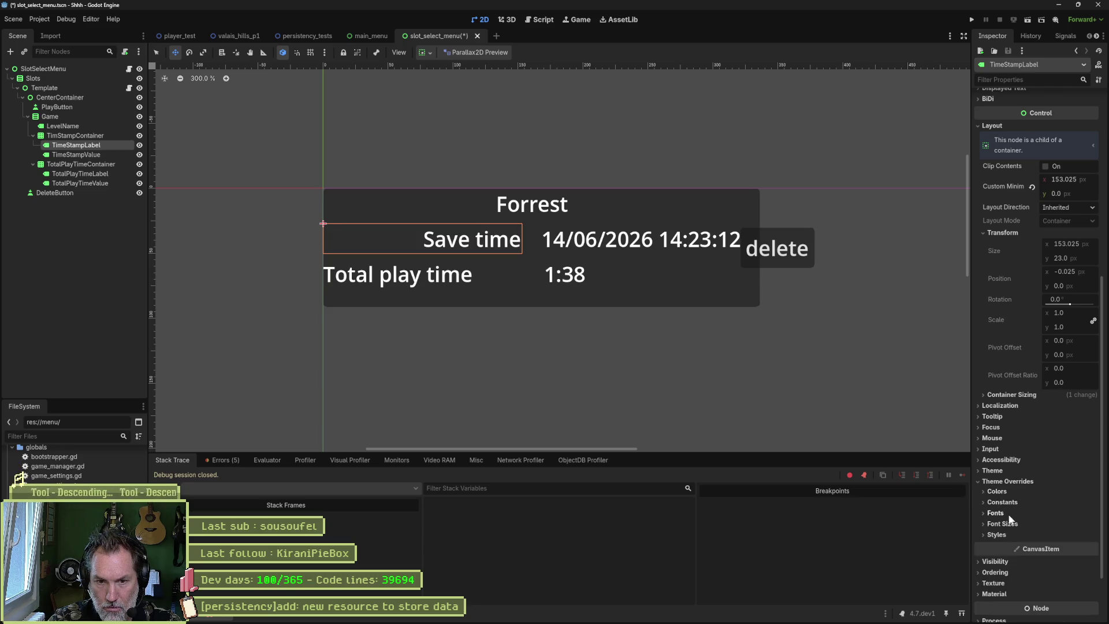
left_click(1007, 534)
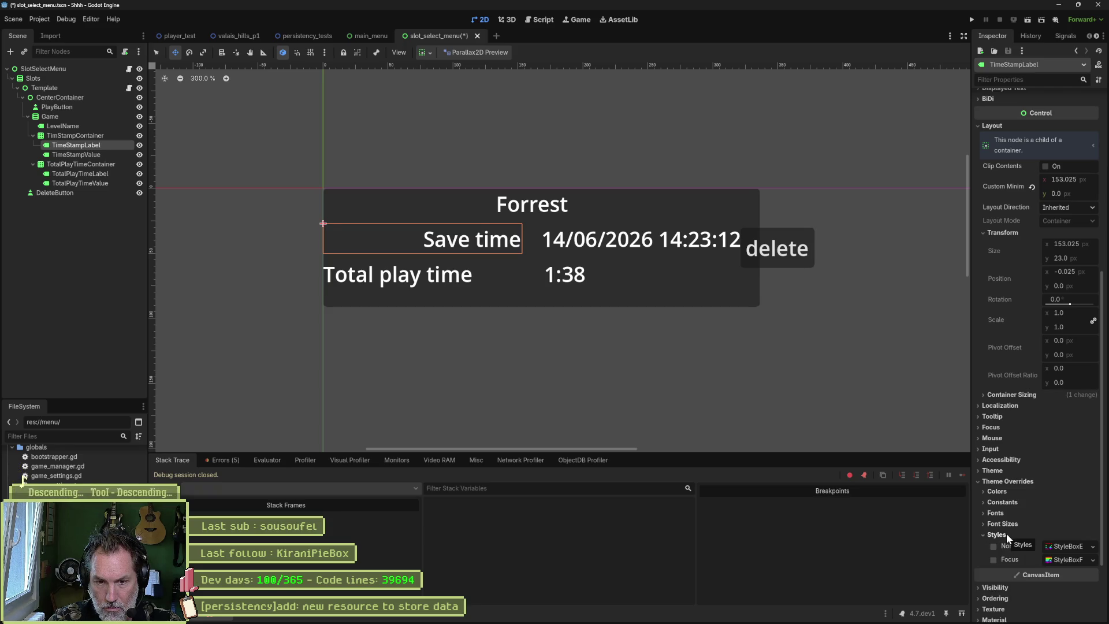
left_click(999, 525)
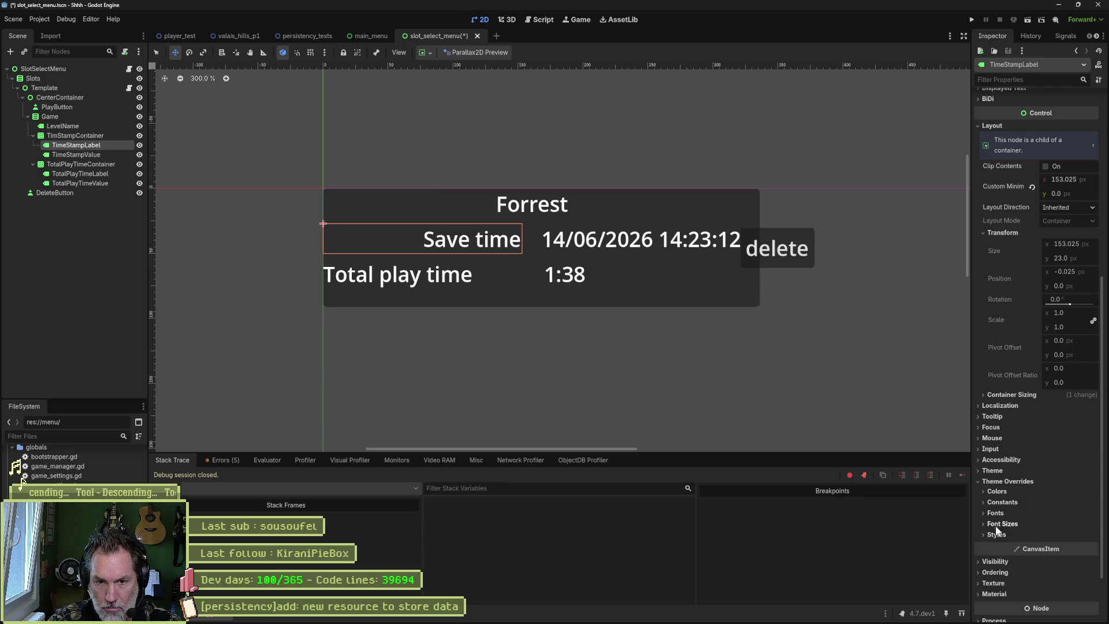
left_click(996, 482)
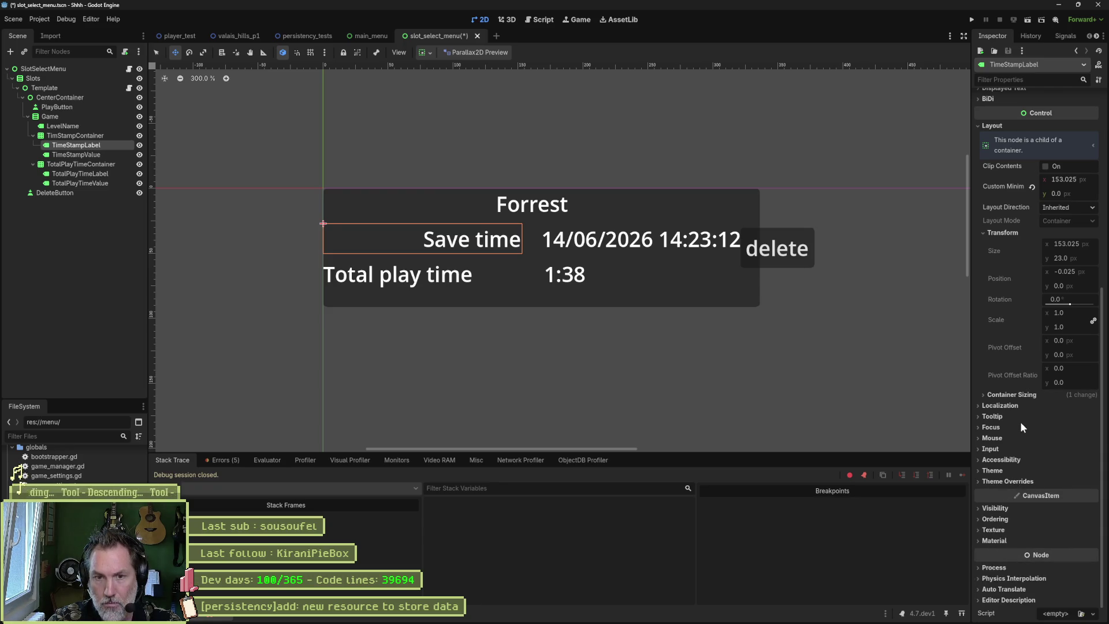
scroll(1013, 418, "up", 3)
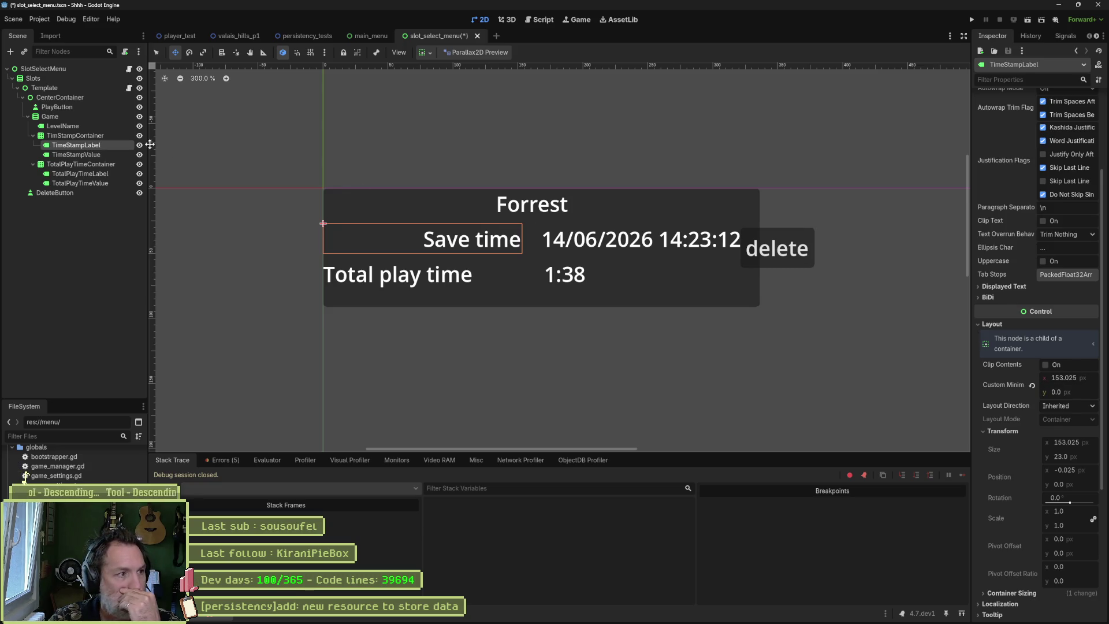
left_click(75, 136)
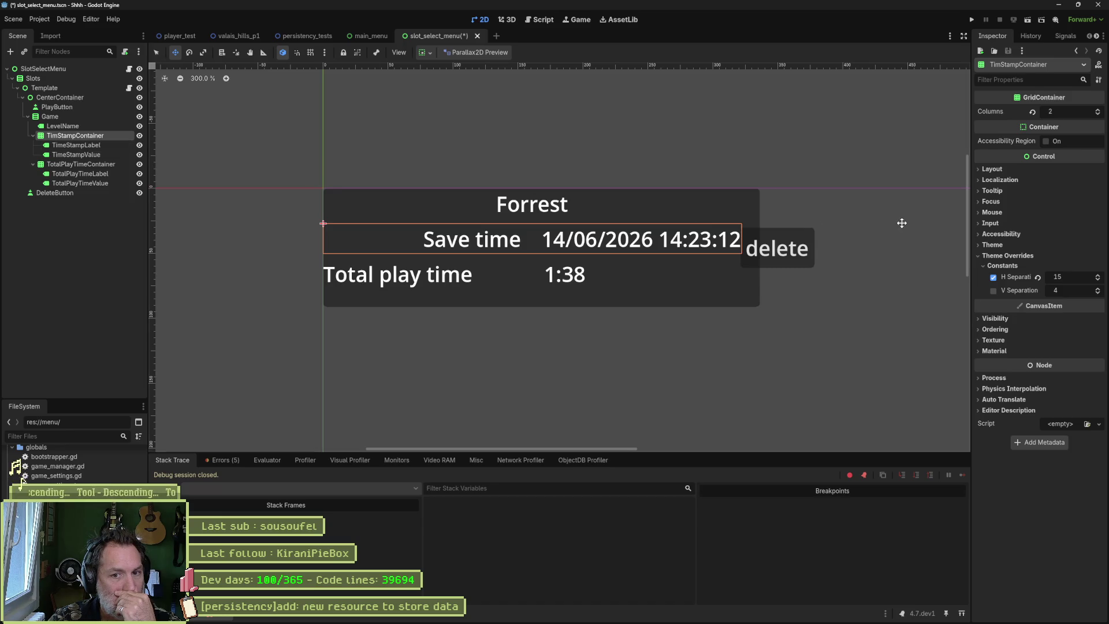
left_click(993, 169)
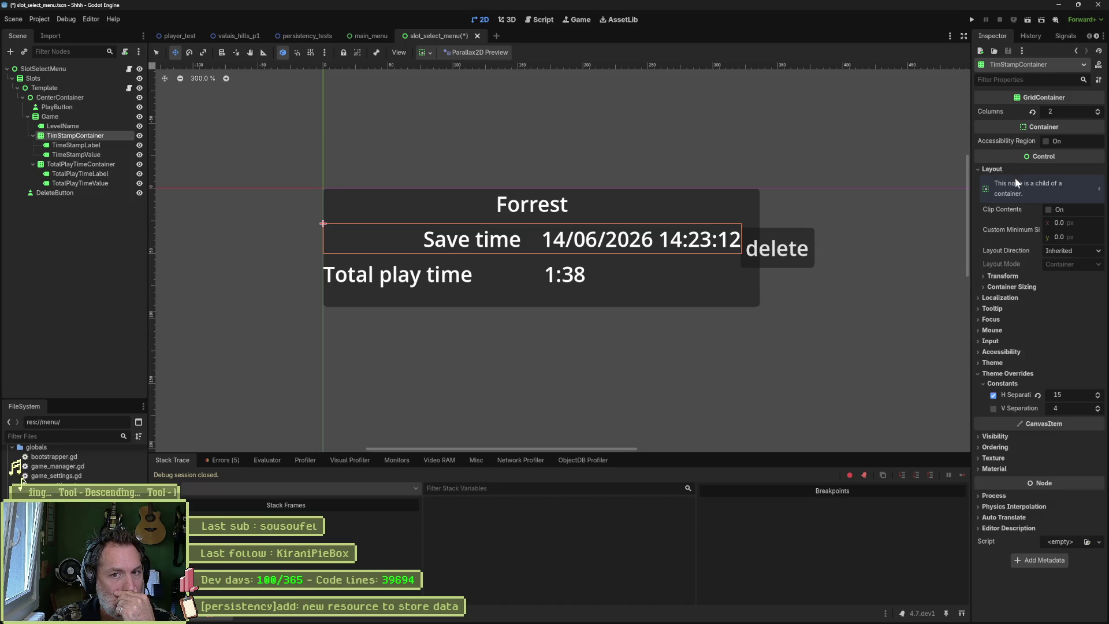
left_click(1003, 276)
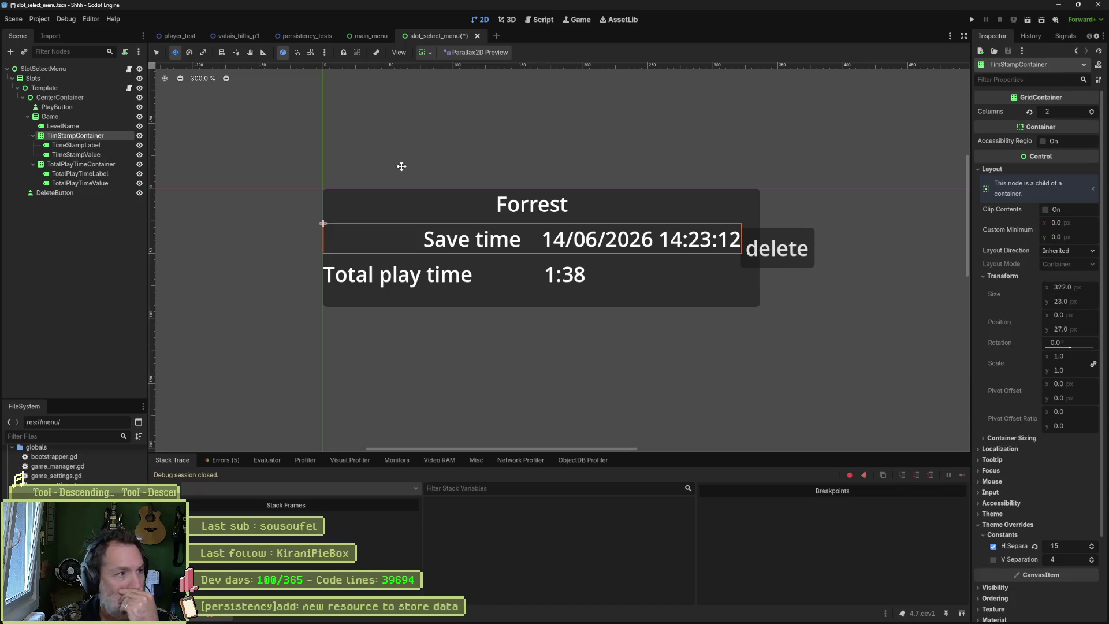
left_click(81, 116)
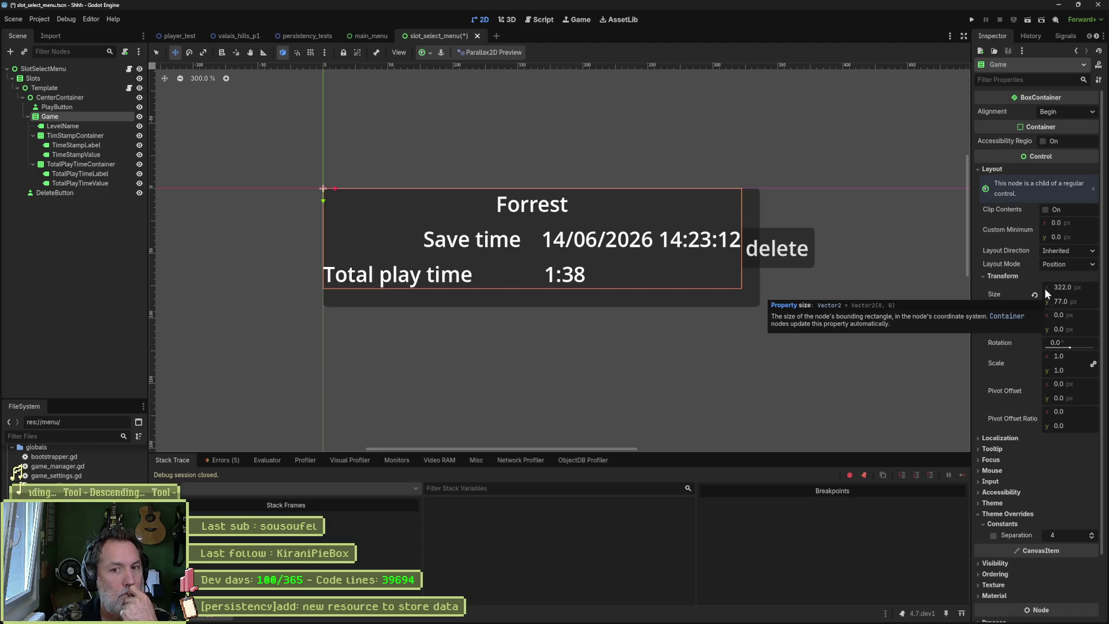
- Apply the Top Wide anchor preset to Game and set its Alignment to Center
left_click(428, 53)
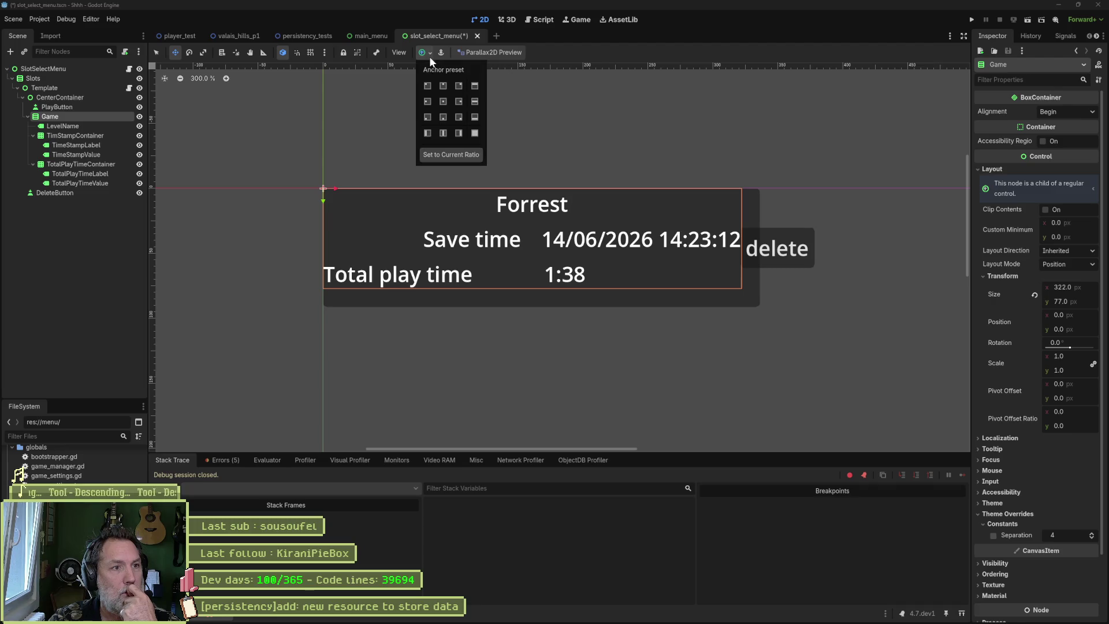
left_click(474, 87)
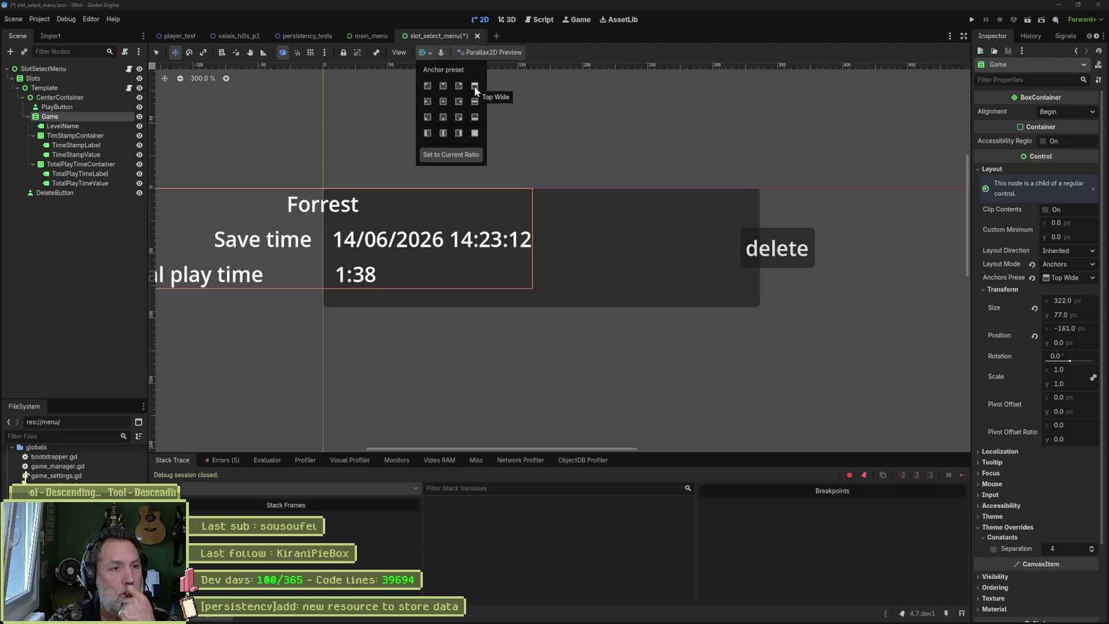
left_click(1066, 110)
left_click(1066, 113)
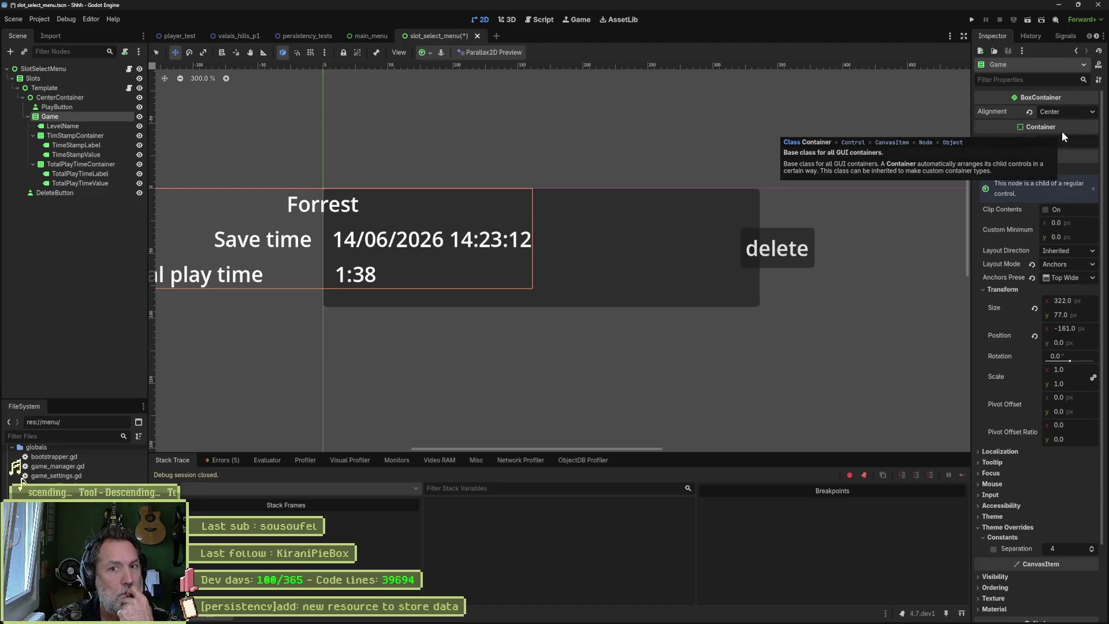
left_click(1063, 137)
left_click(1066, 113)
left_click(1062, 144)
left_click(1066, 107)
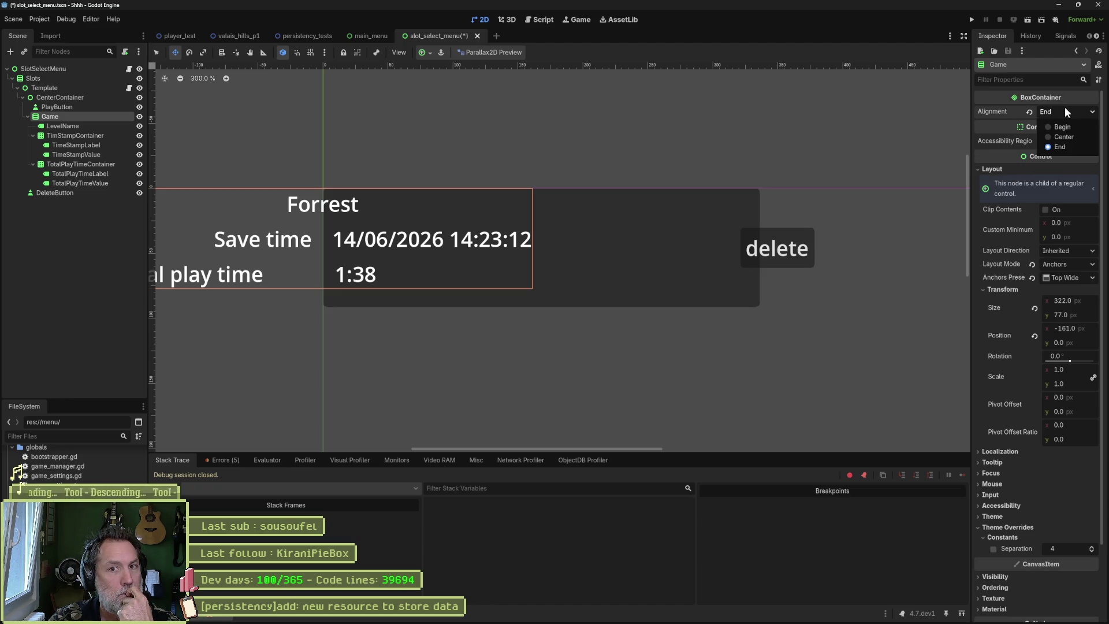
left_click(1062, 134)
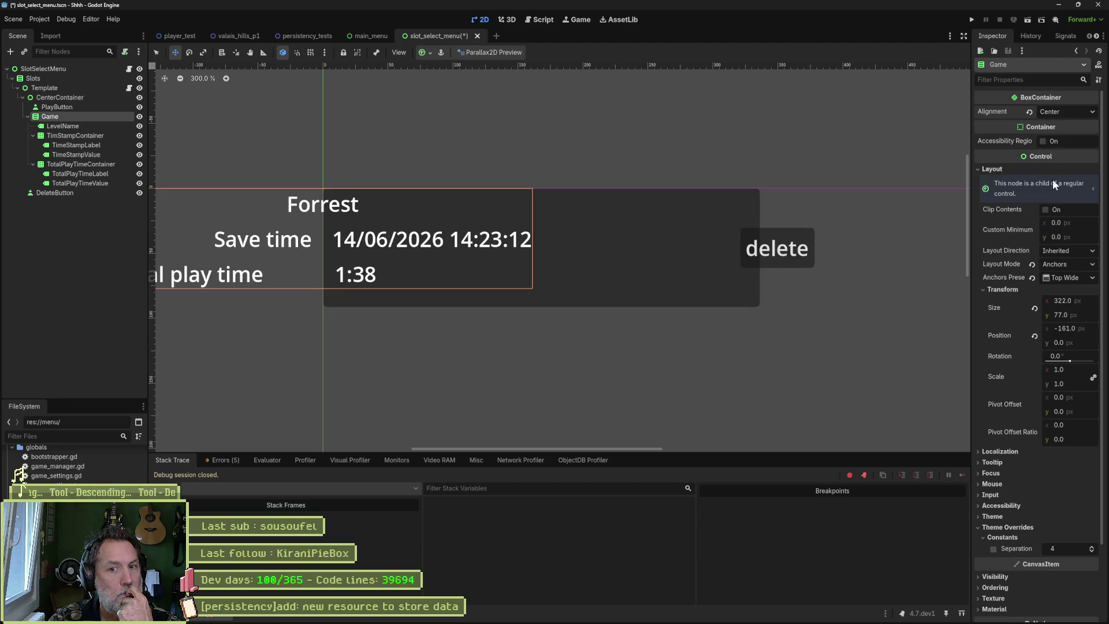
- Switch Game's Layout Mode back to Position
left_click(1069, 264)
left_click(1071, 277)
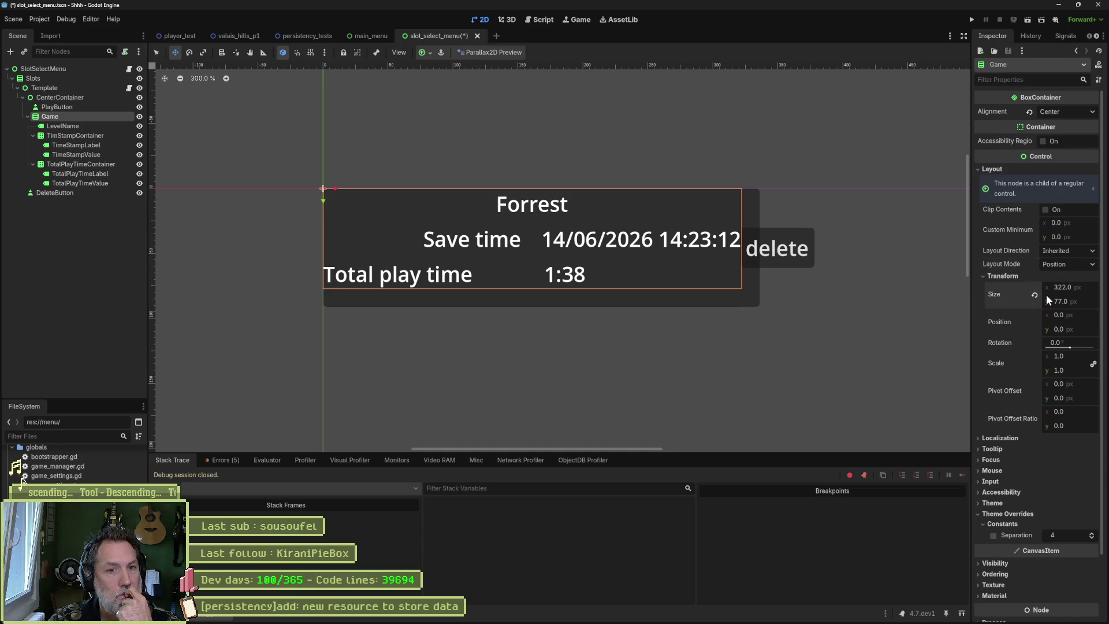
left_click(98, 96)
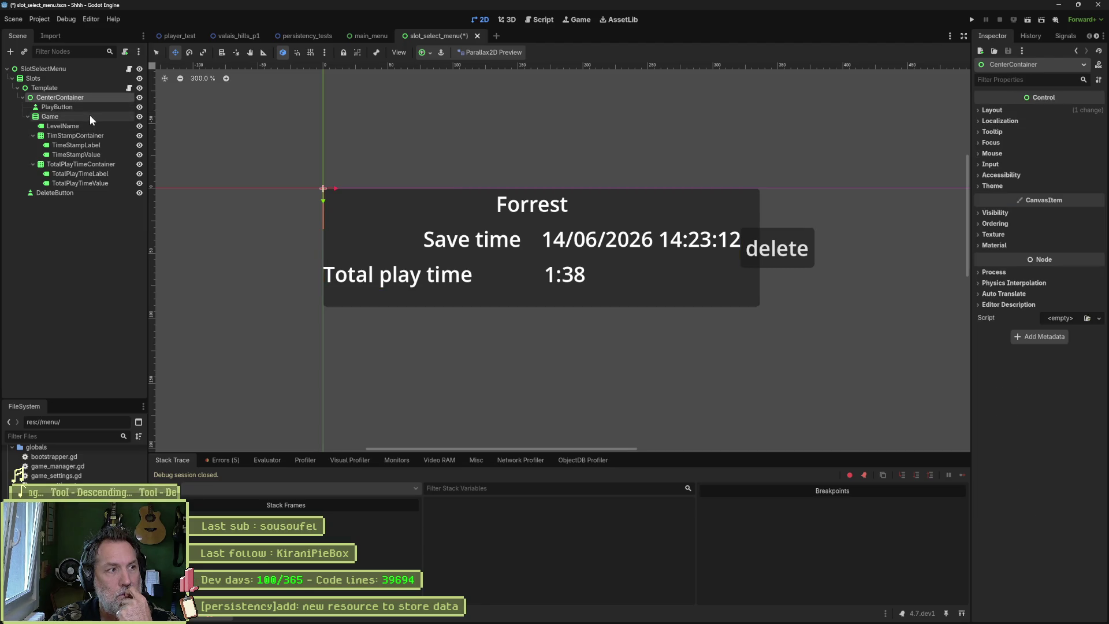
- Reparent the Game node under PlayButton and reset Game's Size
left_click(89, 116)
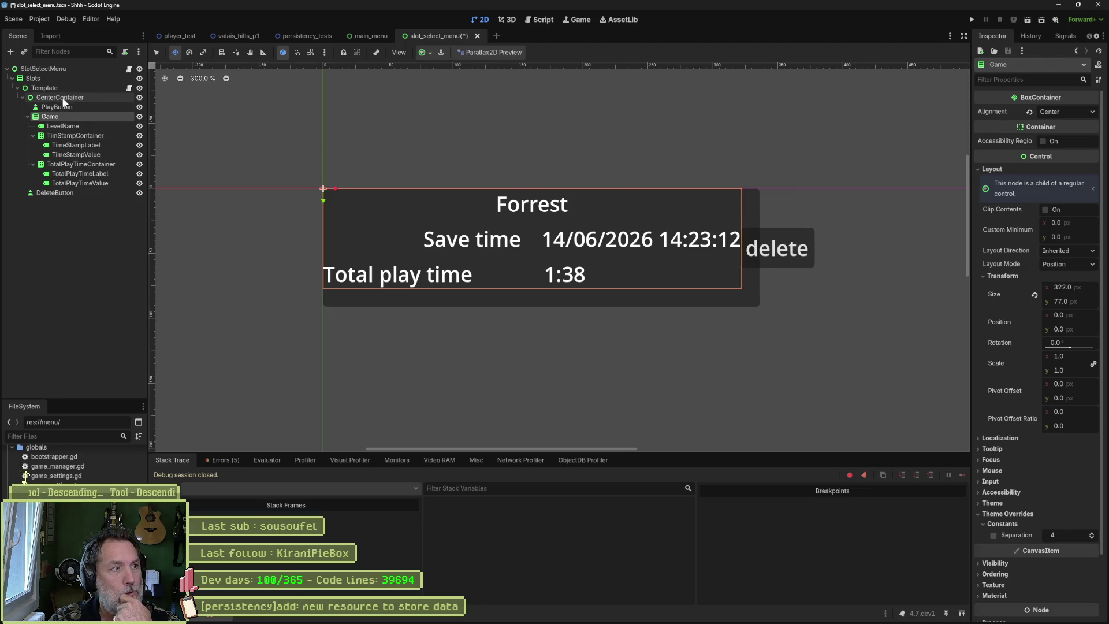
left_click(64, 81)
left_click(71, 68)
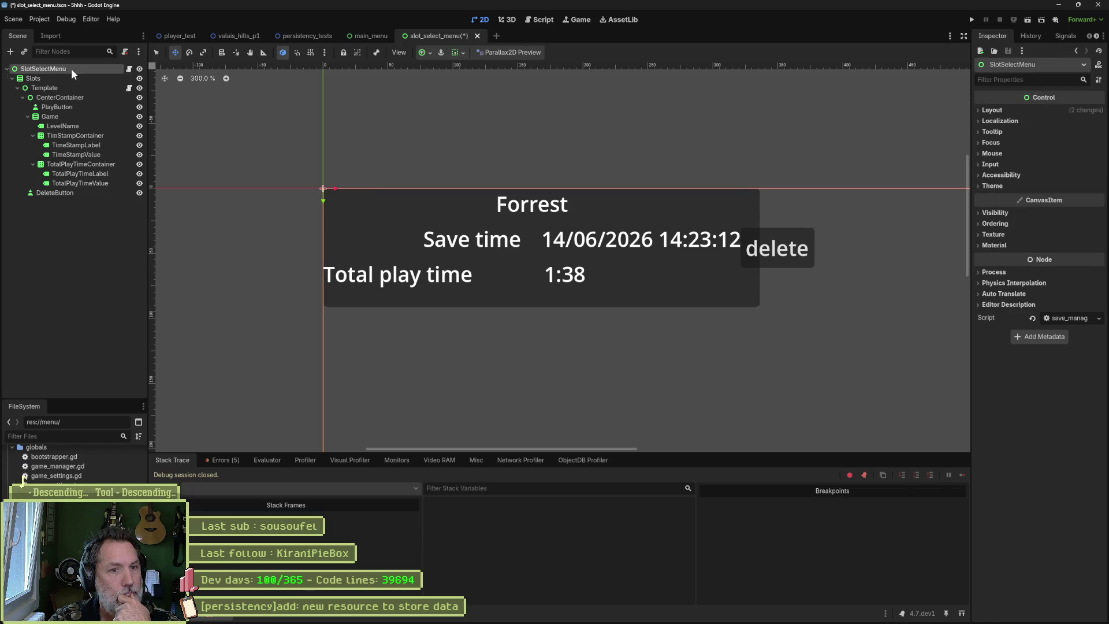
left_click(67, 106)
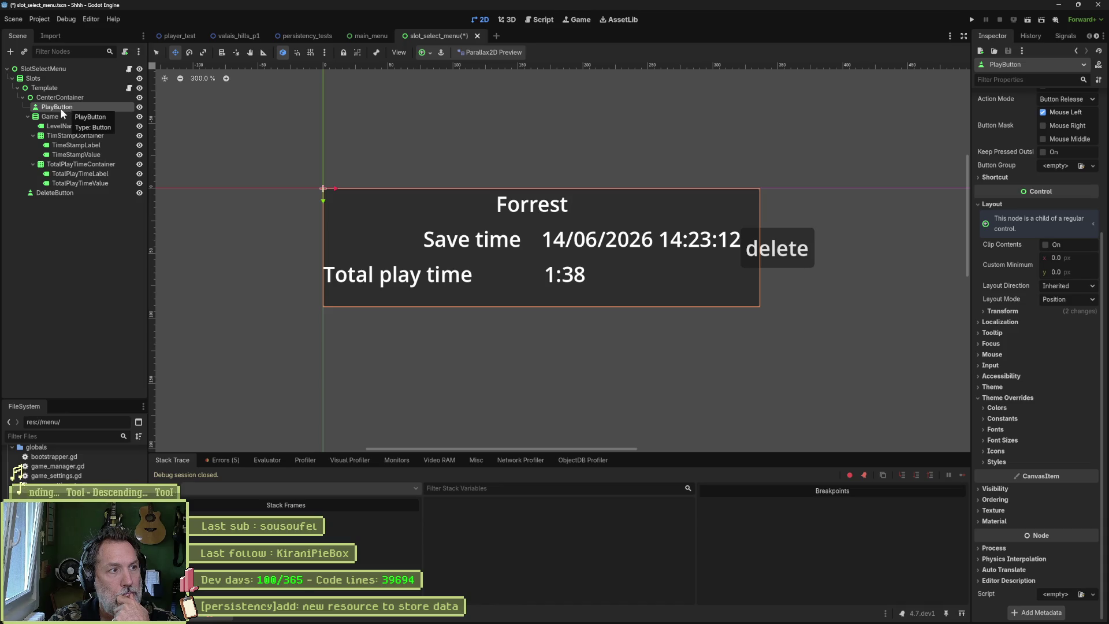
left_click(28, 118)
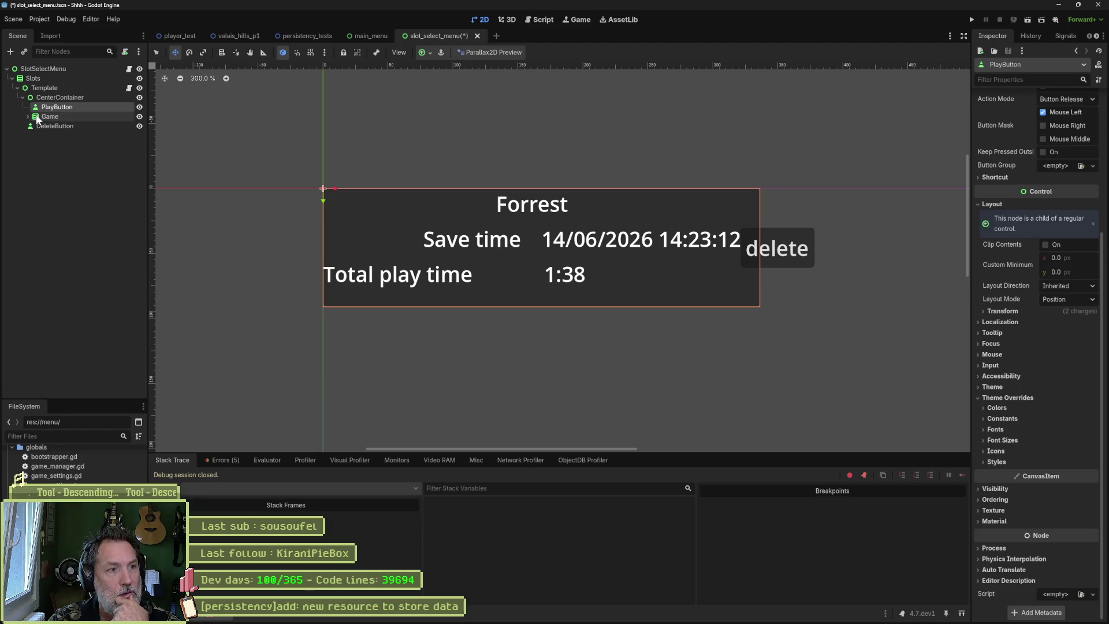
left_click_drag(37, 119, 51, 109)
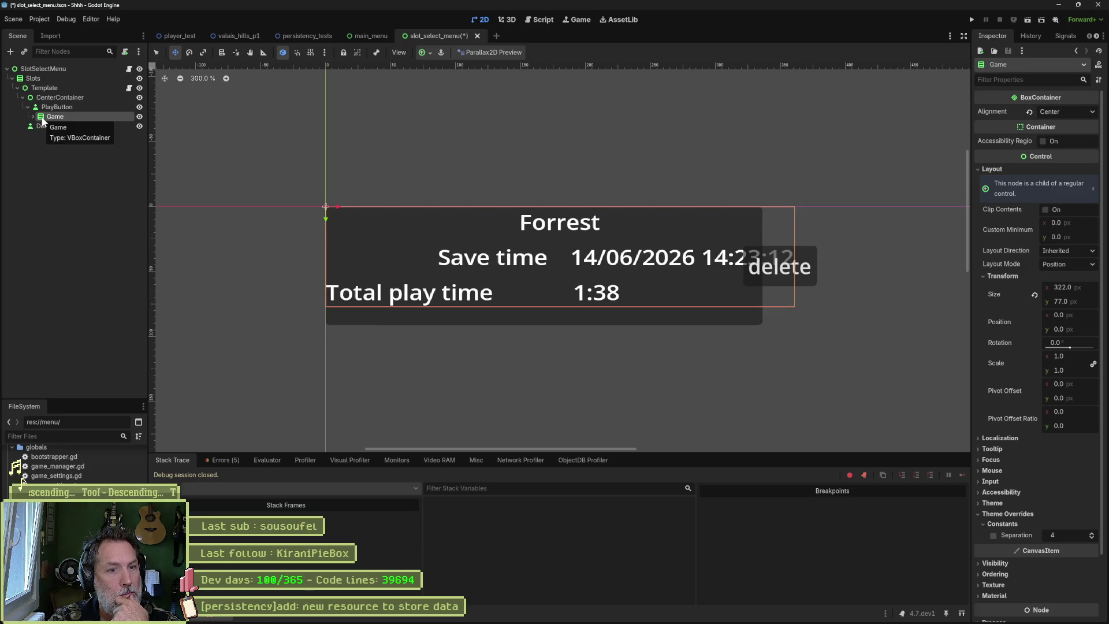
left_click(1037, 297)
left_click(82, 108)
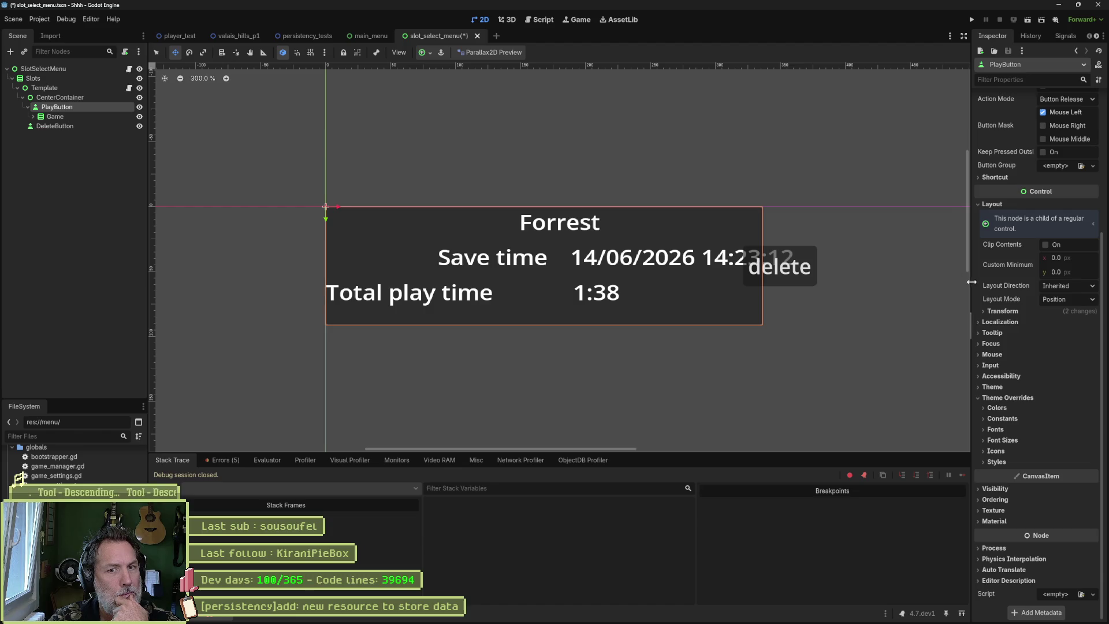
- Reset PlayButton's horizontal scale to 1.0, keeping its current size
left_click(1003, 311)
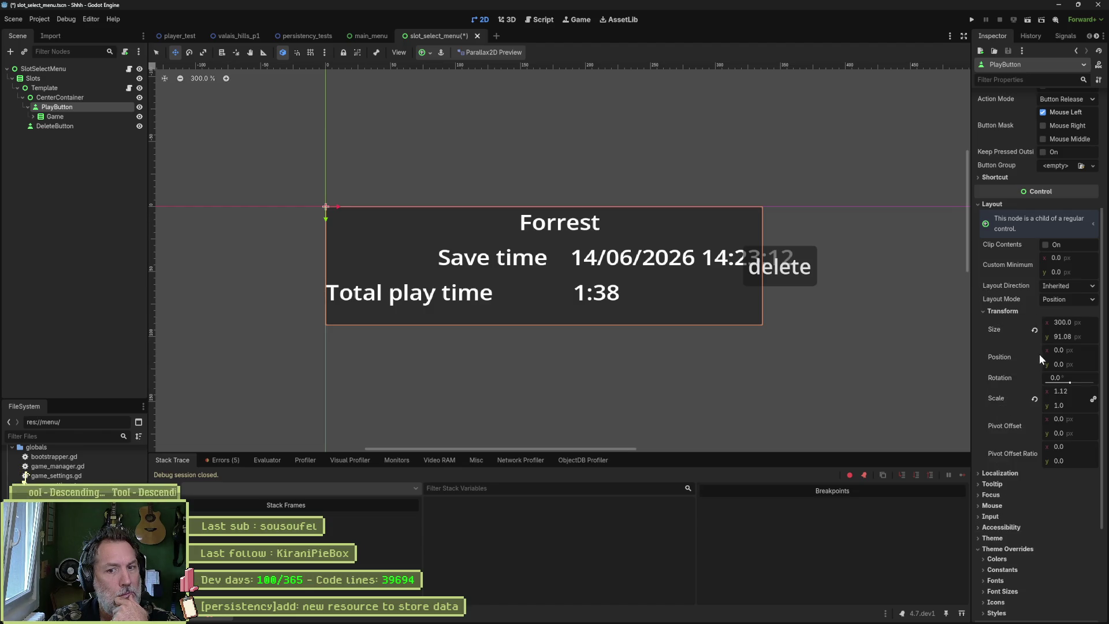
left_click(1035, 398)
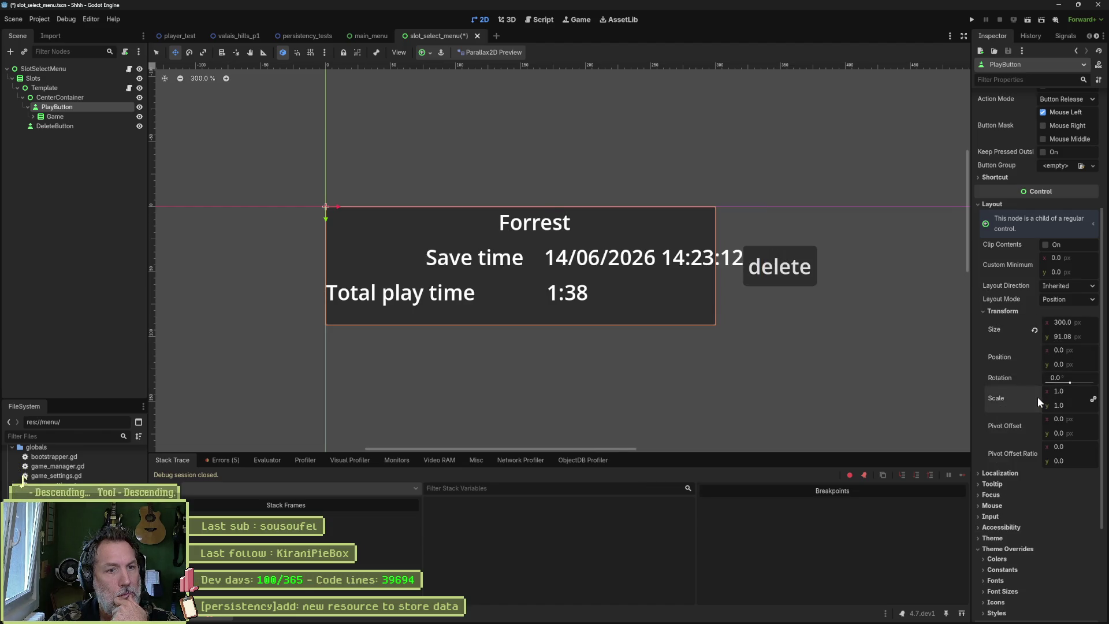
left_click(1034, 330)
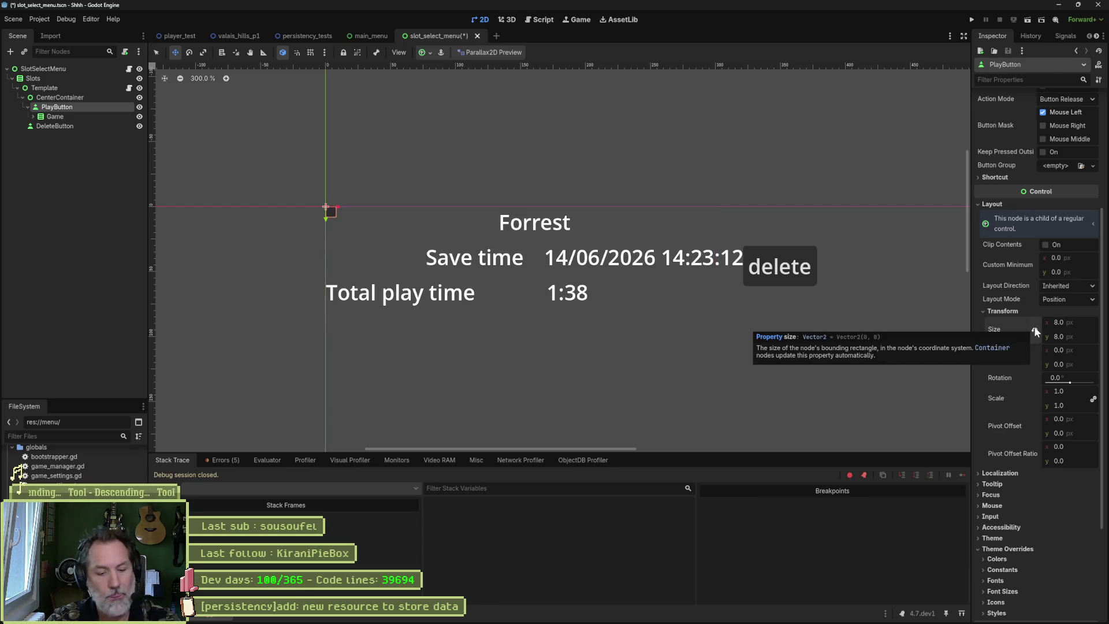
key("ctrl+z")
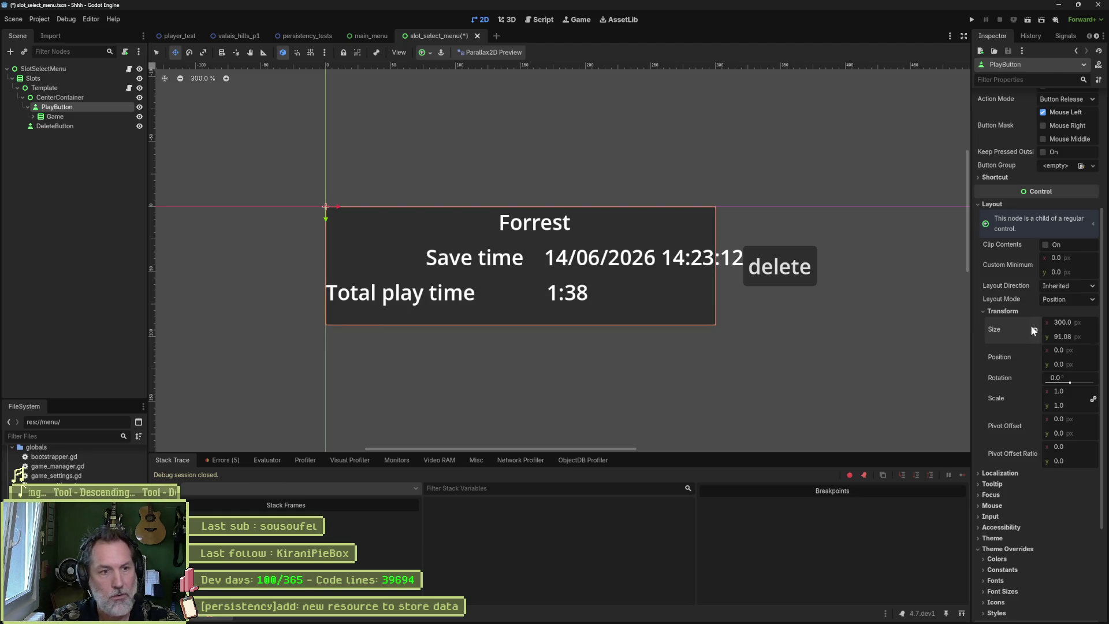
- Resize PlayButton to 350 × 90 px and save the slot_select_menu scene
left_click(1087, 336)
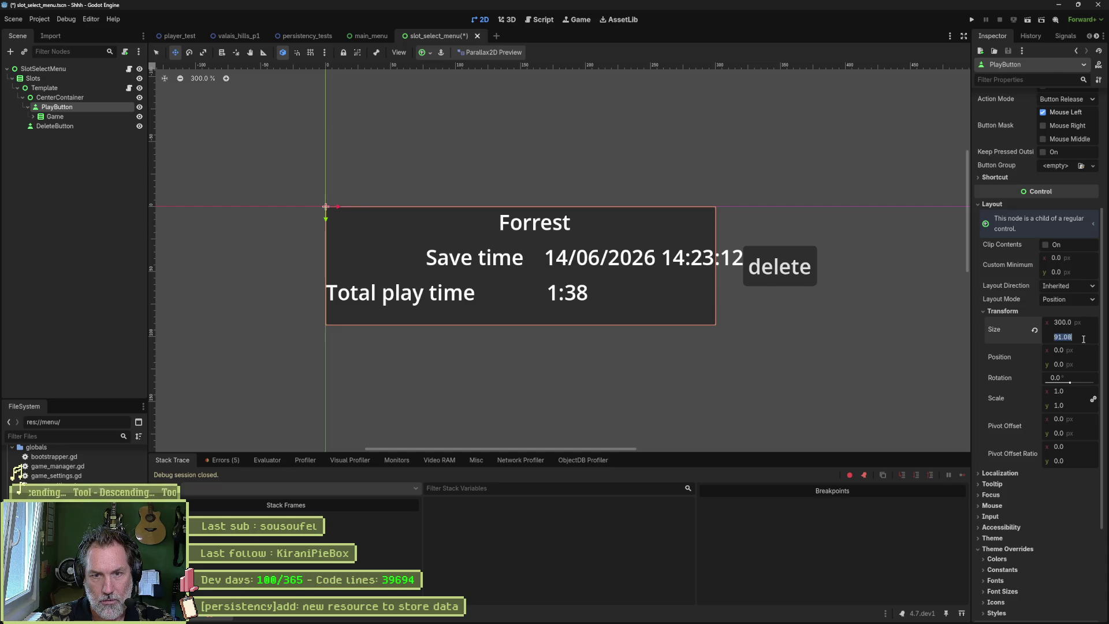
left_click(1084, 339)
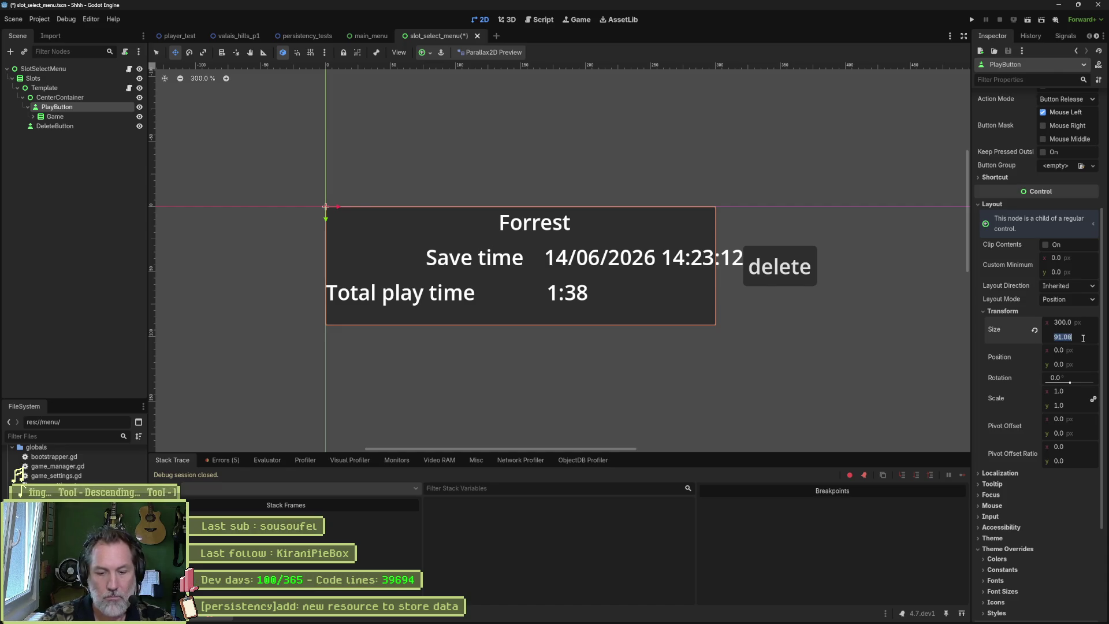
key("BackSpace")
key("BackSpace")
key("BackSpace")
type("0")
key("Return")
key("shift+Tab")
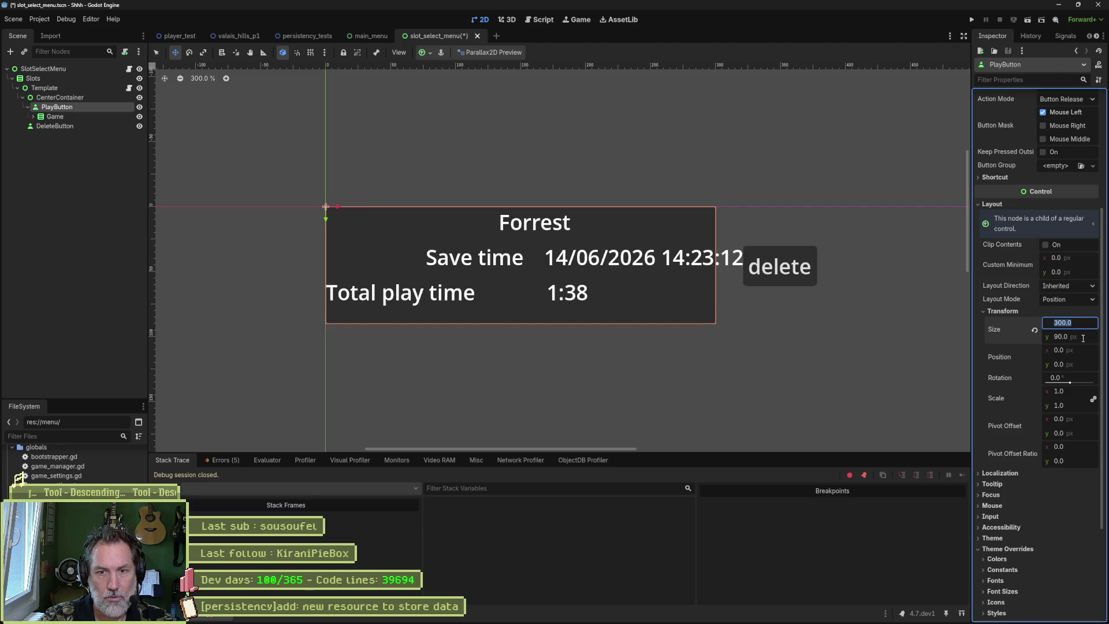
type("350")
key("Return")
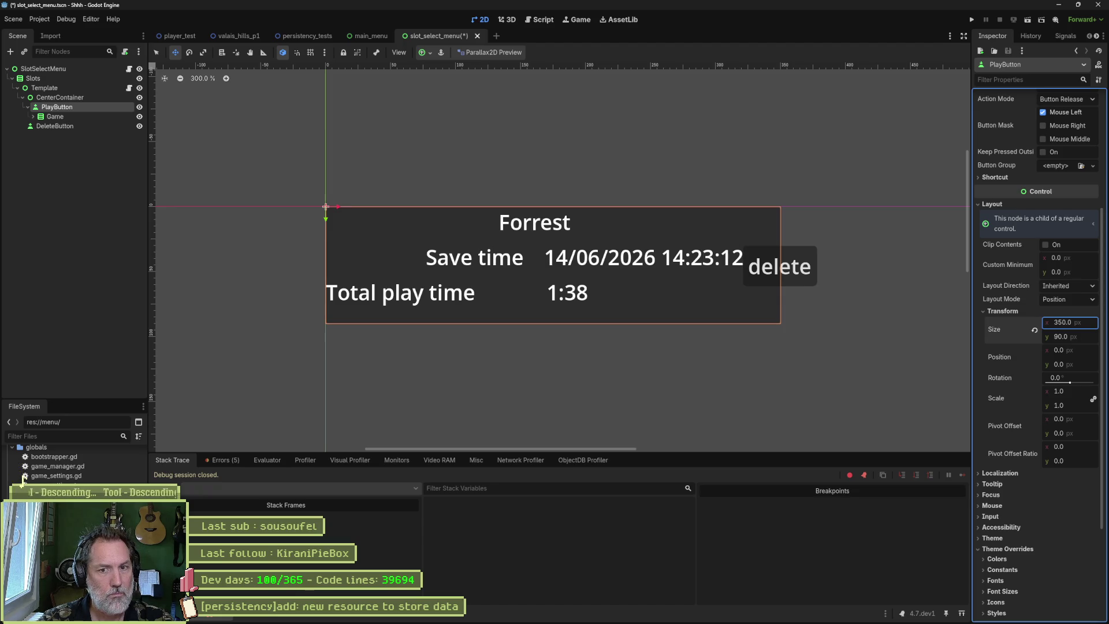
key("ctrl+s")
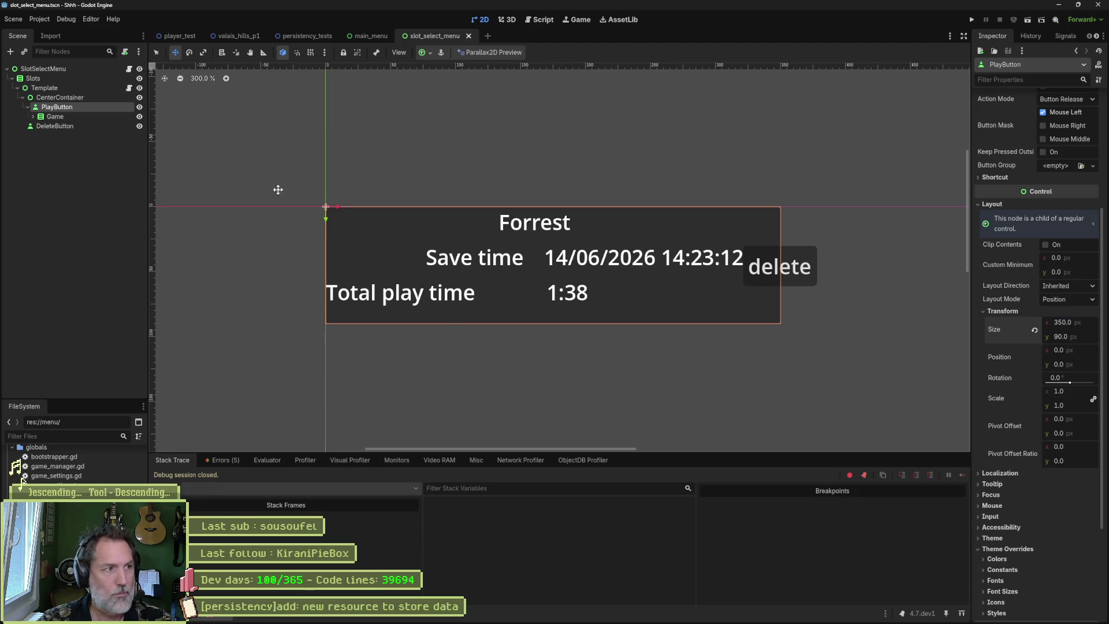
left_click(85, 116)
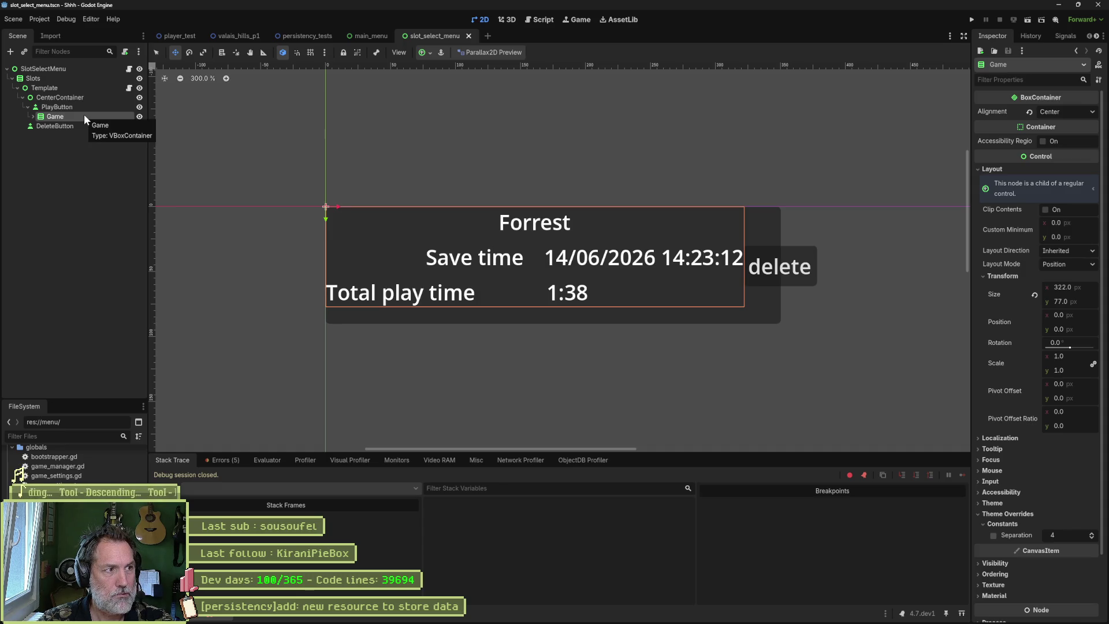
- Add a CenterContainer child under PlayButton and move the Game node into it
left_click(32, 117)
left_click(32, 116)
right_click(49, 108)
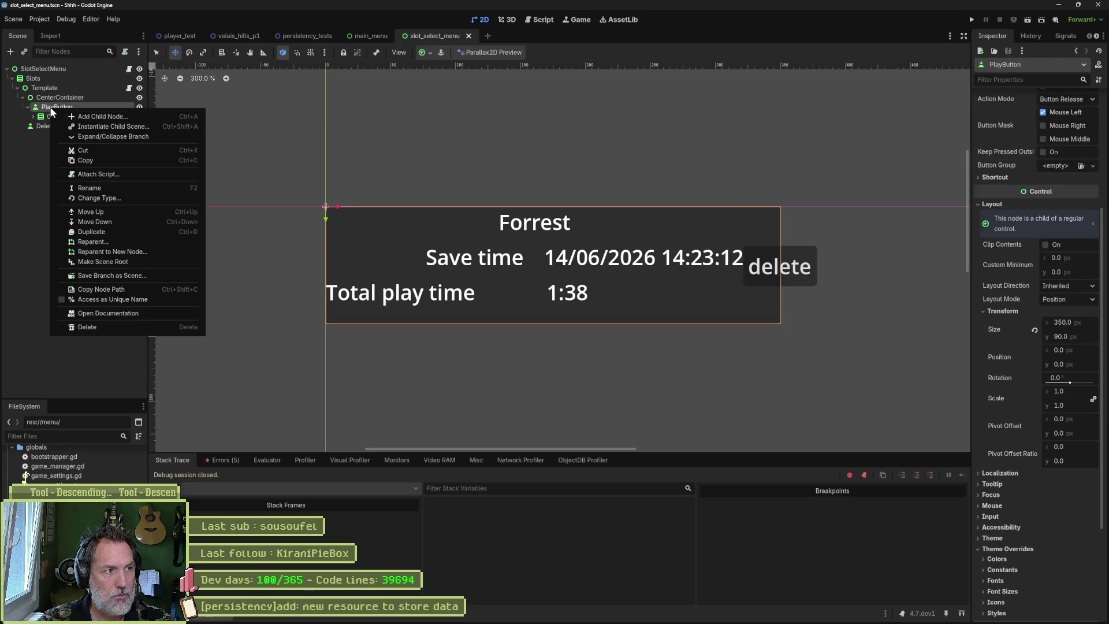
left_click(61, 115)
type("cen")
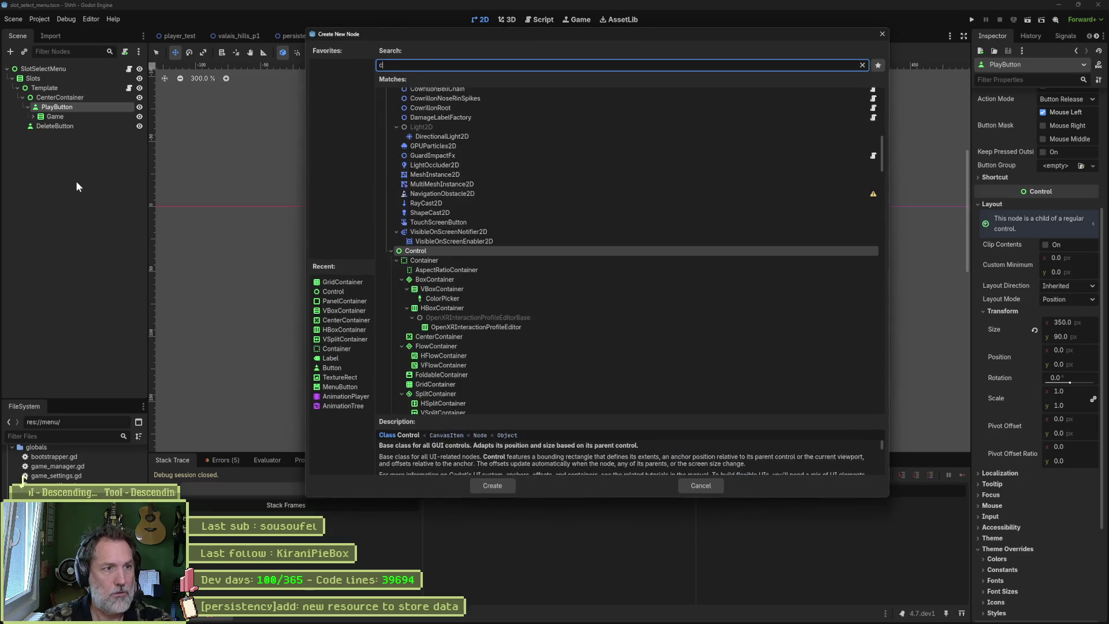
key("Return")
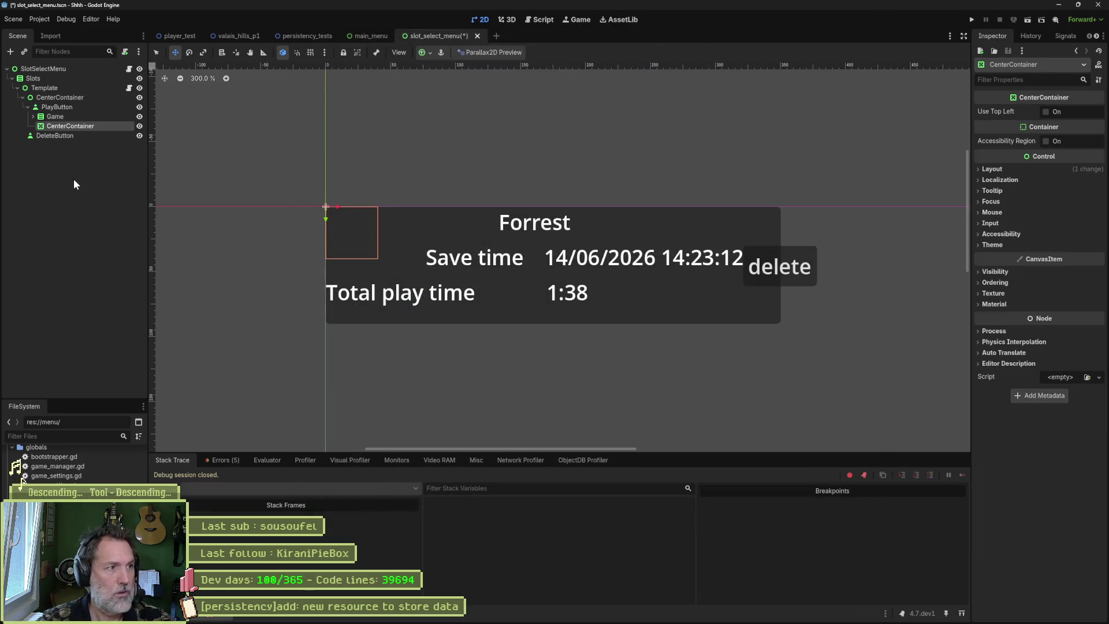
left_click_drag(54, 116, 45, 128)
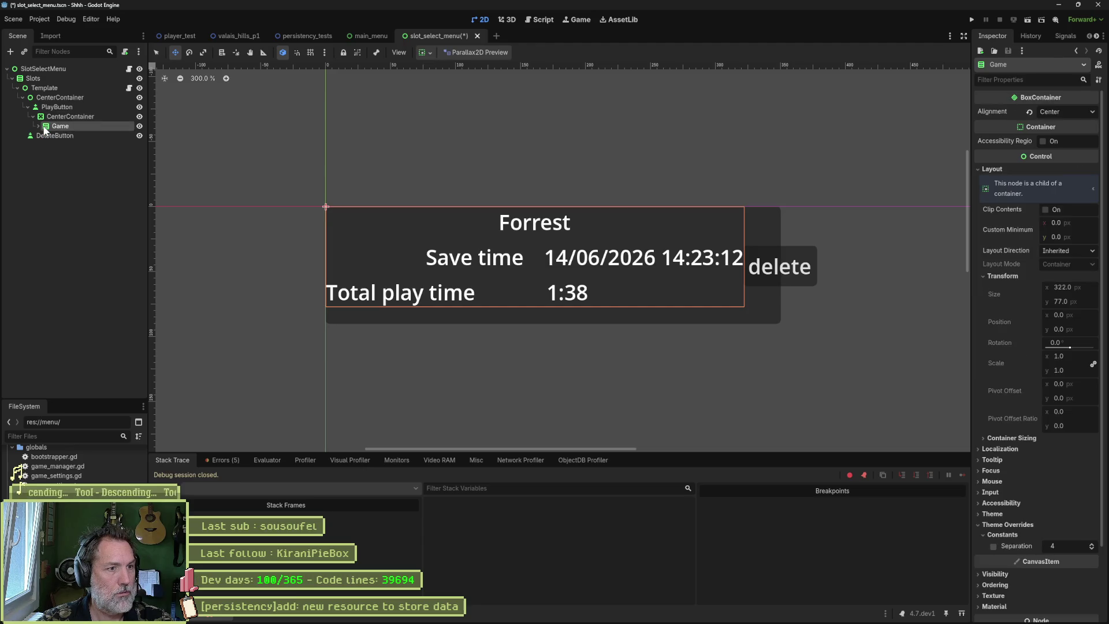
- Give the new CenterContainer the Full Rect anchor preset and review the nested hierarchy
left_click(47, 115)
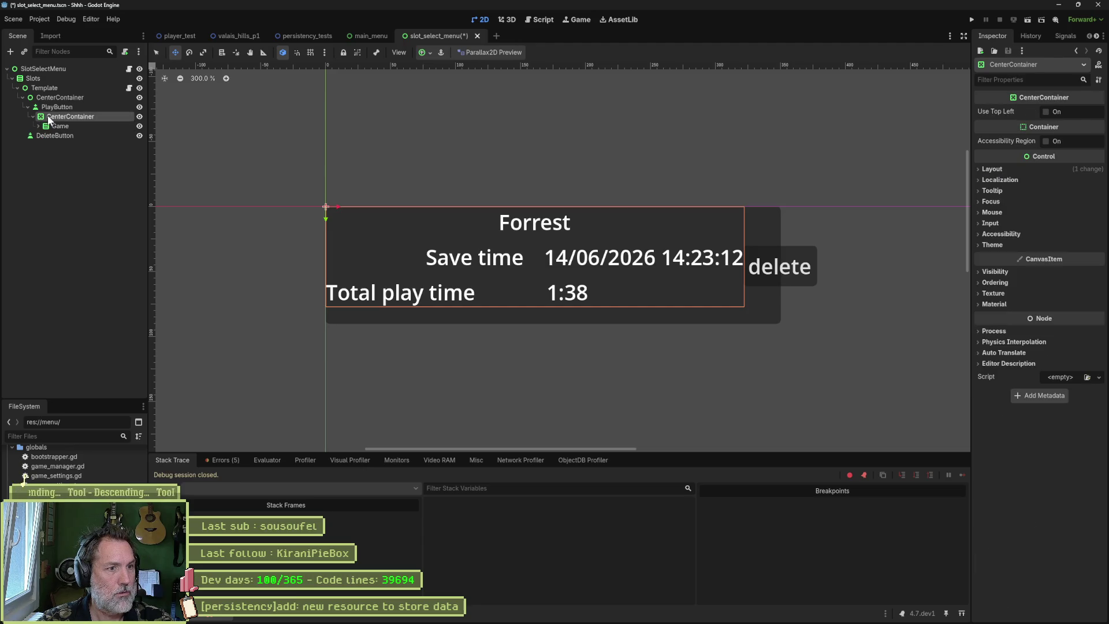
left_click(422, 54)
left_click(475, 133)
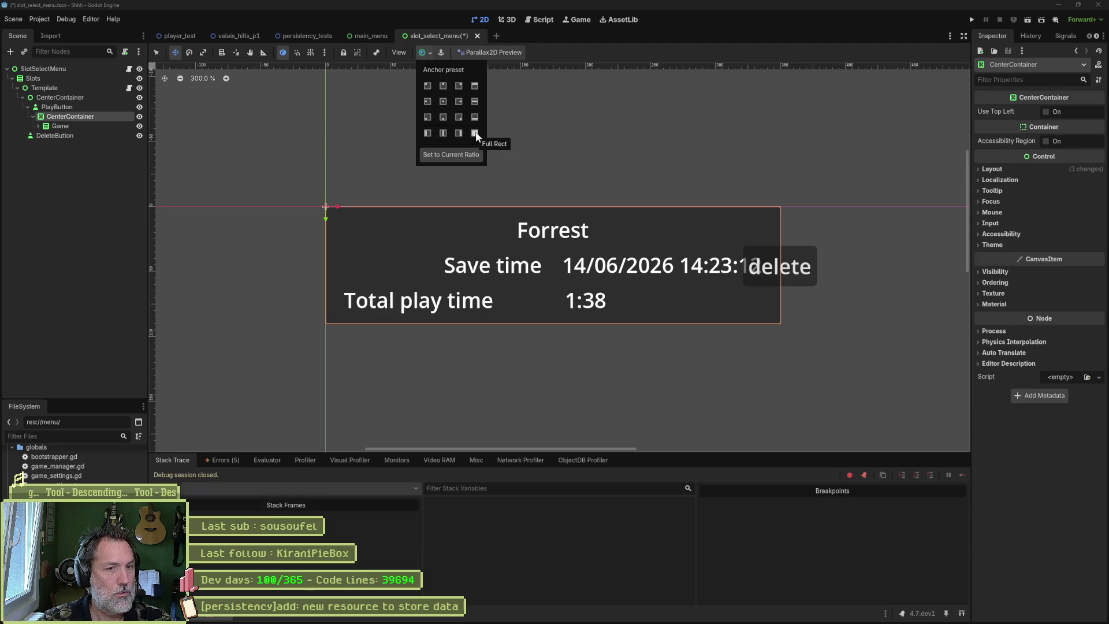
left_click(74, 107)
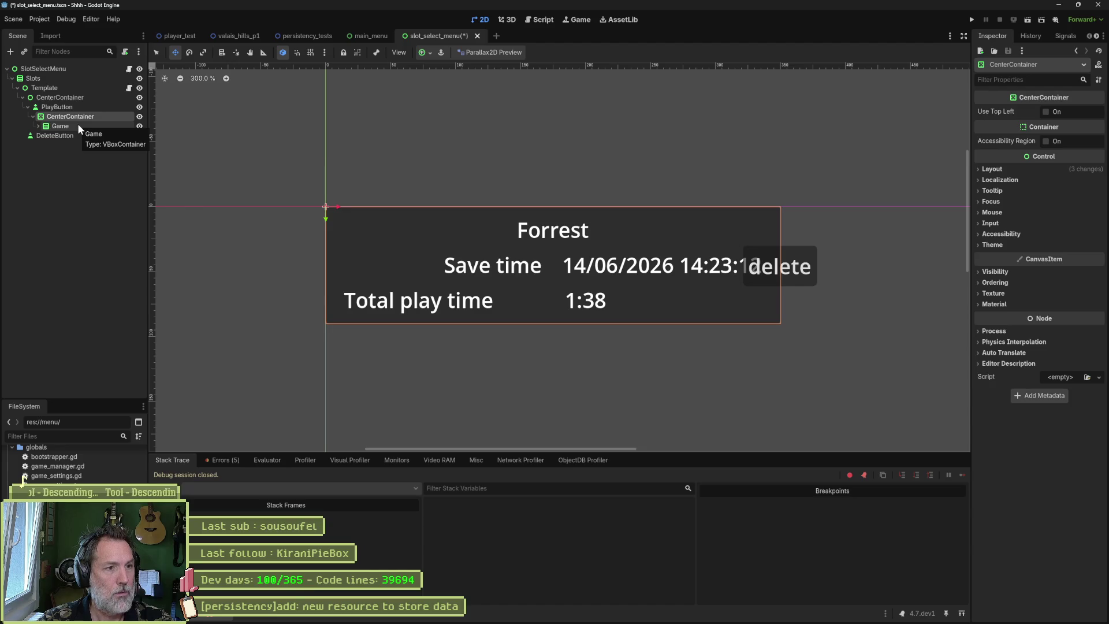
left_click(81, 108)
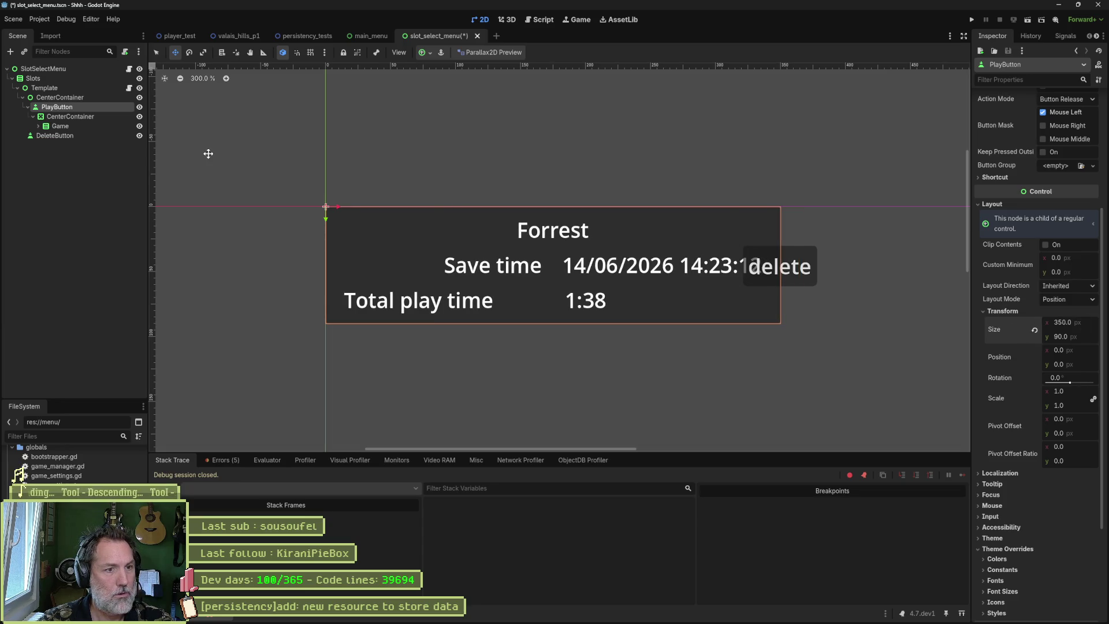
left_click(93, 117)
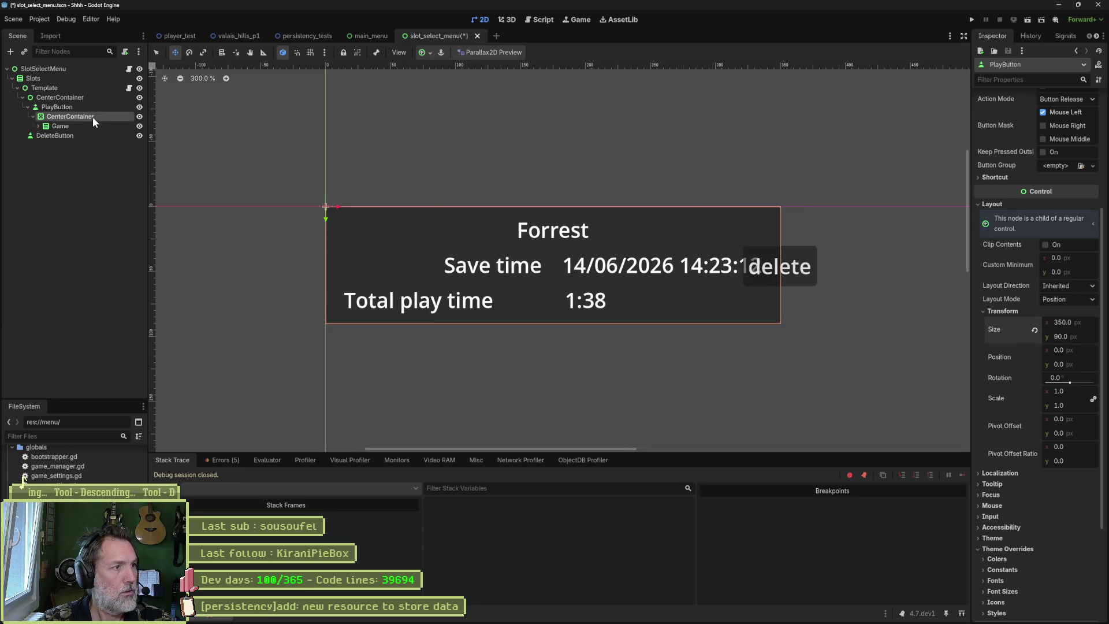
left_click(63, 127)
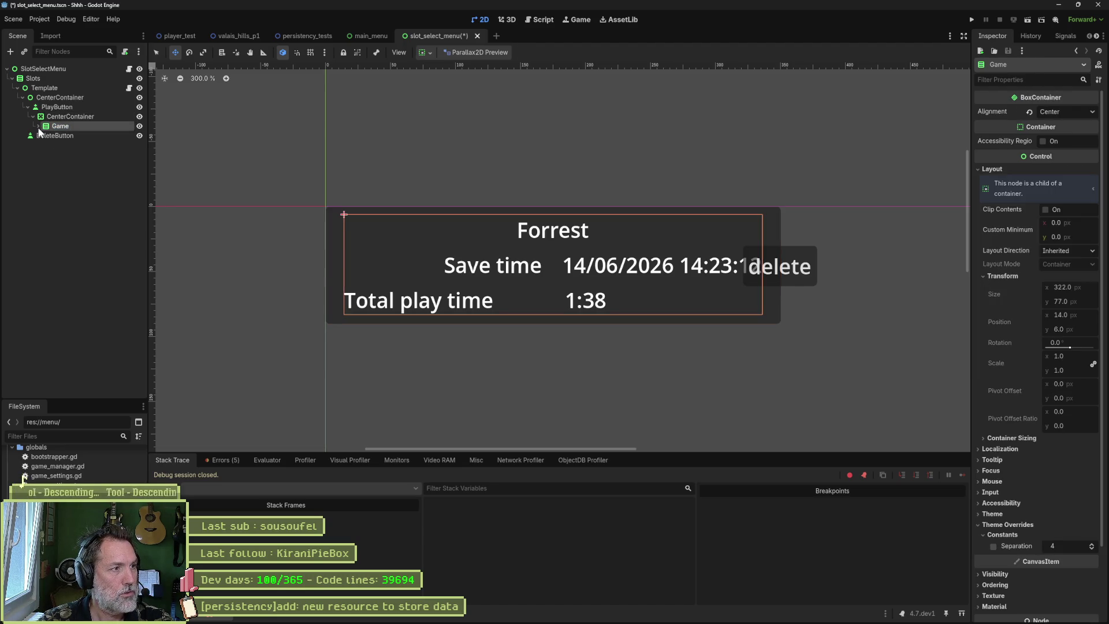
left_click(39, 127)
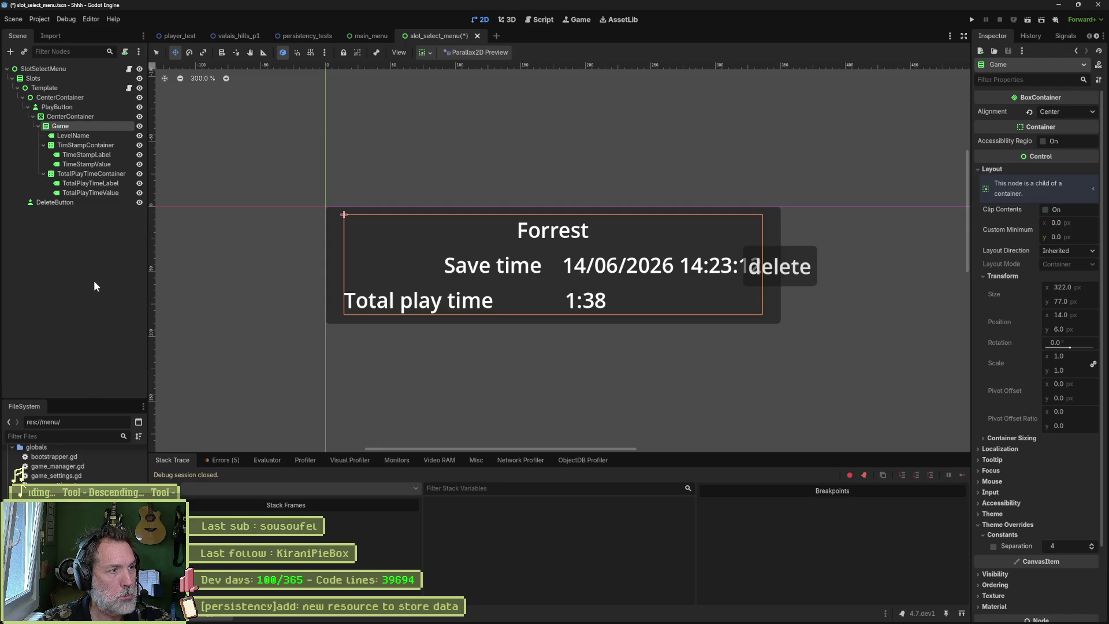
left_click(25, 107)
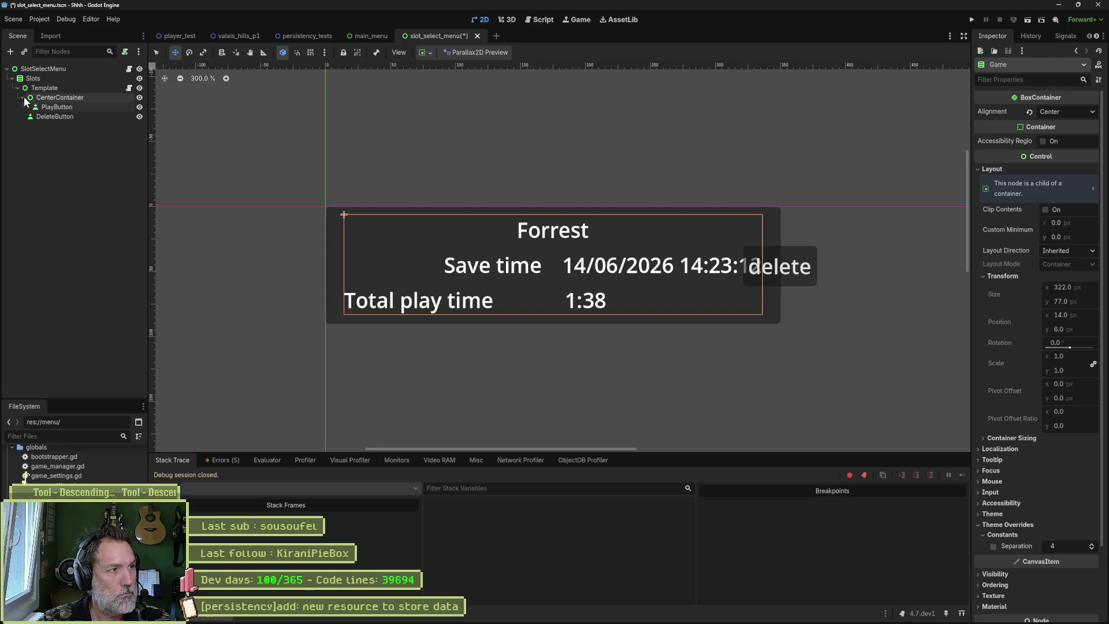
left_click(22, 97)
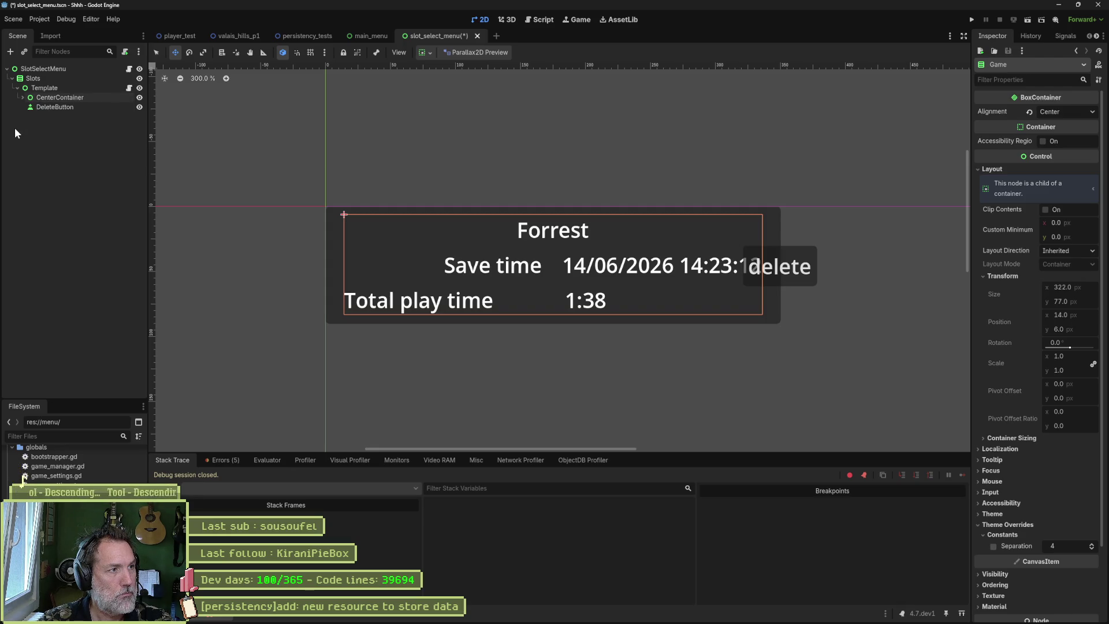
left_click(21, 98)
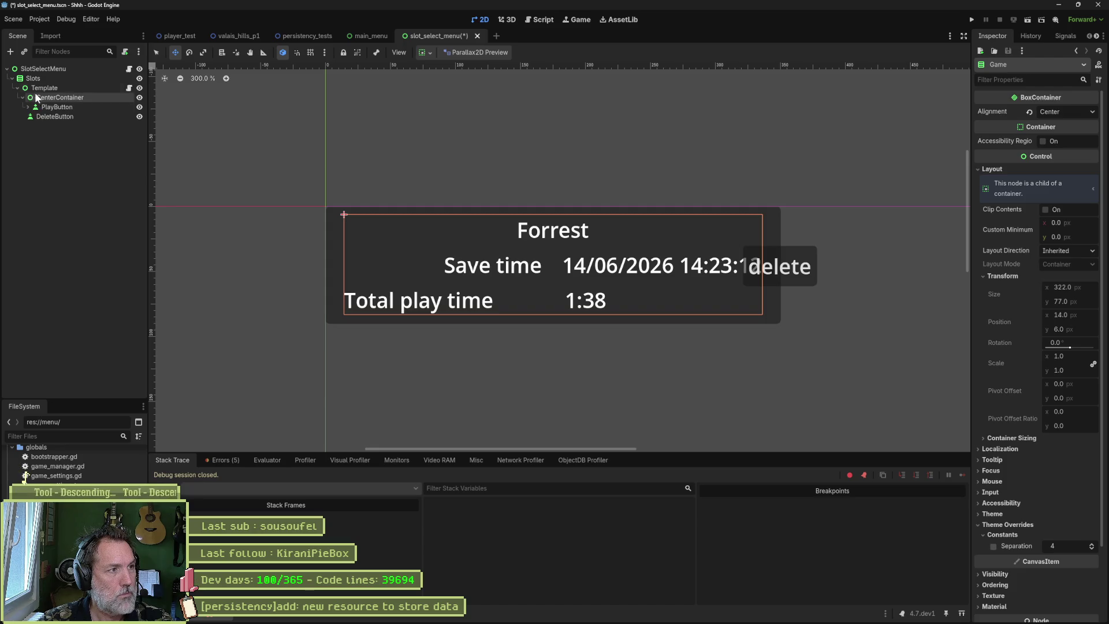
- Add an HBoxContainer child node under Template
left_click(46, 88)
key("ctrl+a")
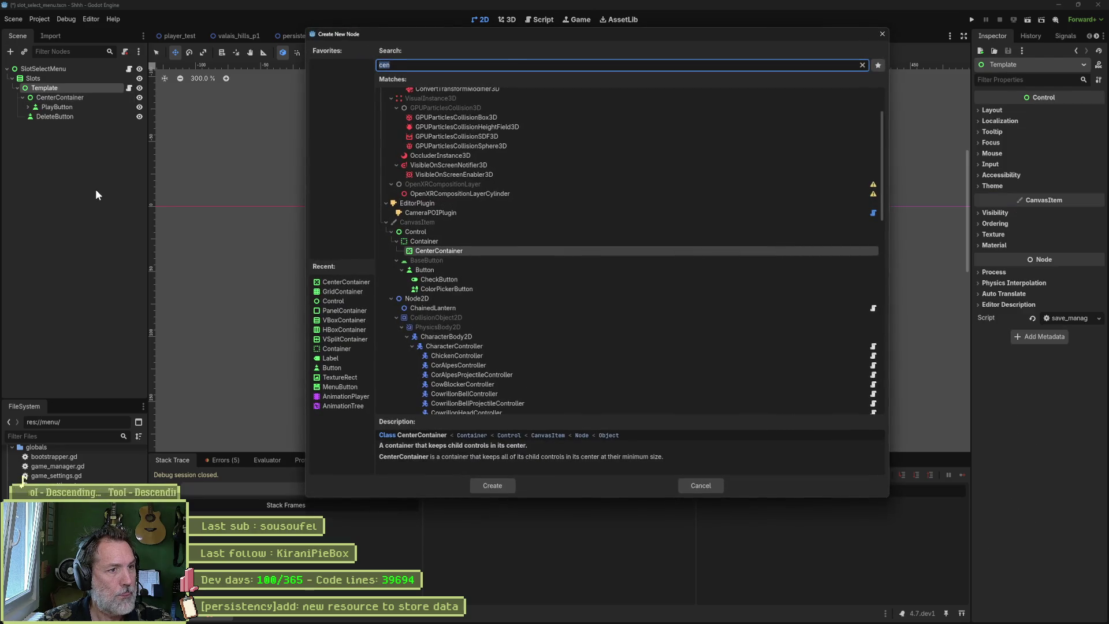
type("v")
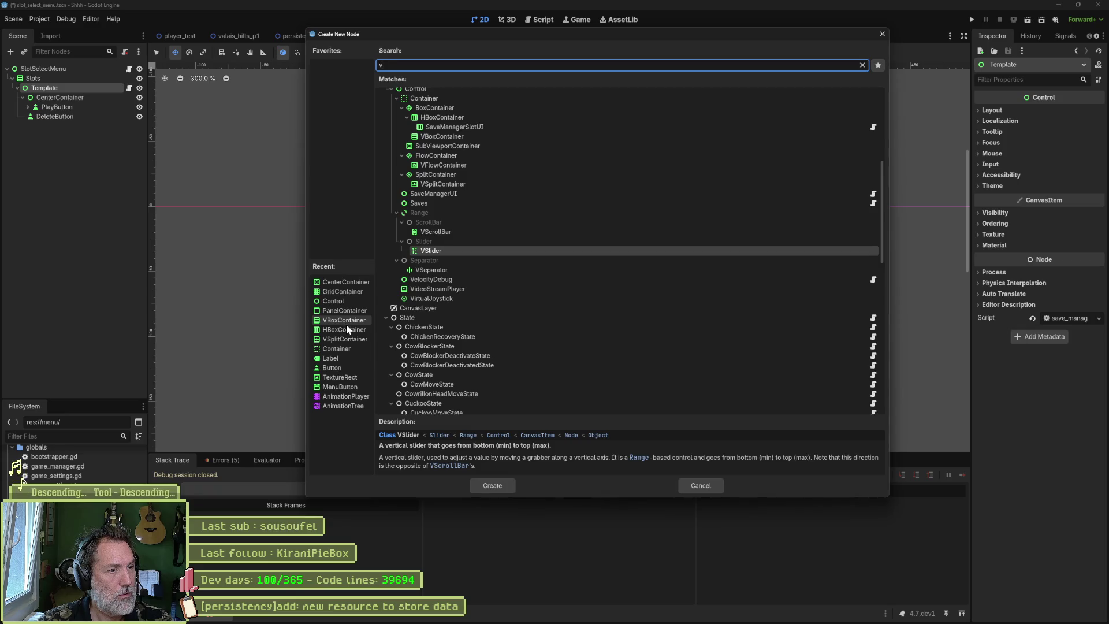
left_click(348, 330)
left_click(495, 486)
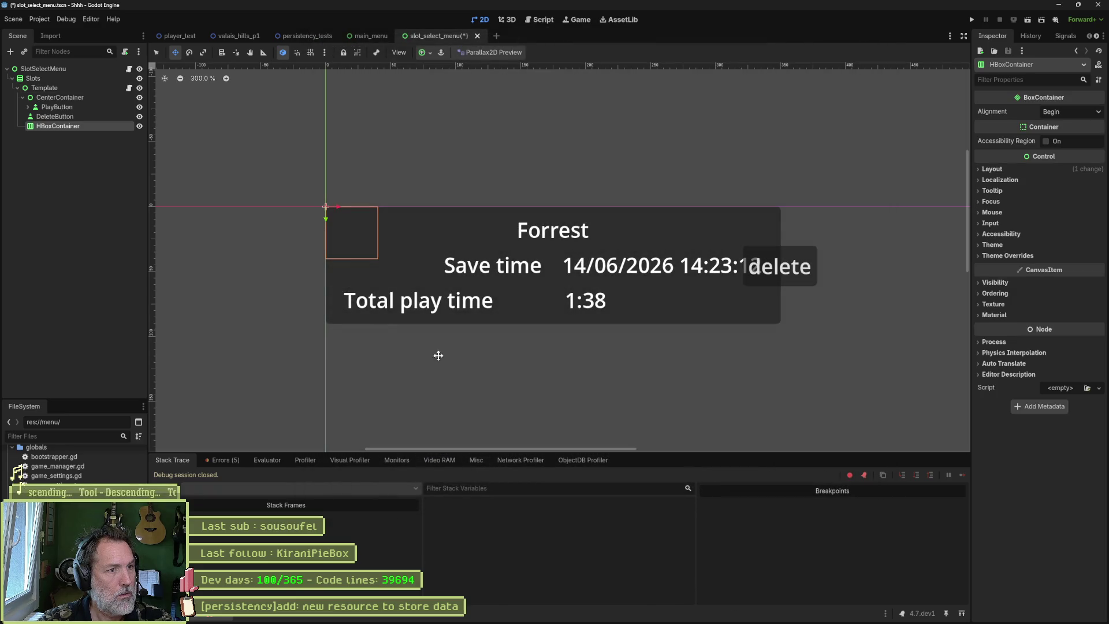
- Move the outer CenterContainer and DeleteButton together into the HBoxContainer
left_click(22, 97)
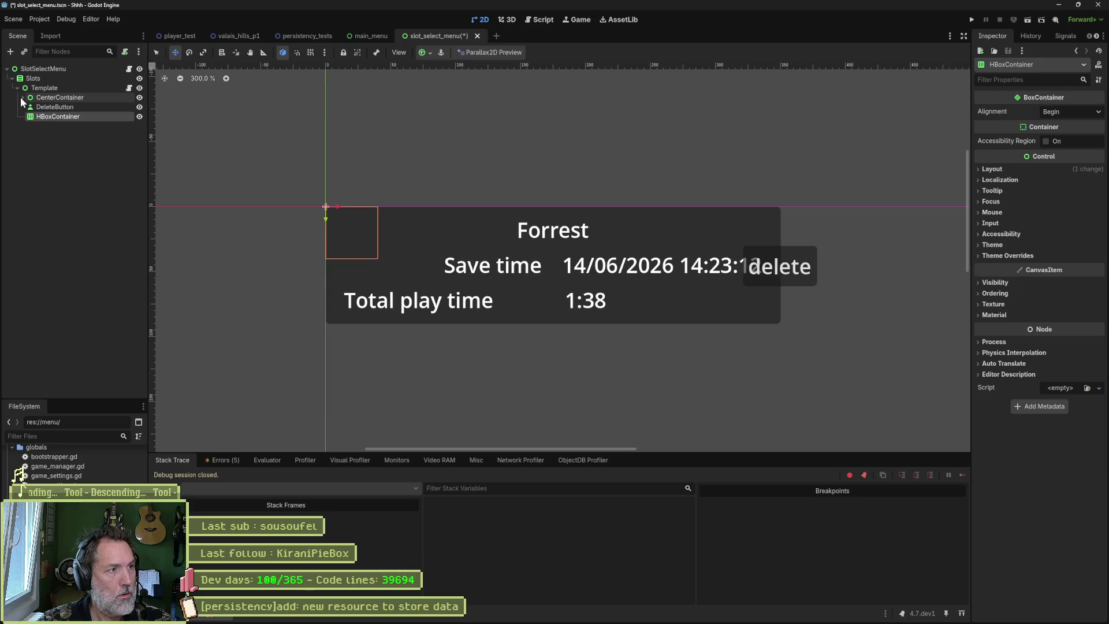
left_click(51, 98)
left_click(56, 107, "shift")
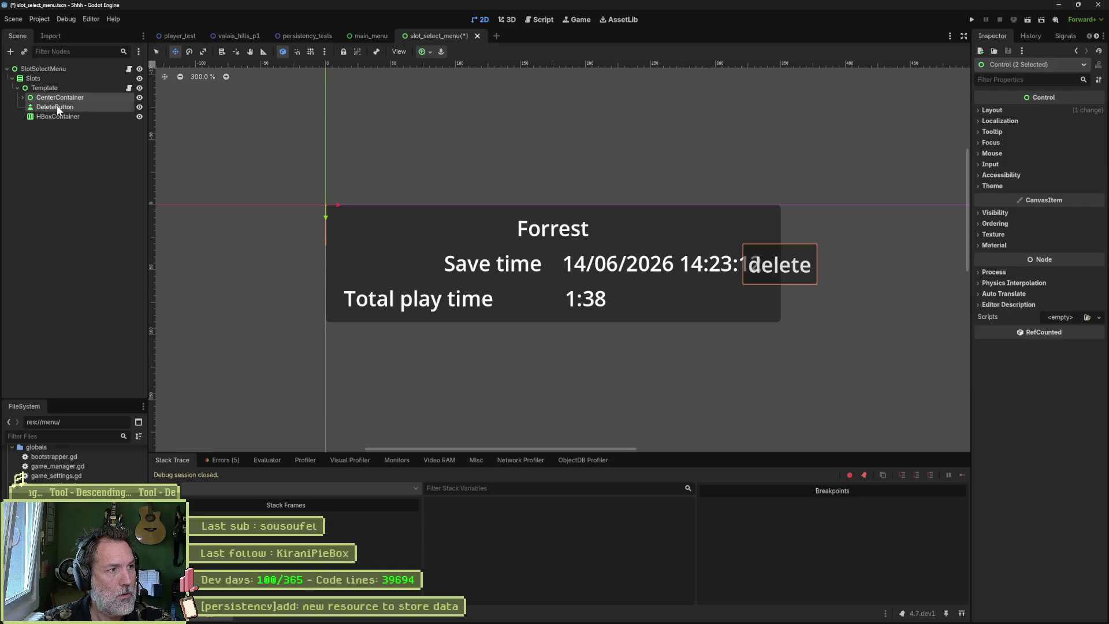
left_click_drag(57, 108, 60, 113)
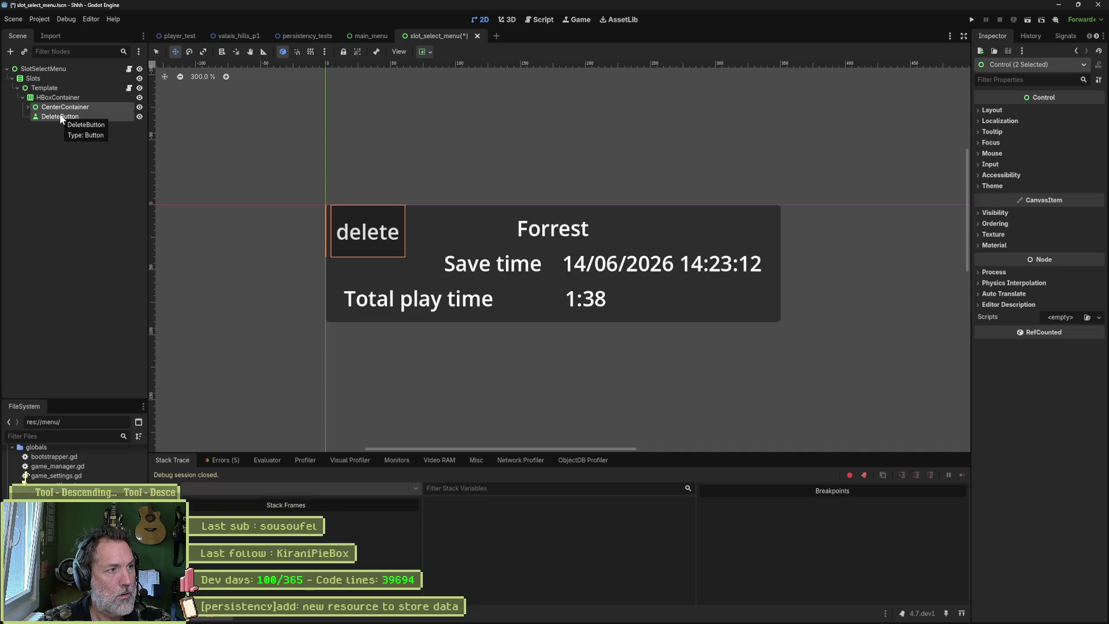
double_click(55, 107)
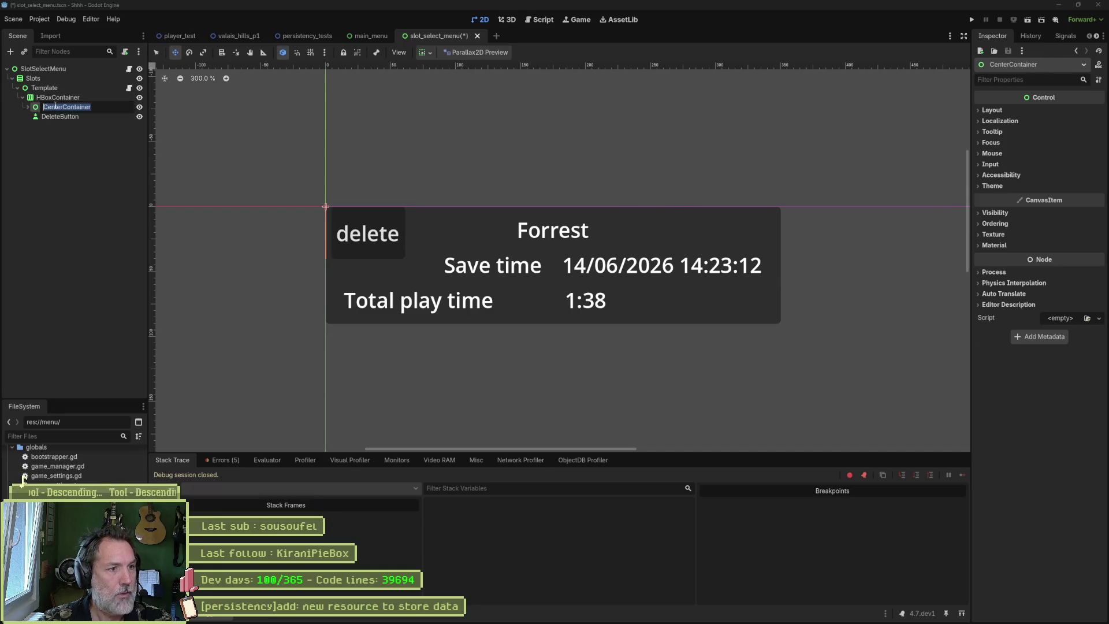
key("Escape")
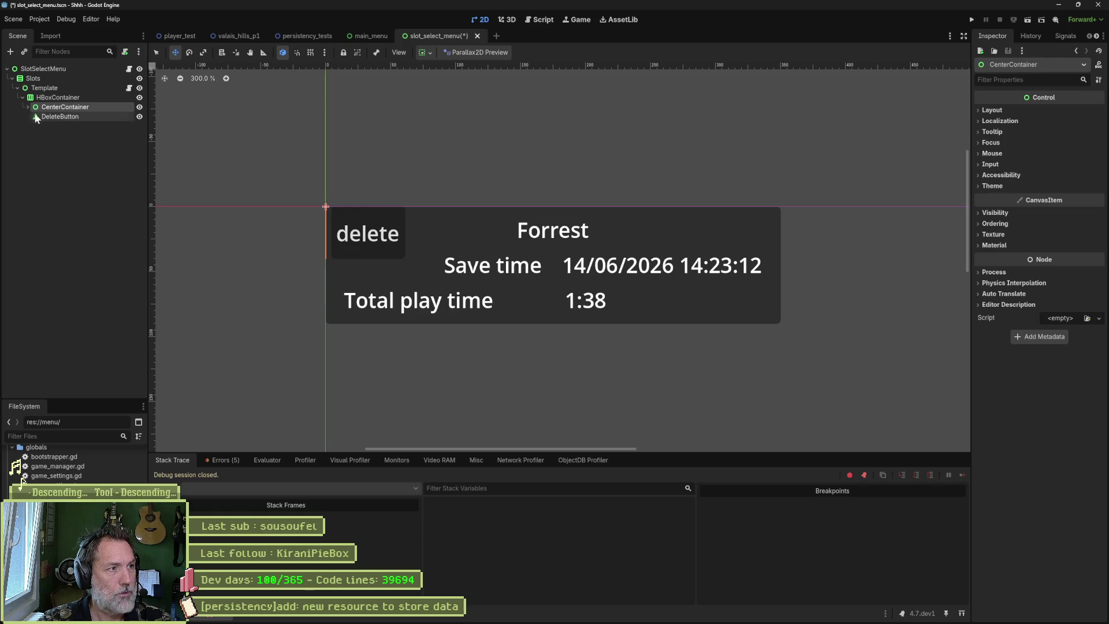
left_click(426, 52)
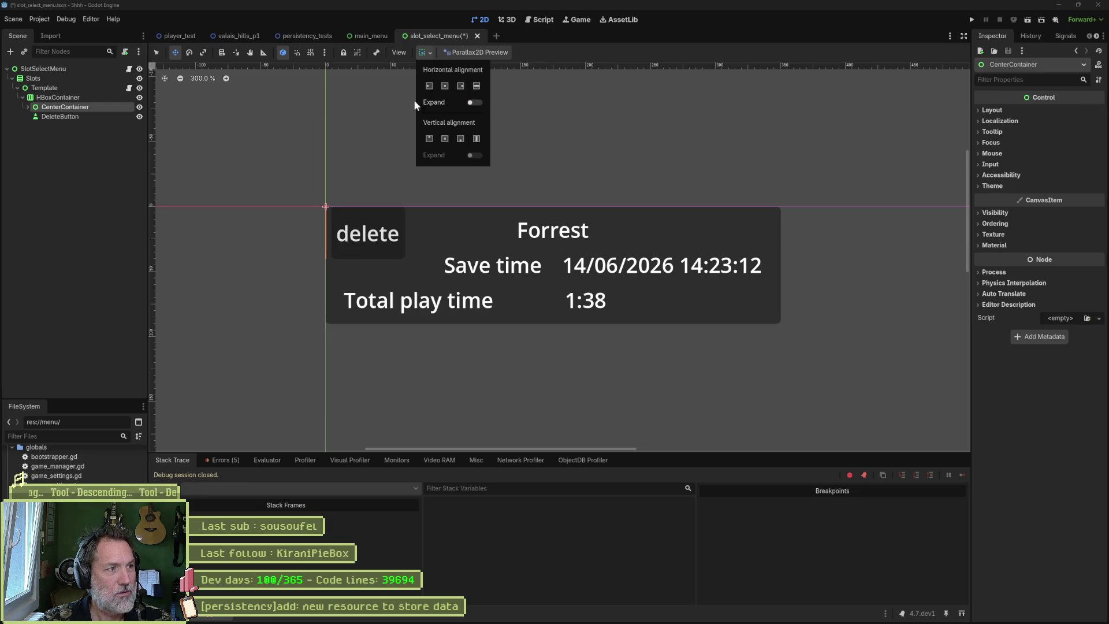
left_click(26, 106)
left_click(26, 106)
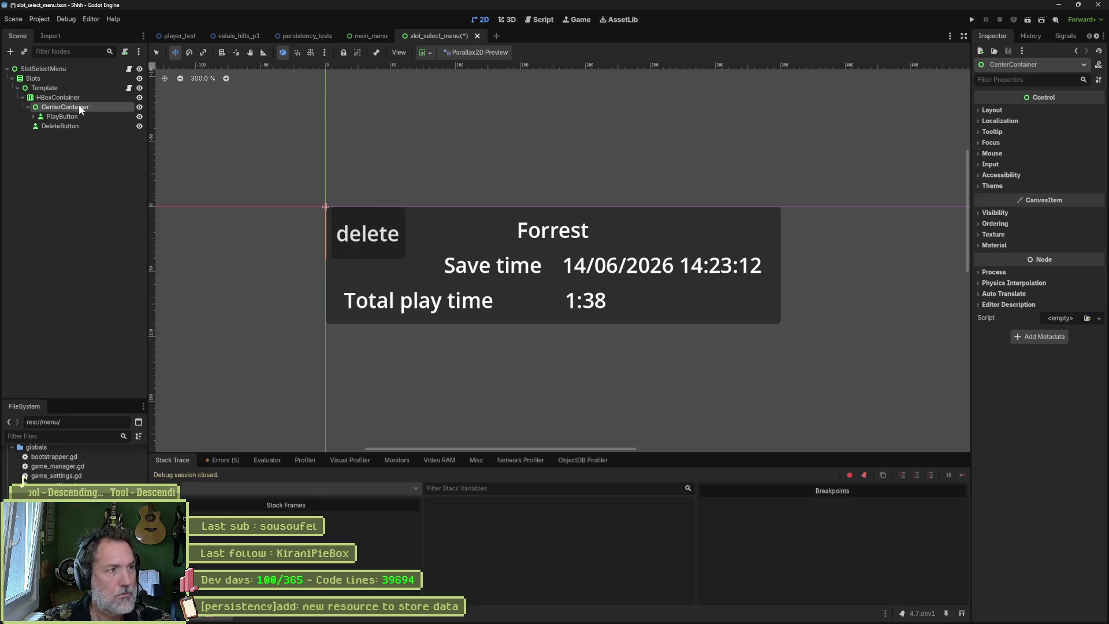
- Reset PlayButton's size back to its default
left_click(32, 116)
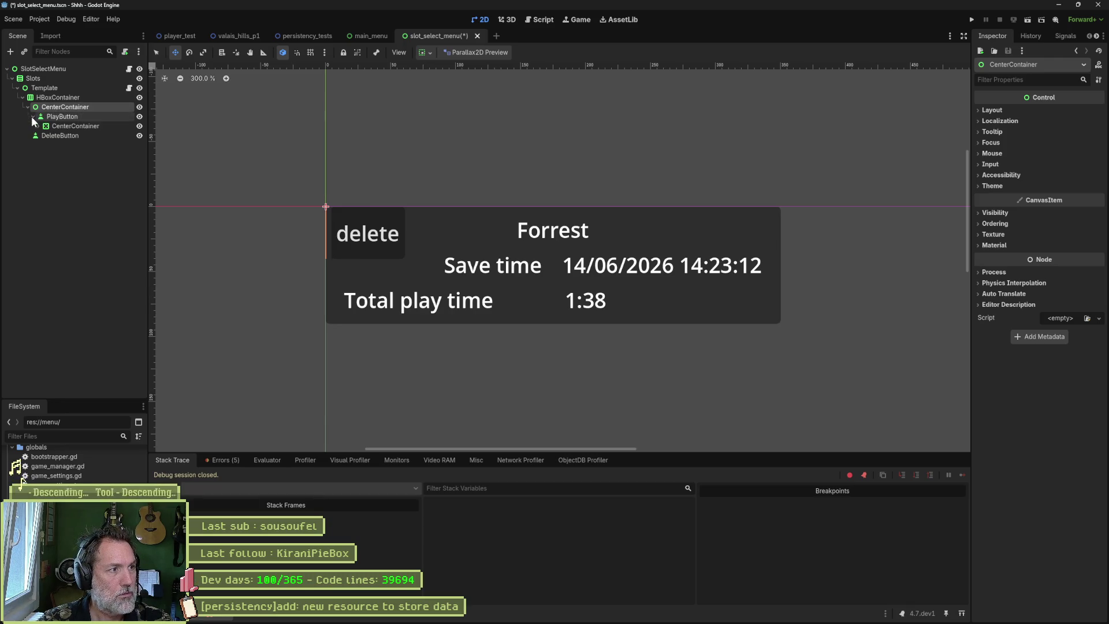
left_click(62, 117)
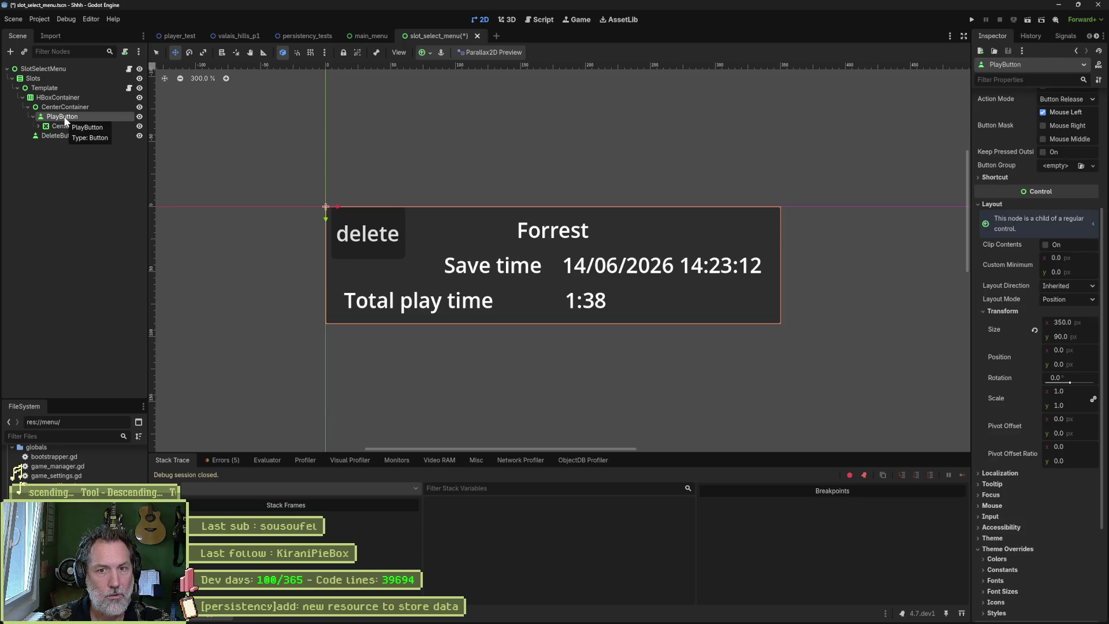
left_click(1086, 324)
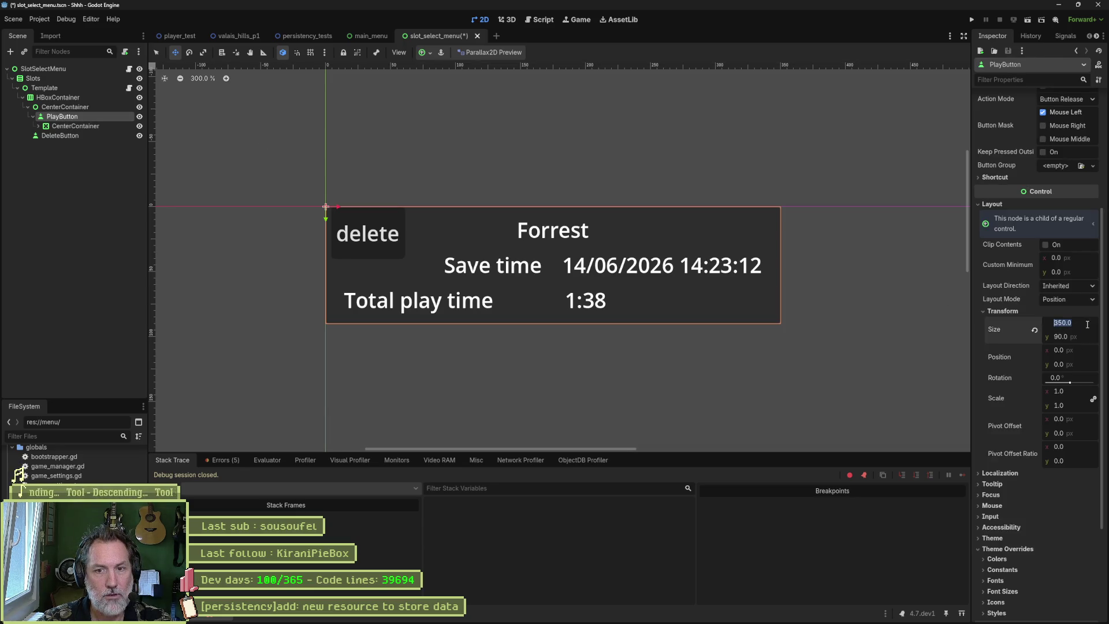
left_click(1036, 330)
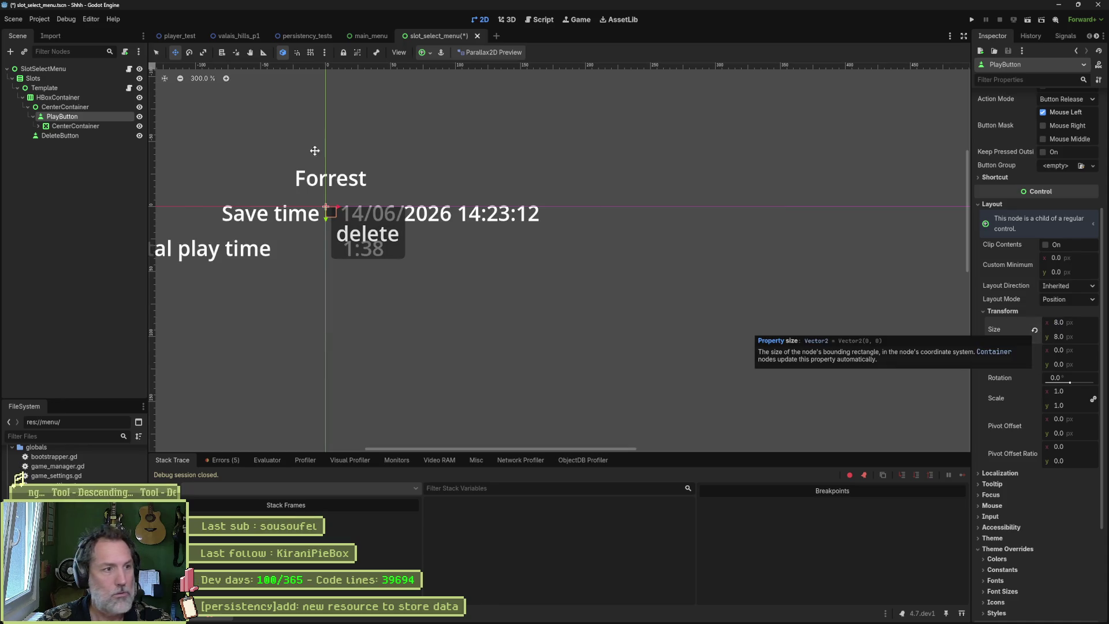
- Set the outer CenterContainer's Custom Minimum Size to 350 × 90
left_click(90, 108)
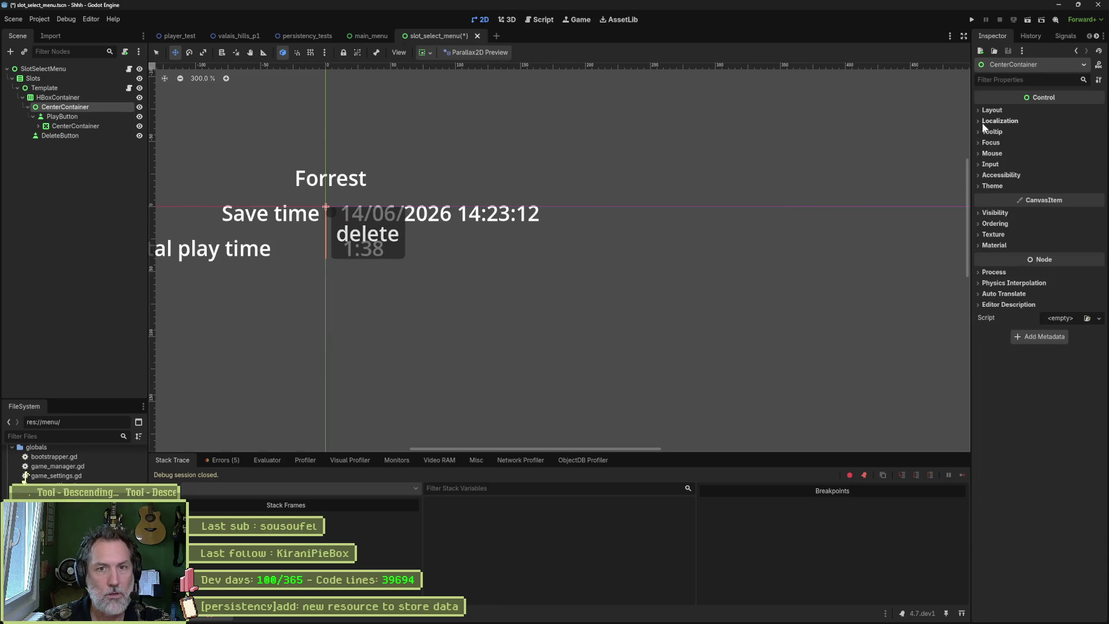
left_click(992, 111)
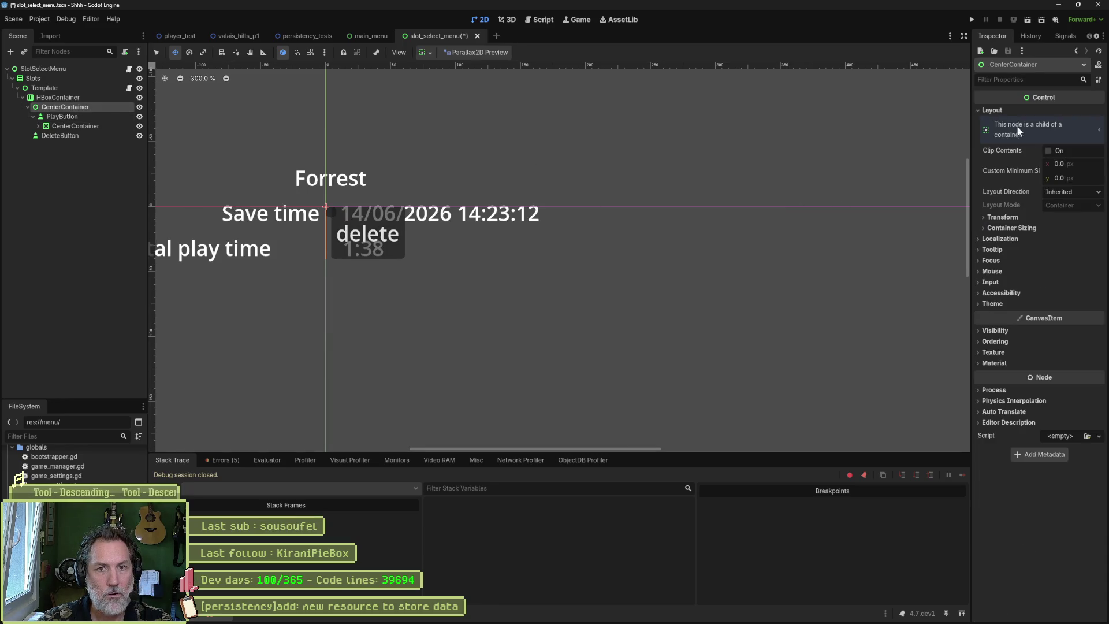
left_click(1084, 162)
type("350")
key("Tab")
type("90")
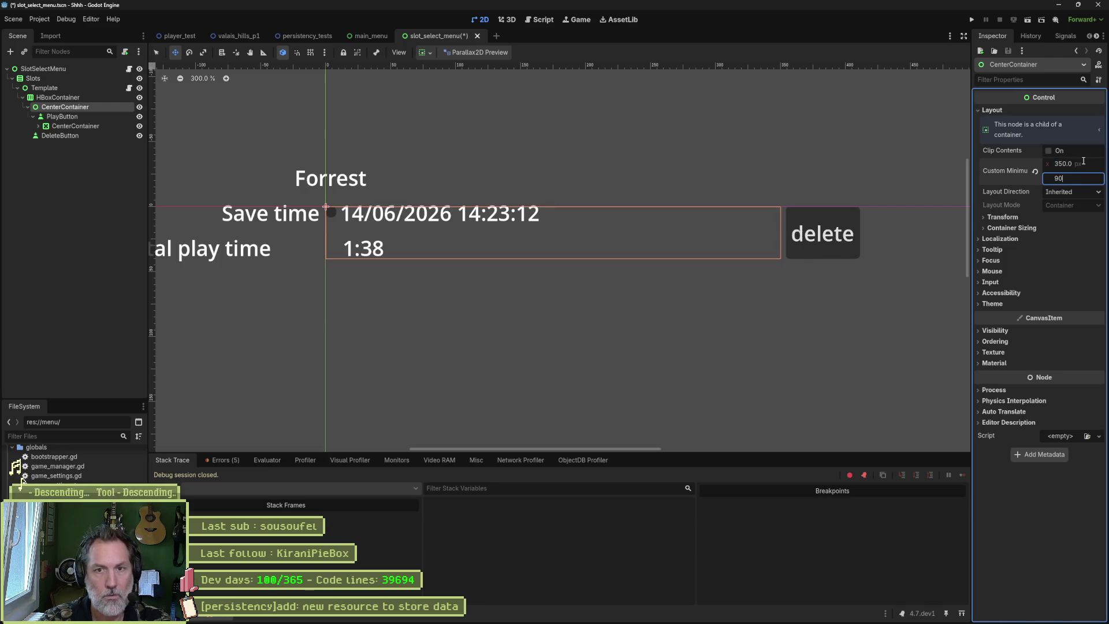
key("Return")
- Apply the Full Rect anchor preset to PlayButton so it fills the card
left_click(116, 117)
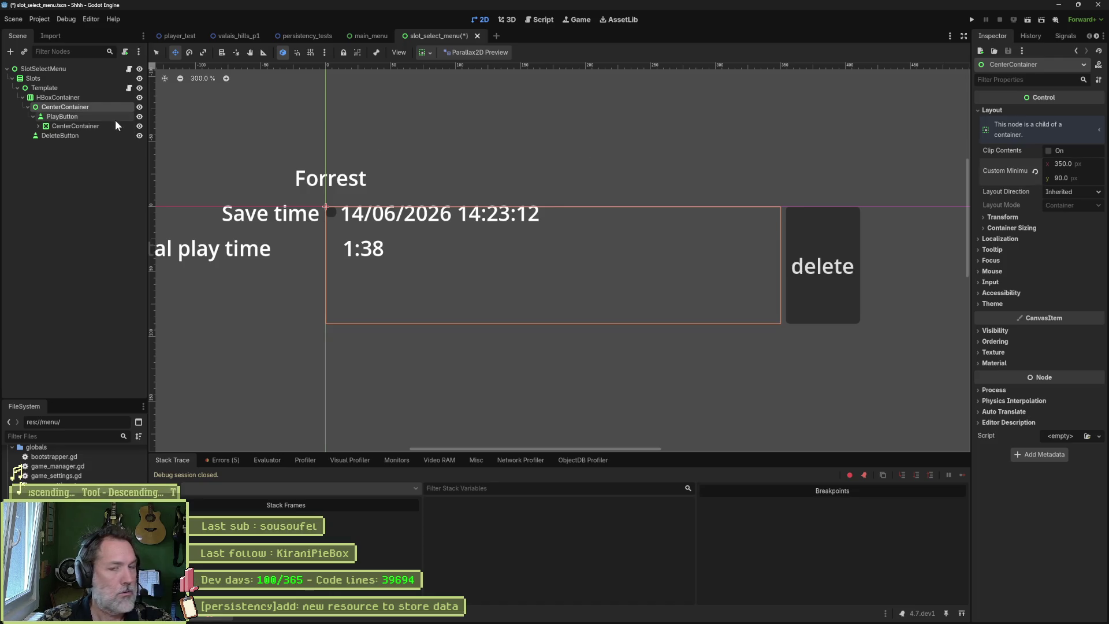
left_click(432, 54)
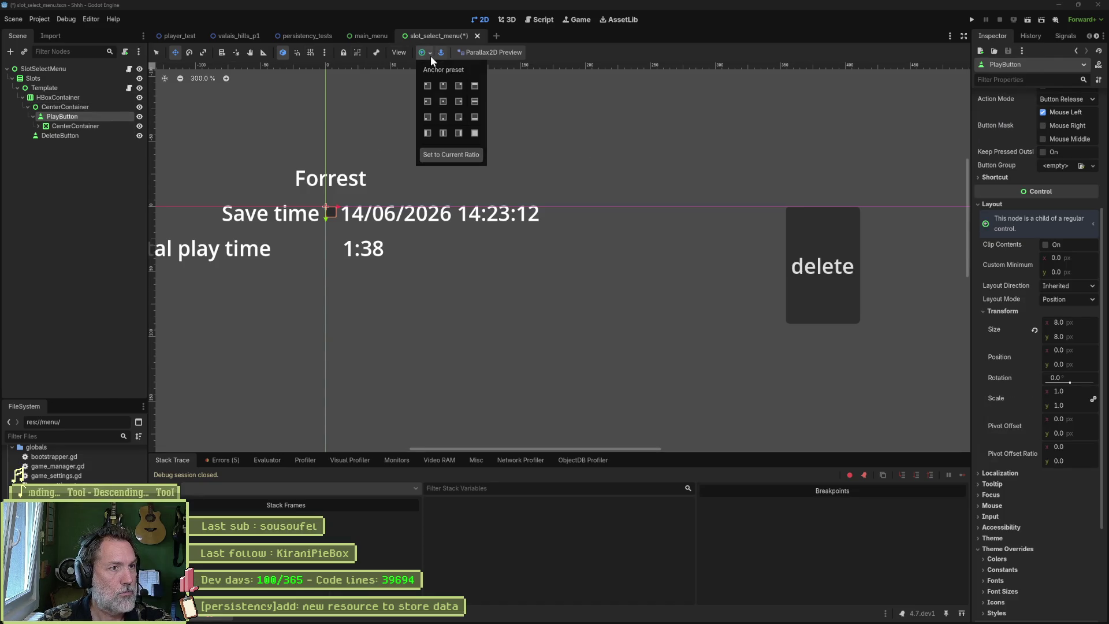
left_click(442, 54)
left_click(431, 53)
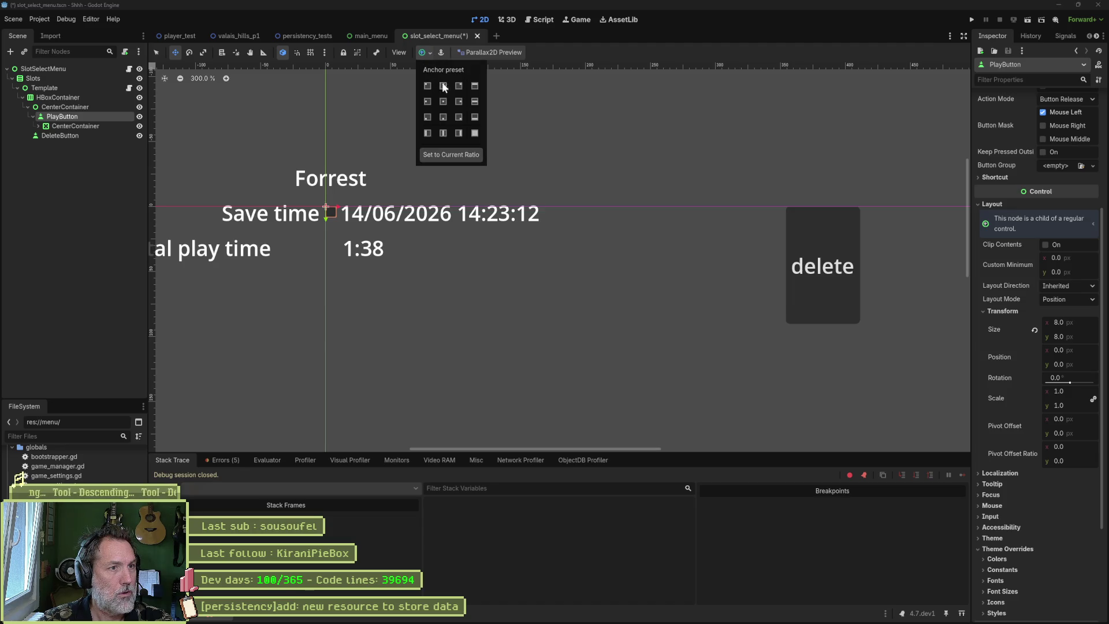
left_click(474, 134)
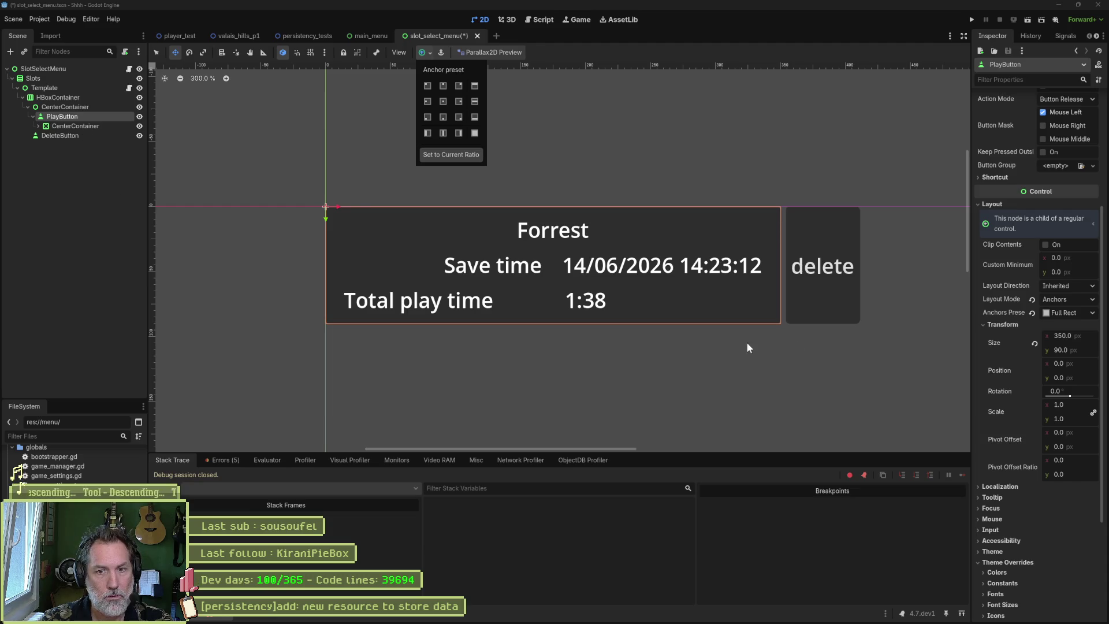
left_click(1031, 297)
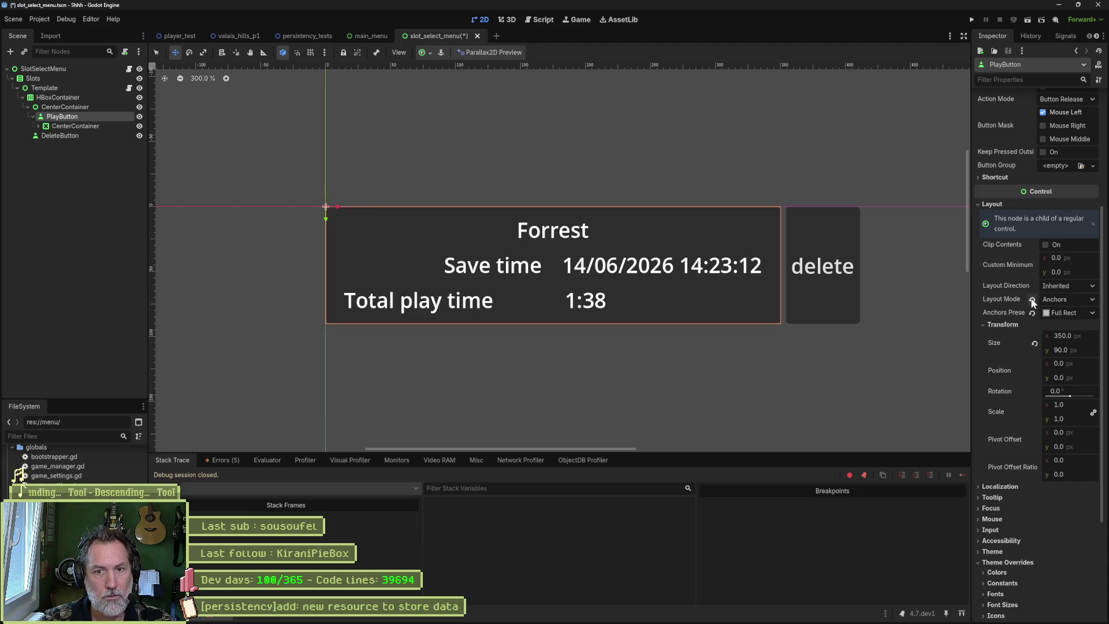
left_click(1031, 298)
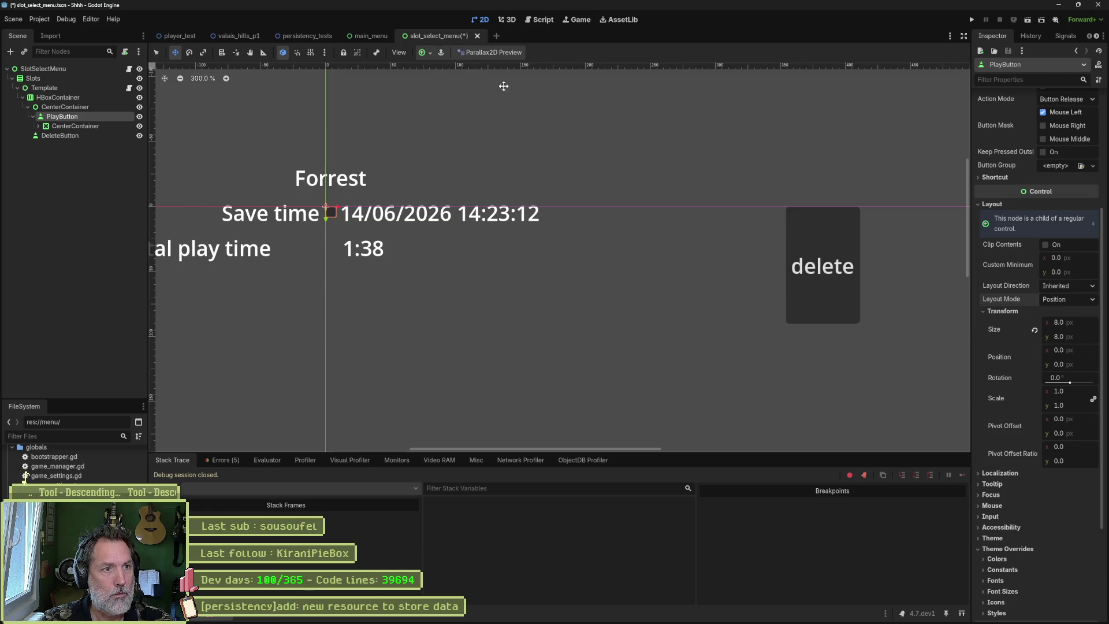
key("ctrl+z")
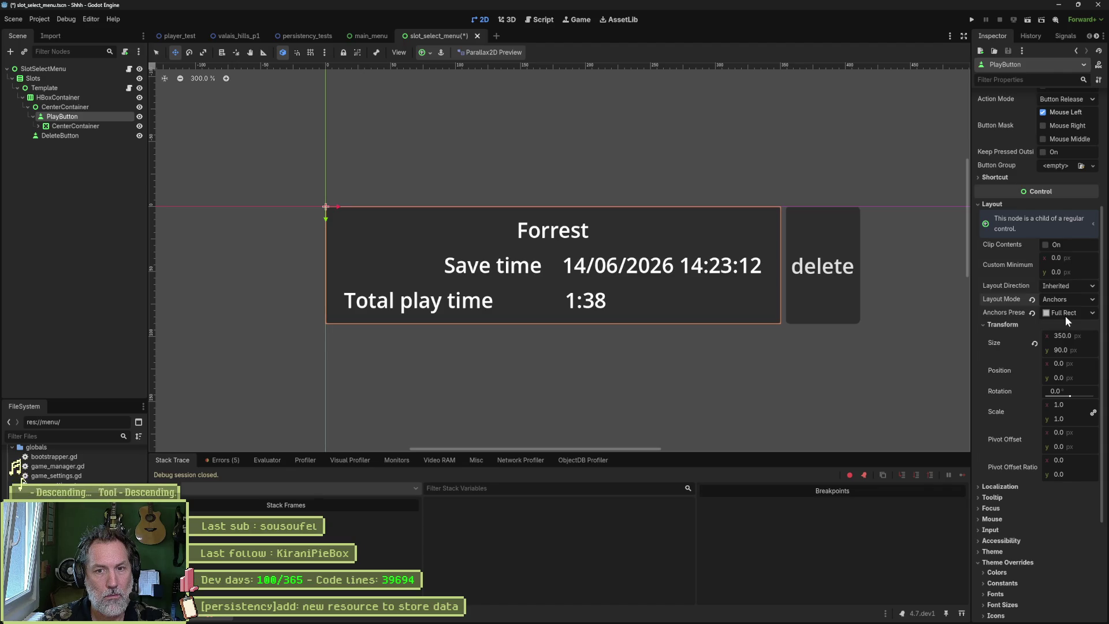
- Fine-tune the CenterContainer's minimum width and save slot_select_menu
left_click(74, 107)
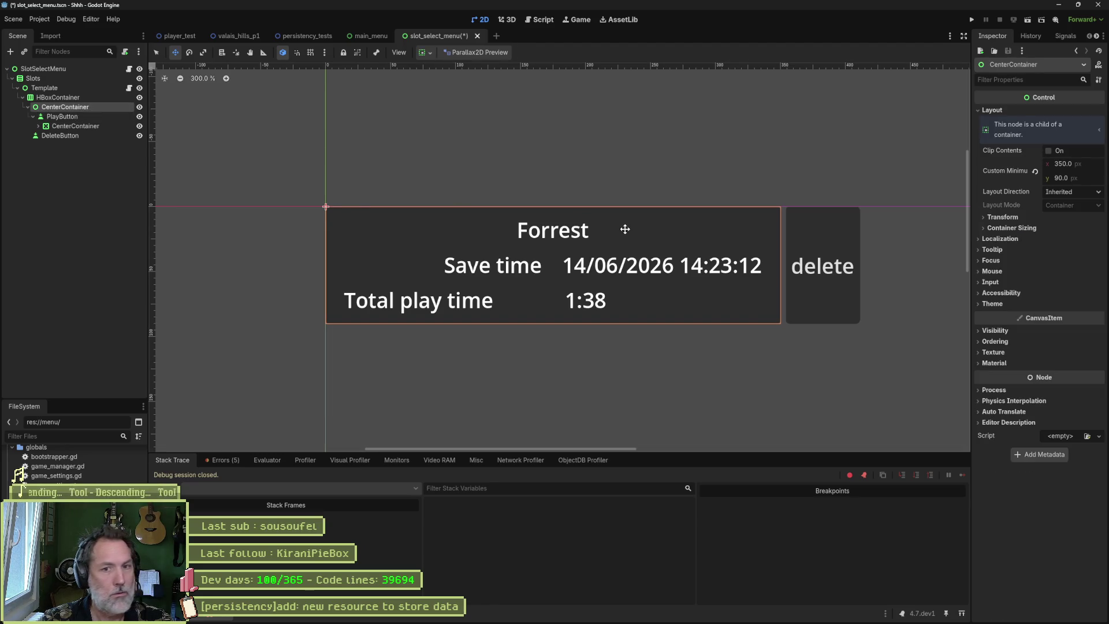
key("s")
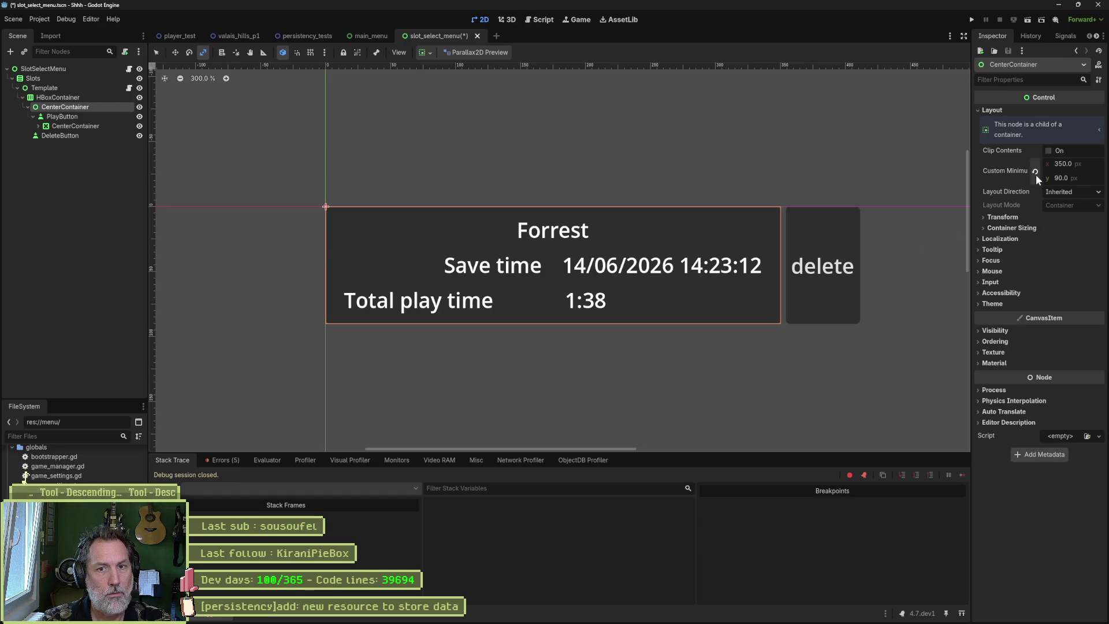
mouse_move(1066, 165)
left_mouse_down()
mouse_move(1046, 164)
mouse_move(1057, 164)
mouse_move(1045, 148)
left_mouse_up()
key("ctrl+s")
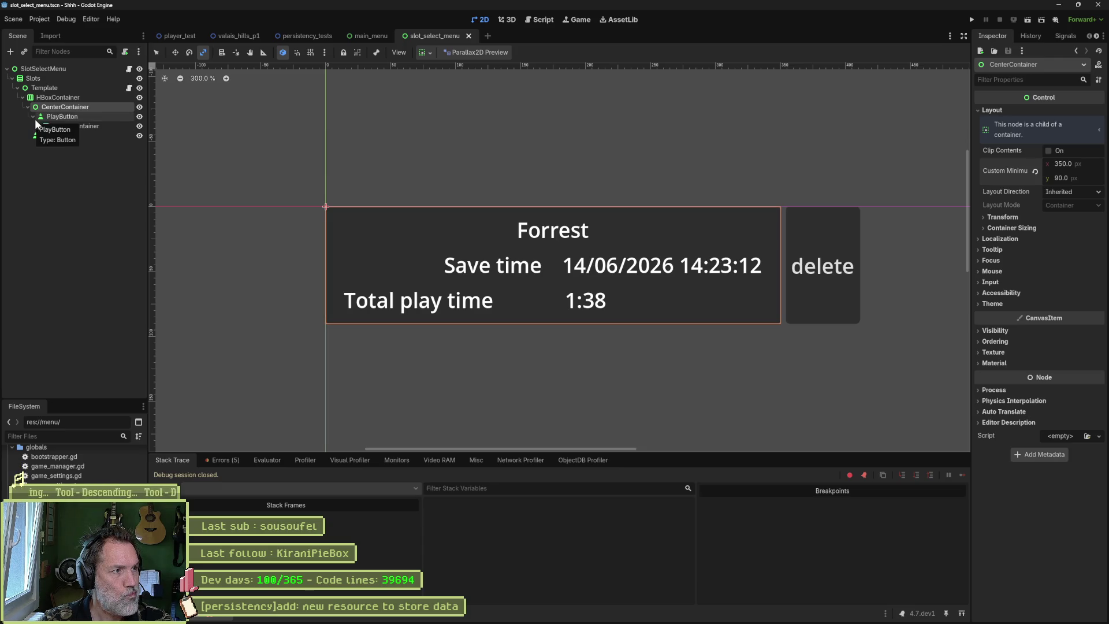
- Expand PlayButton's inner container and inspect the Save time and Total play time row grids
left_click(63, 115)
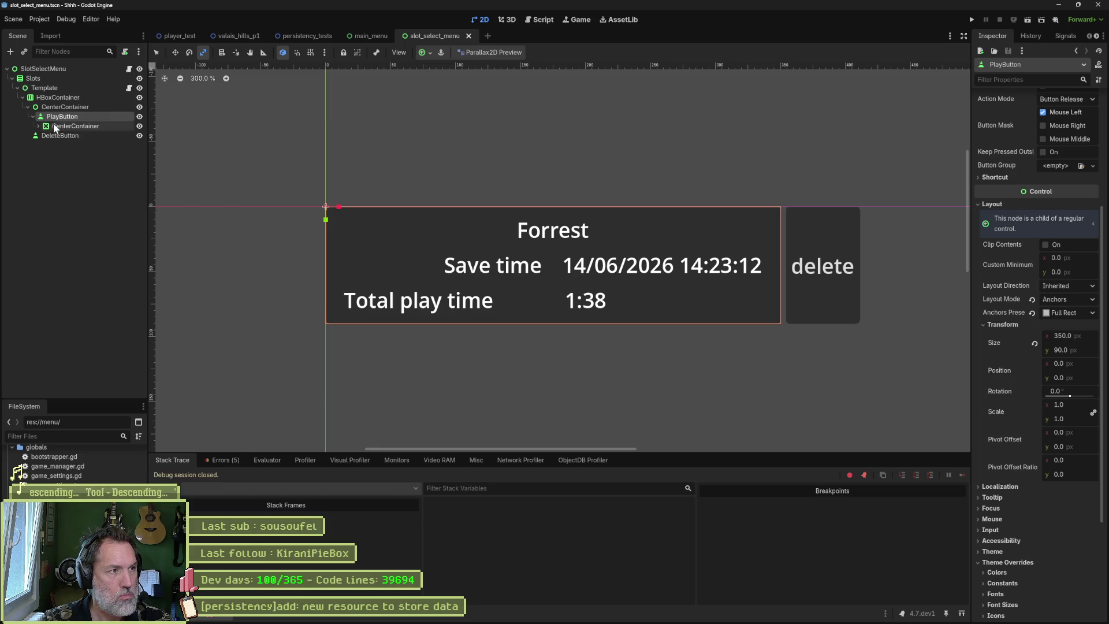
left_click(39, 126)
left_click(72, 127)
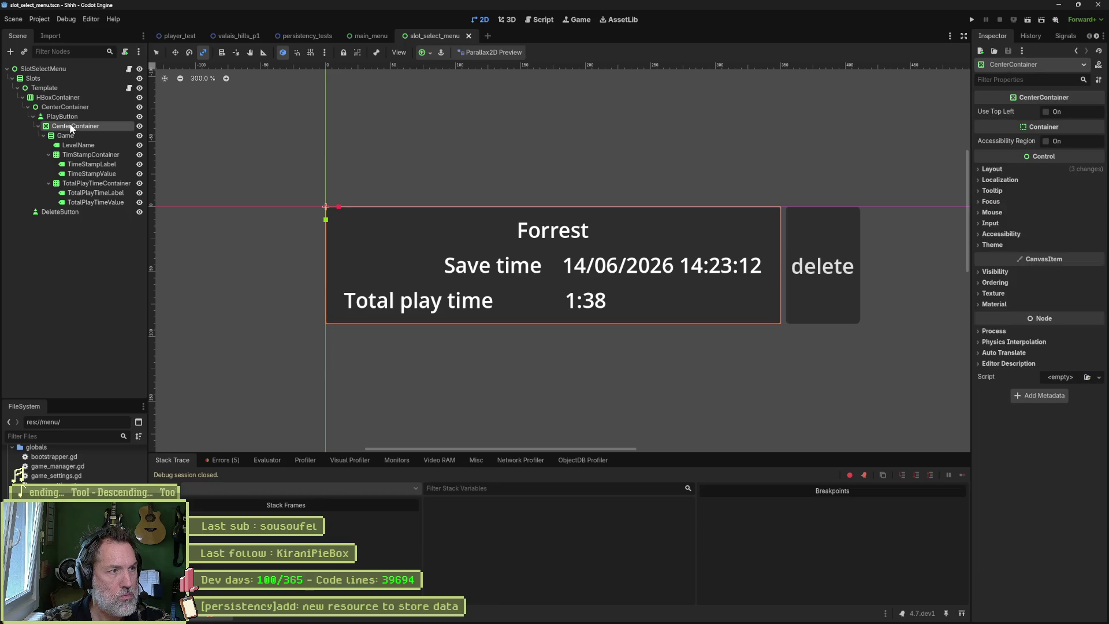
left_click(73, 117)
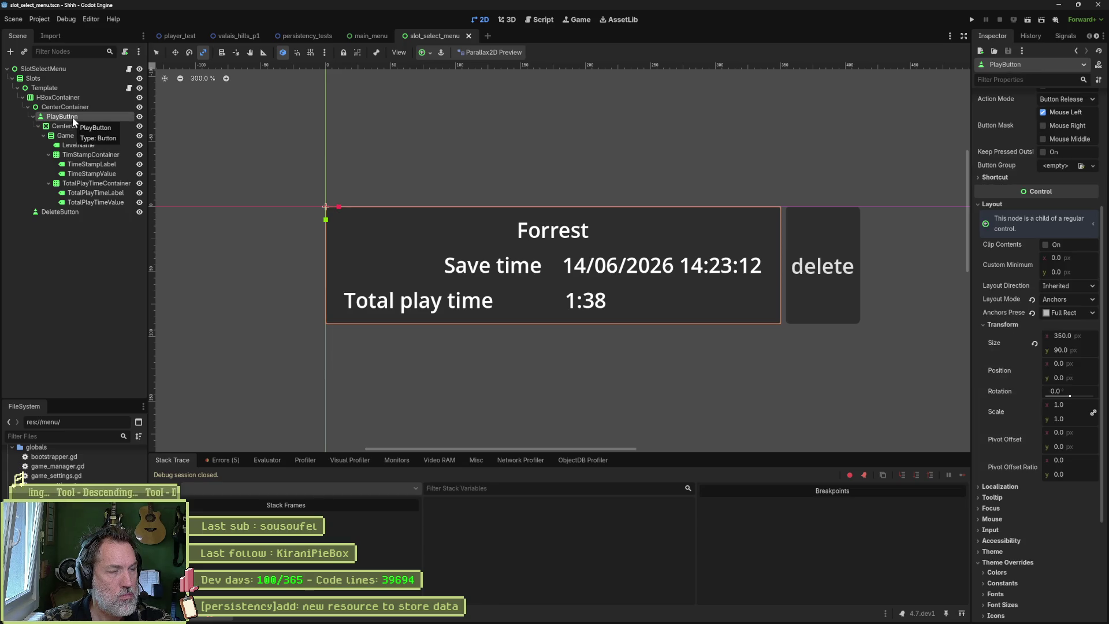
left_click(68, 126)
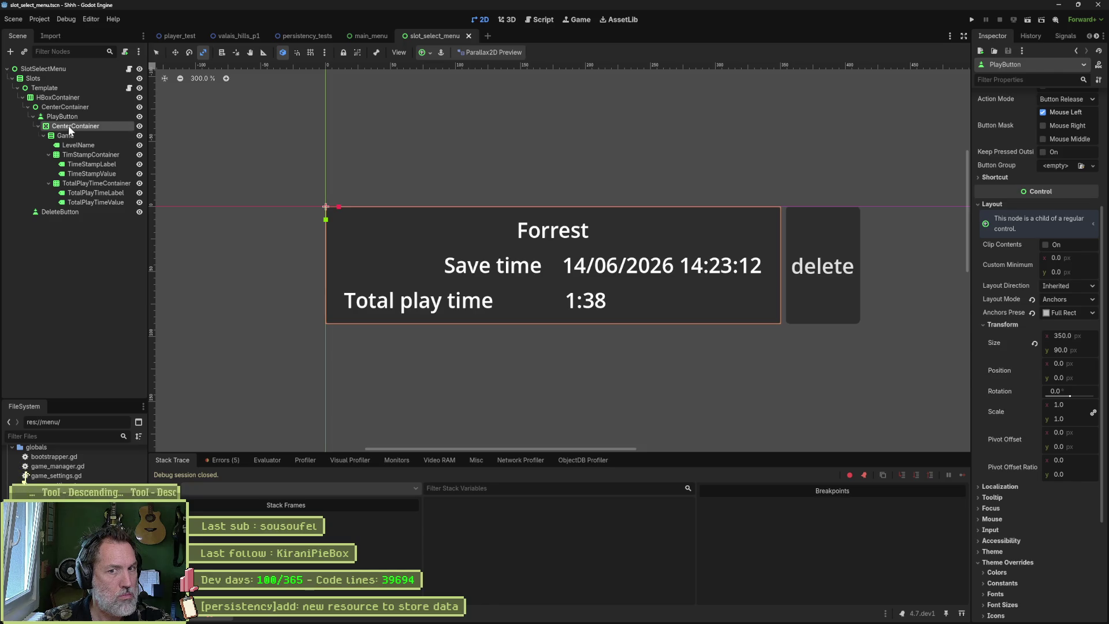
left_click(84, 156)
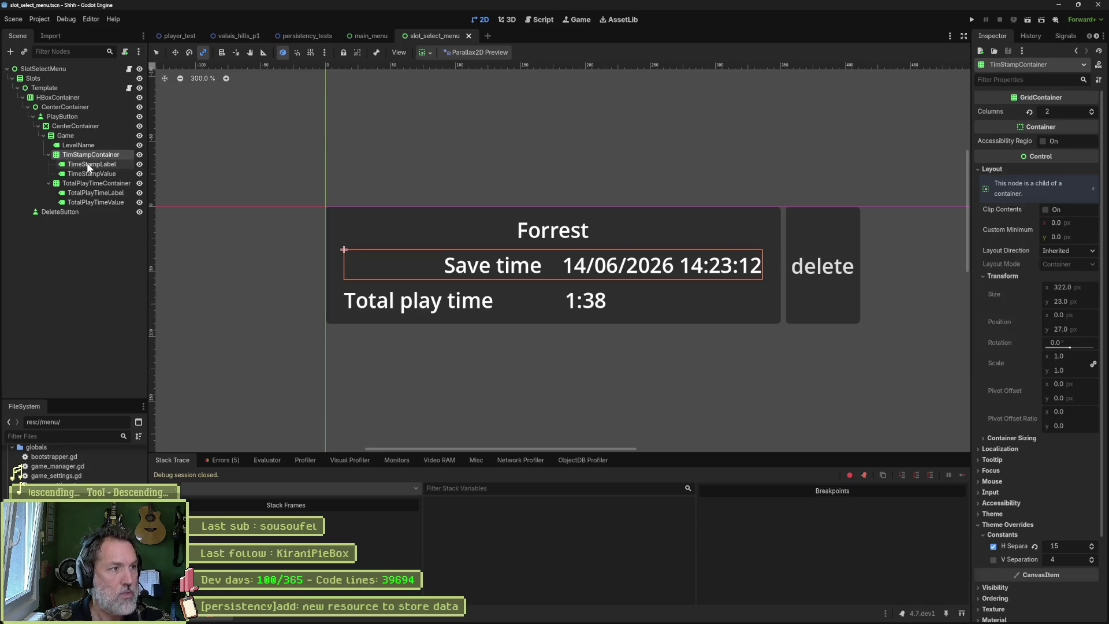
left_click(83, 183)
left_click(88, 155)
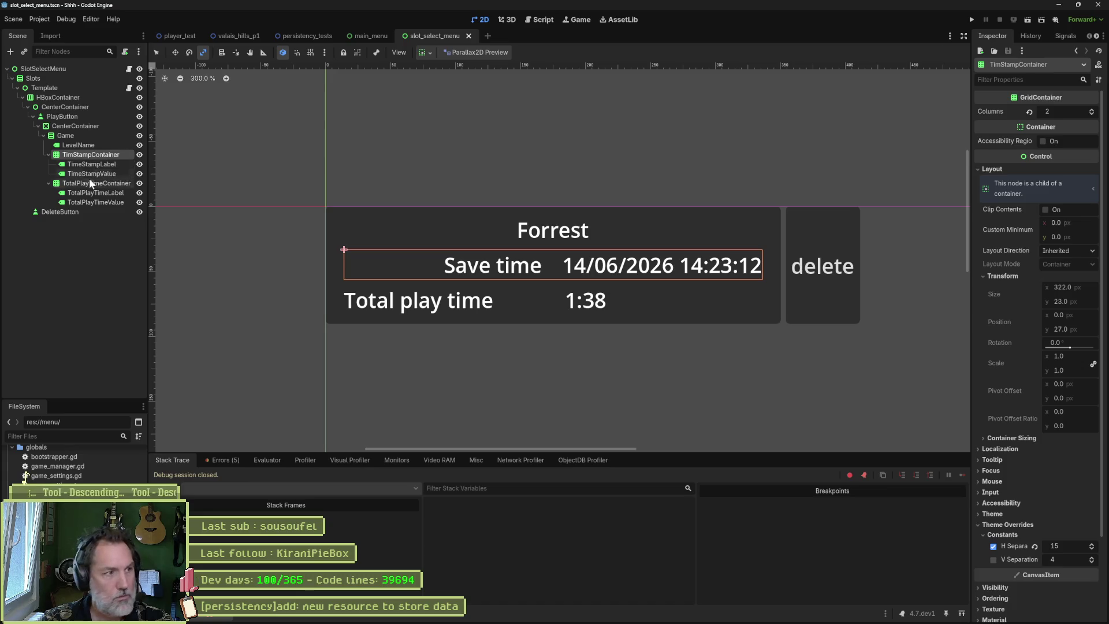
left_click(89, 183)
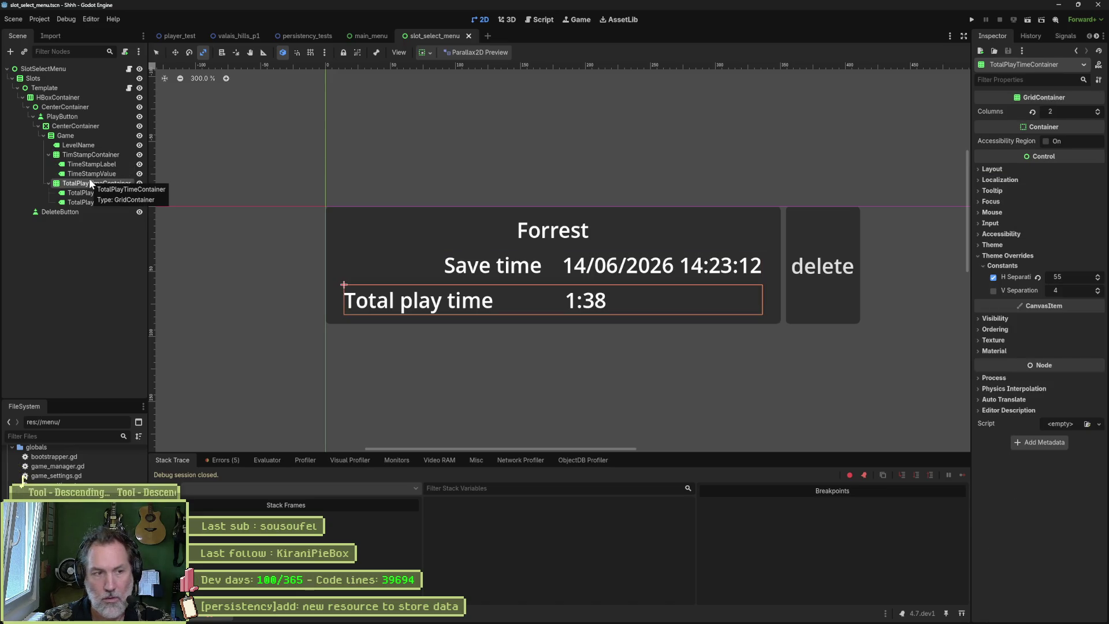
left_click(94, 154)
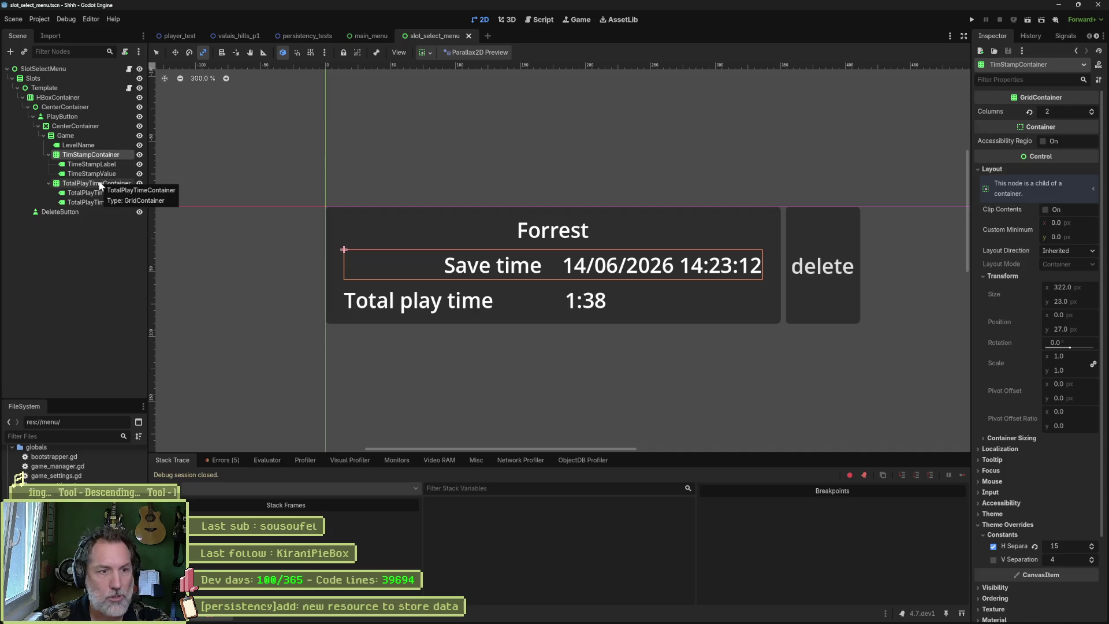
- Set the Save time label's custom minimum width to 150
left_click(94, 164)
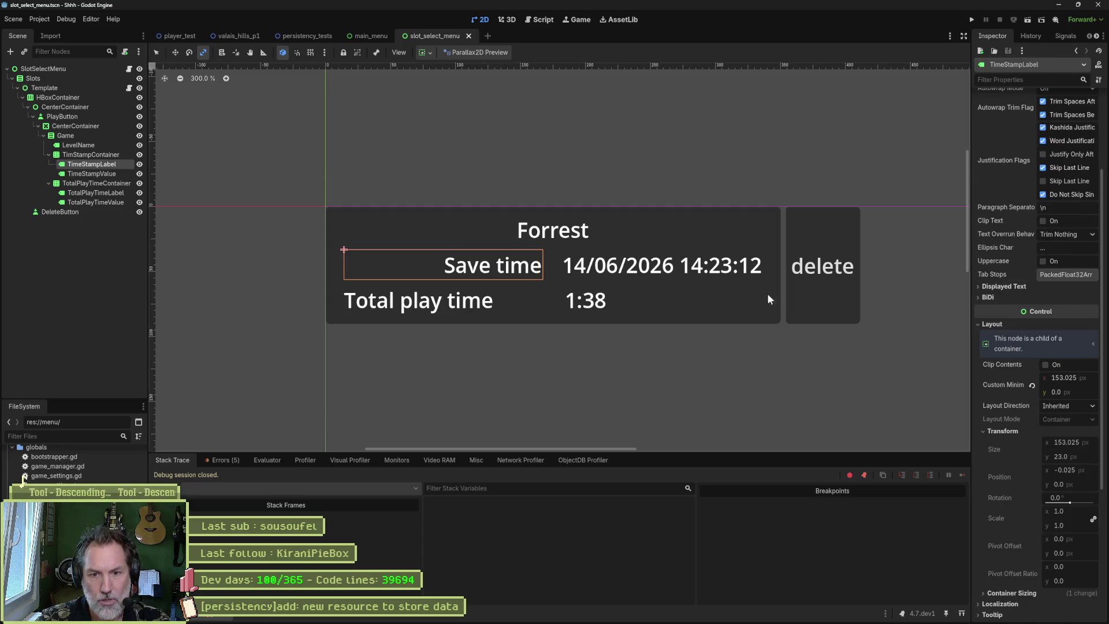
left_click(1033, 386)
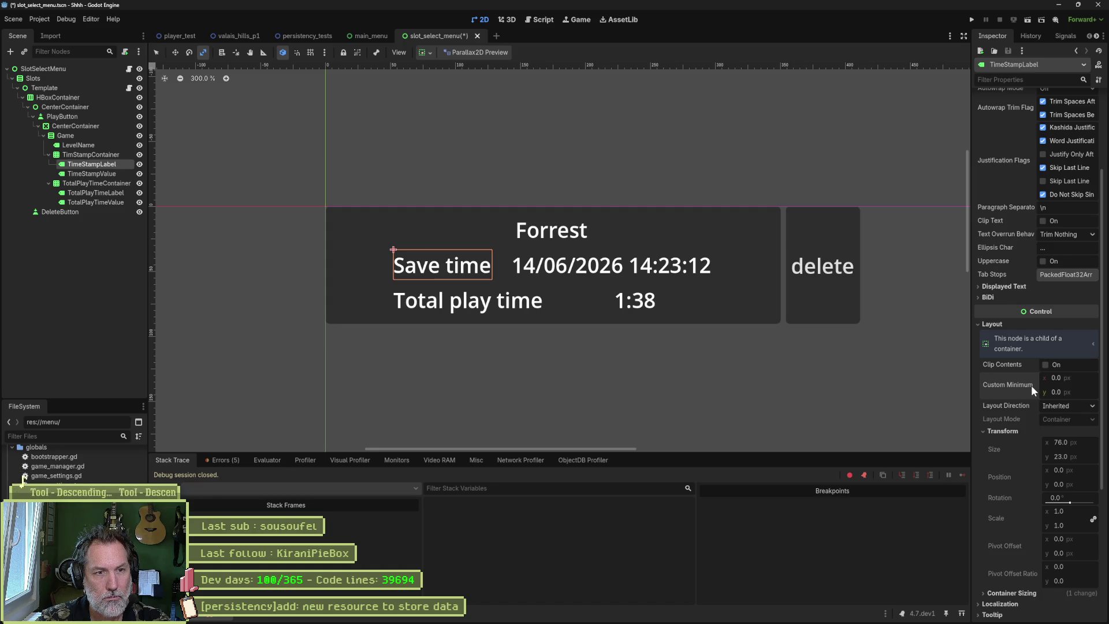
mouse_move(1031, 385)
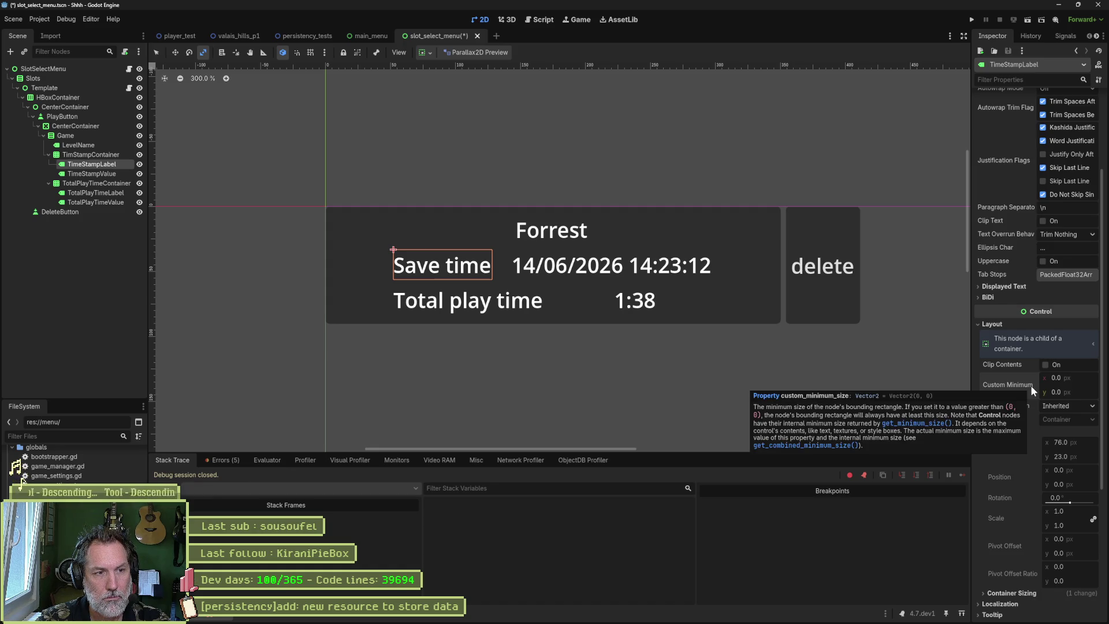
left_click(1082, 384)
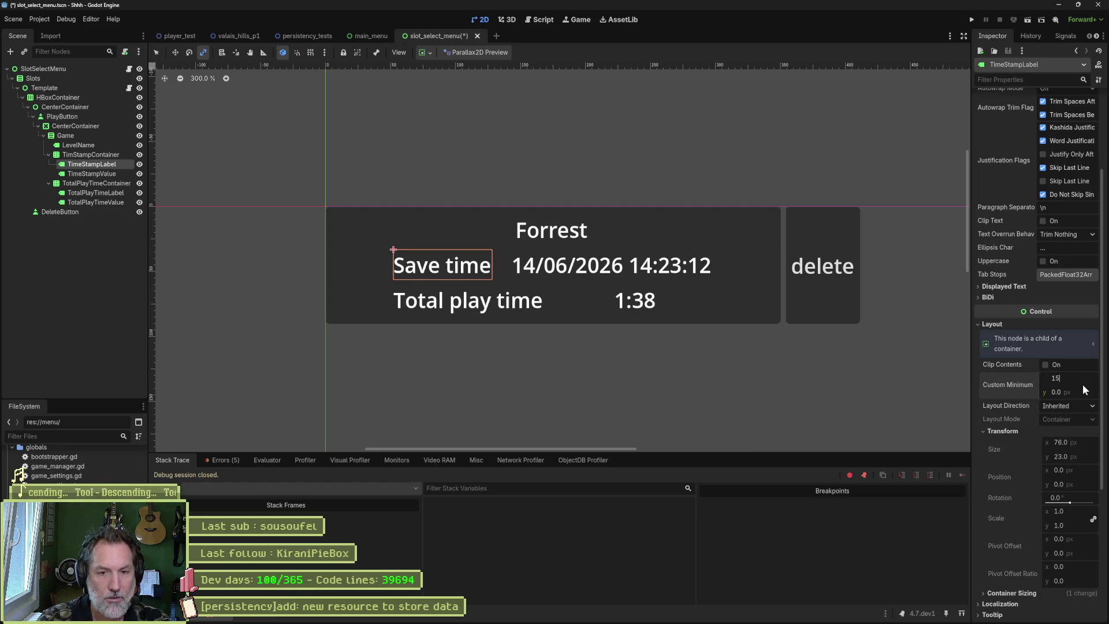
type("150")
key("Return")
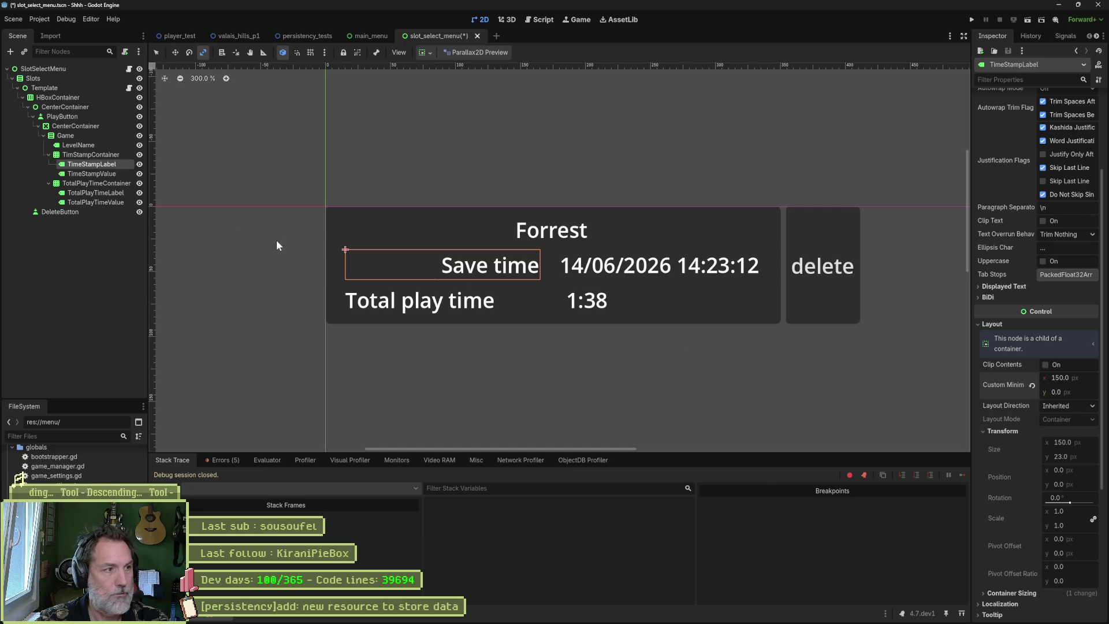
- Set the Total play time label's custom minimum width to 150 as well
left_click(93, 192)
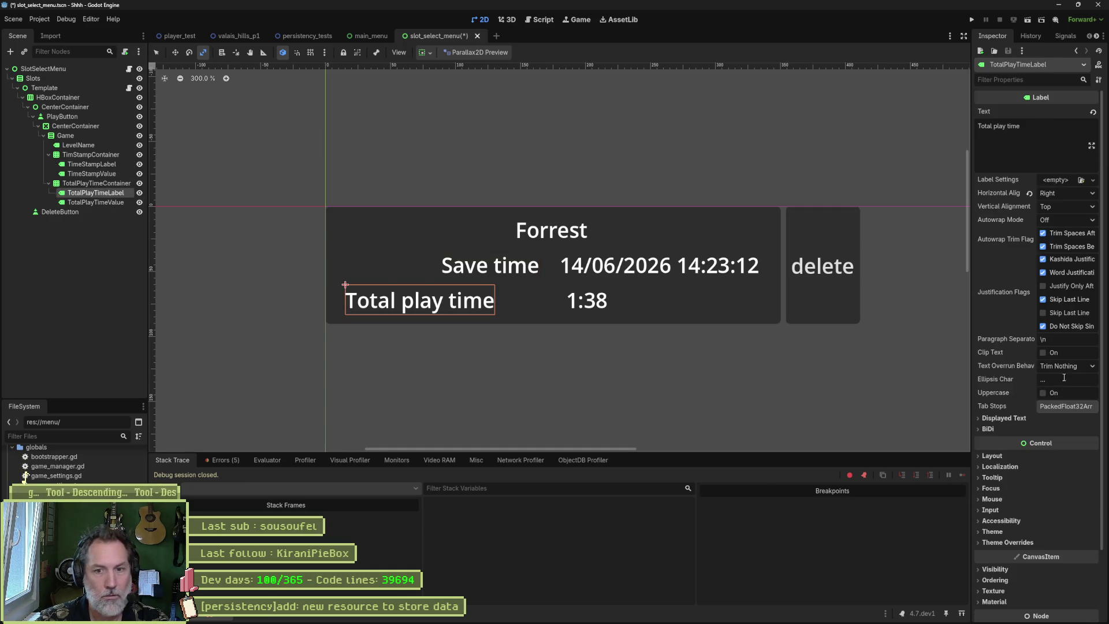
left_click(1015, 457)
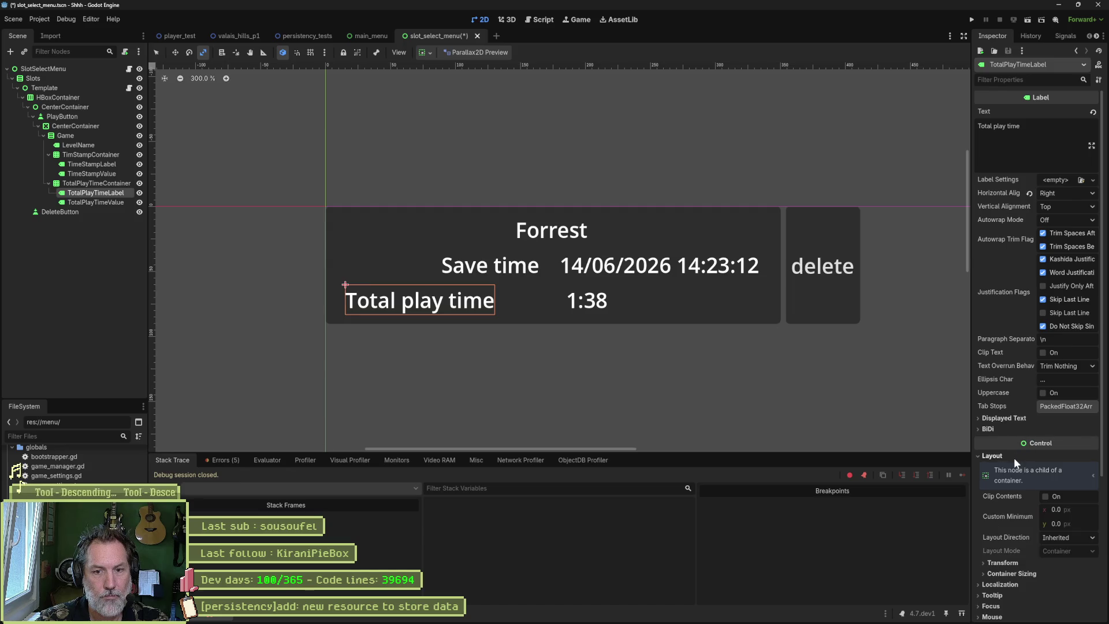
left_click(1062, 508)
type("150")
key("Return")
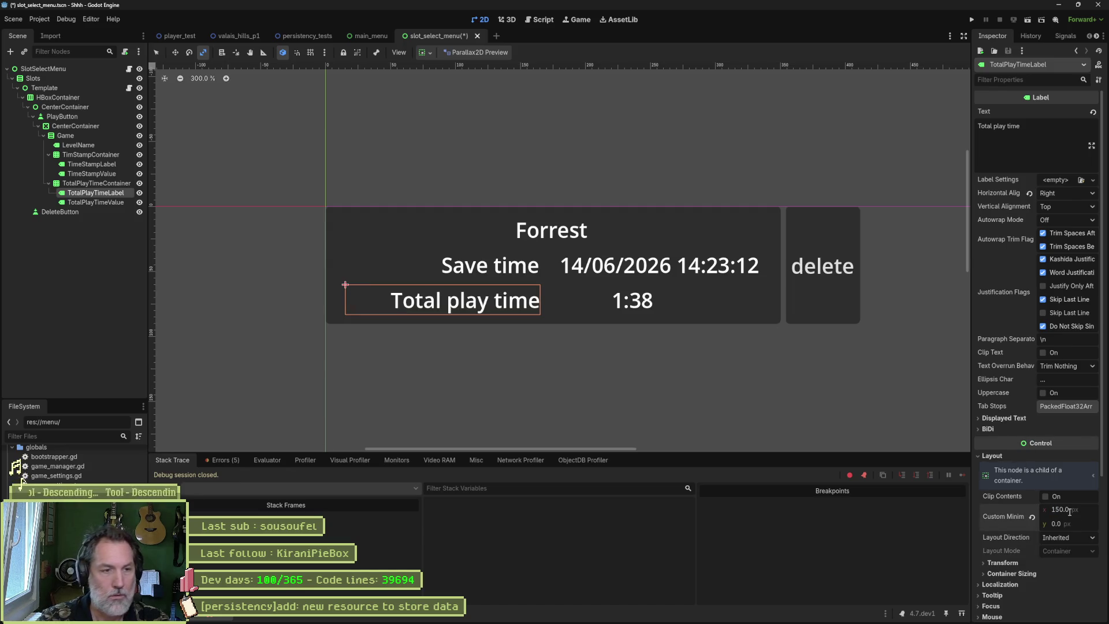
- Raise the Total play time row's H Separation override to about 15 and save the scene
left_click(76, 202)
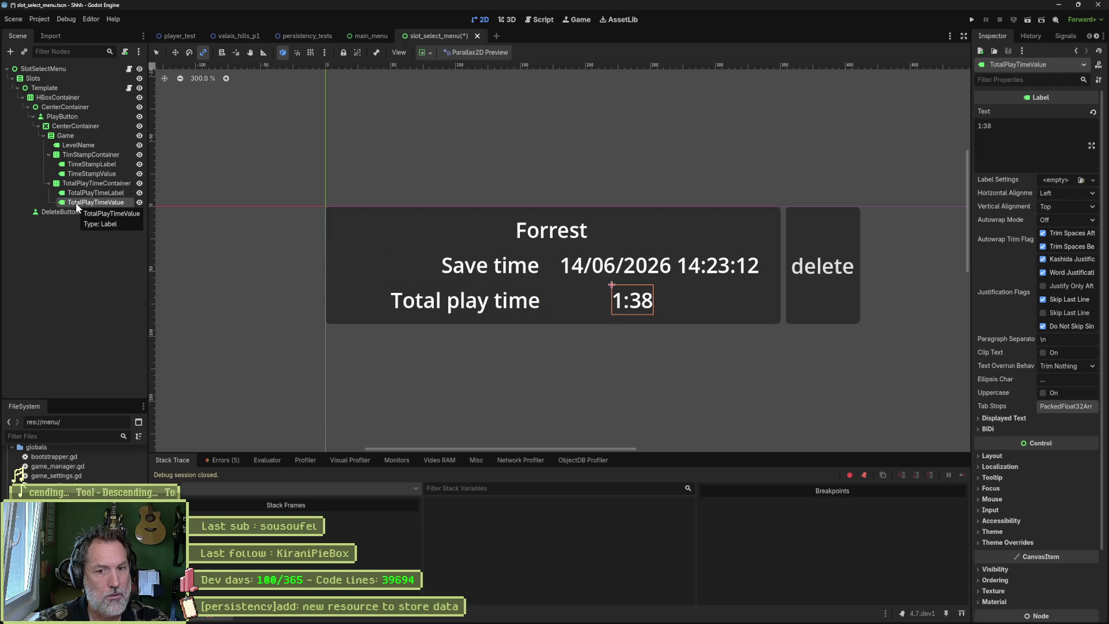
left_click(90, 174)
left_click(89, 183)
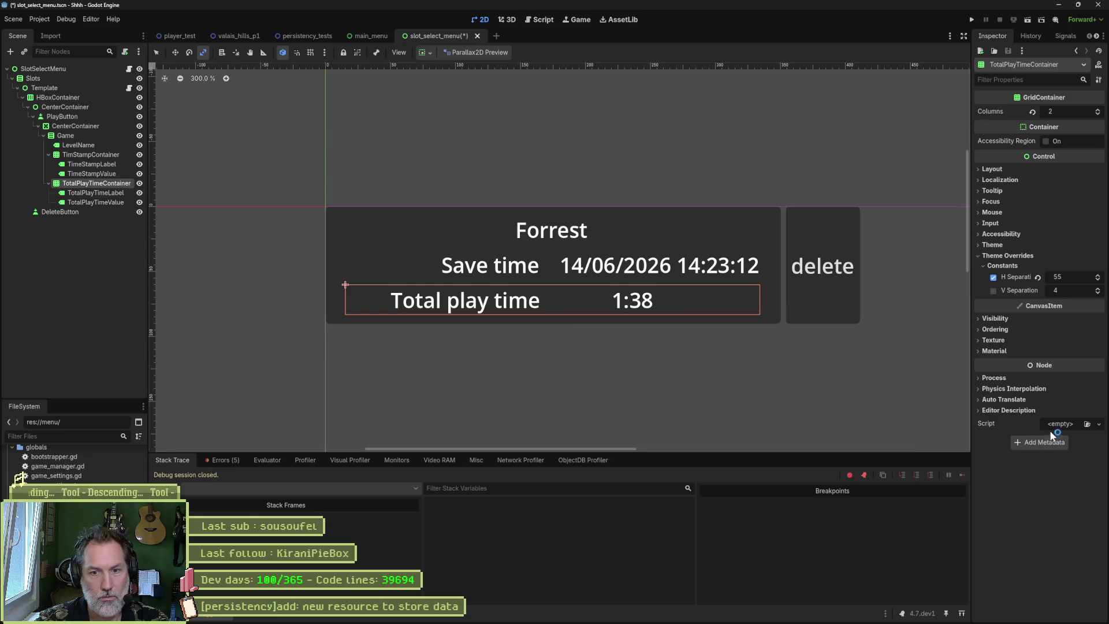
left_click(1038, 278)
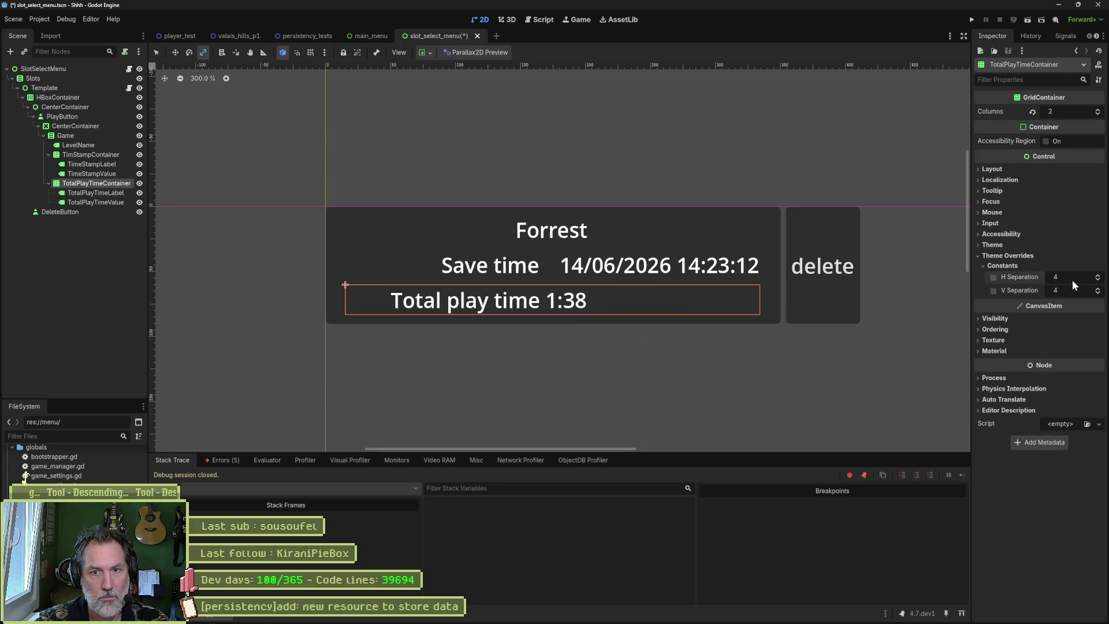
mouse_move(1054, 275)
left_mouse_down()
mouse_move(1069, 275)
mouse_move(1053, 274)
left_mouse_up()
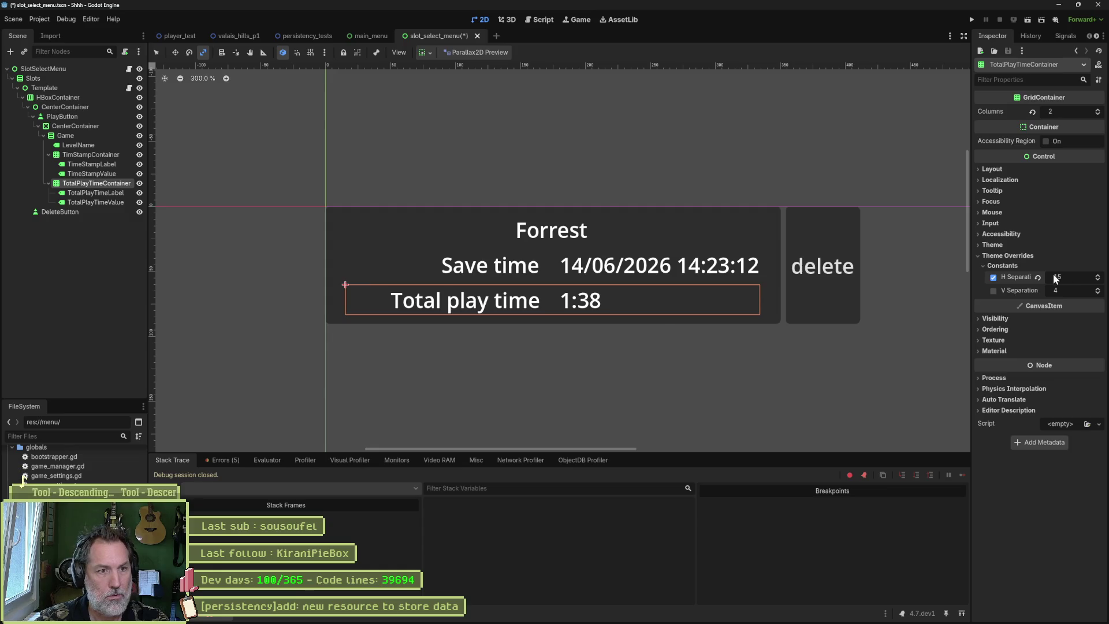
key("ctrl+s")
left_click(231, 297)
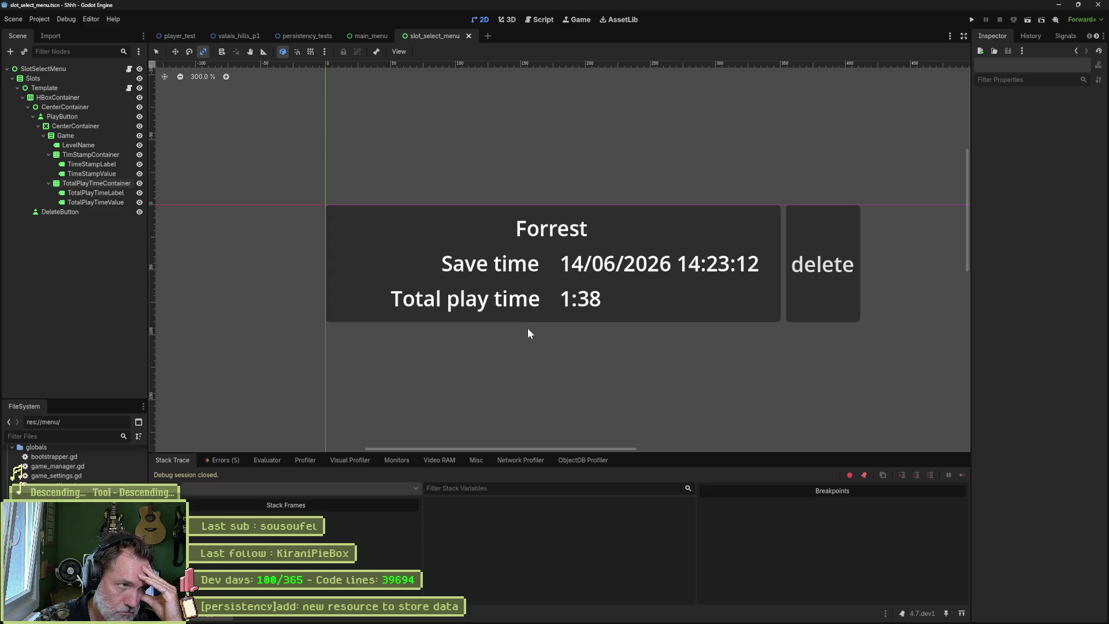
- Duplicate the Template slot node with Ctrl+D
left_click(17, 88)
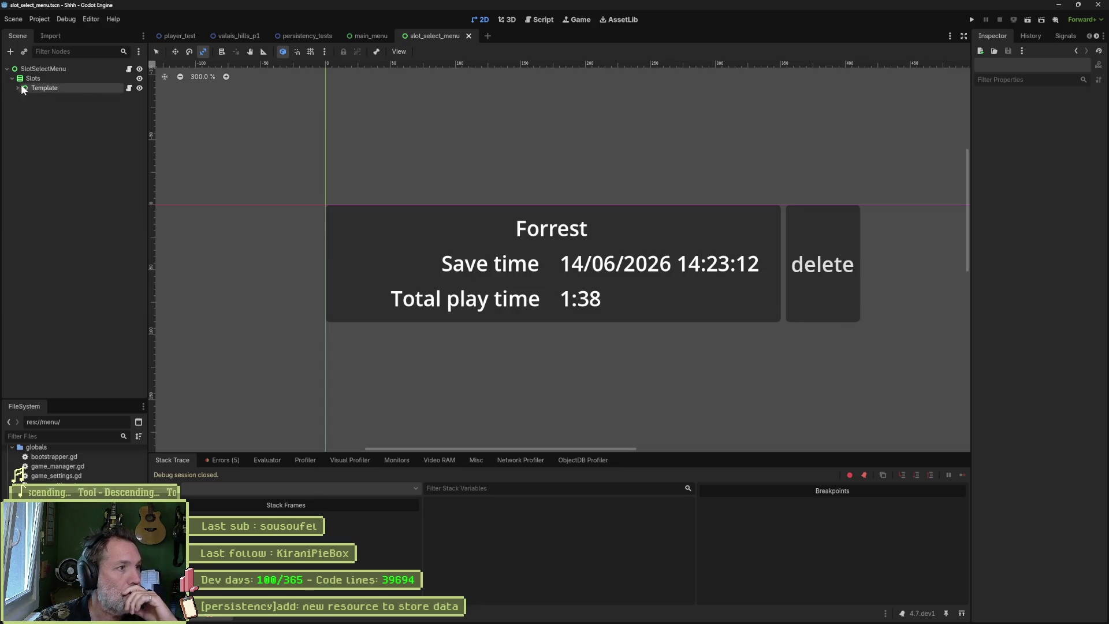
left_click(24, 89)
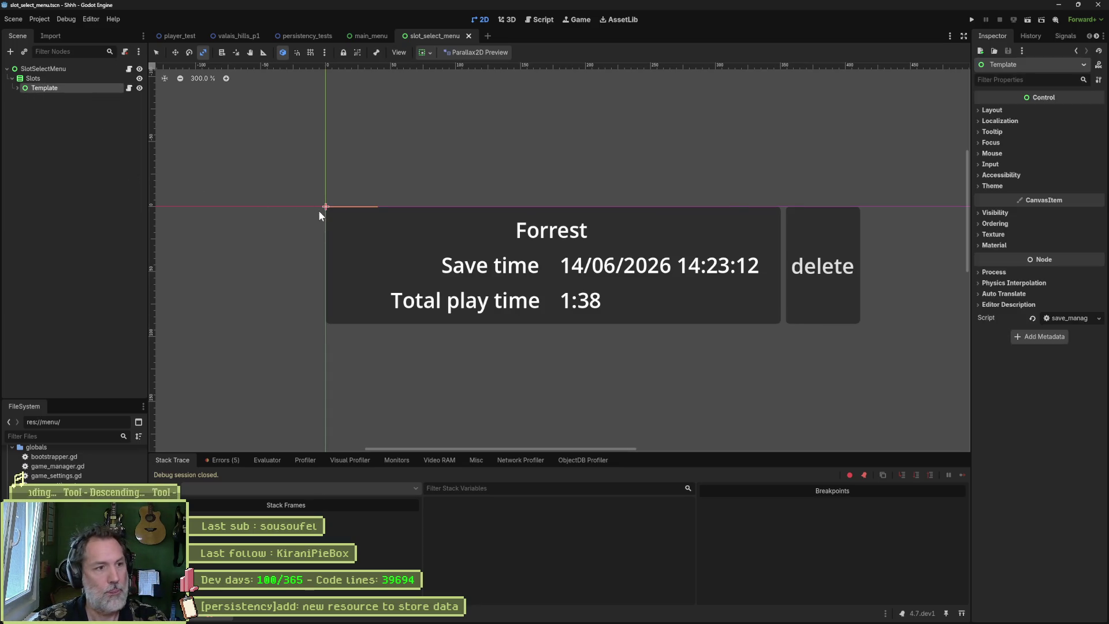
key("ctrl+d")
scroll(339, 219, "down", 5)
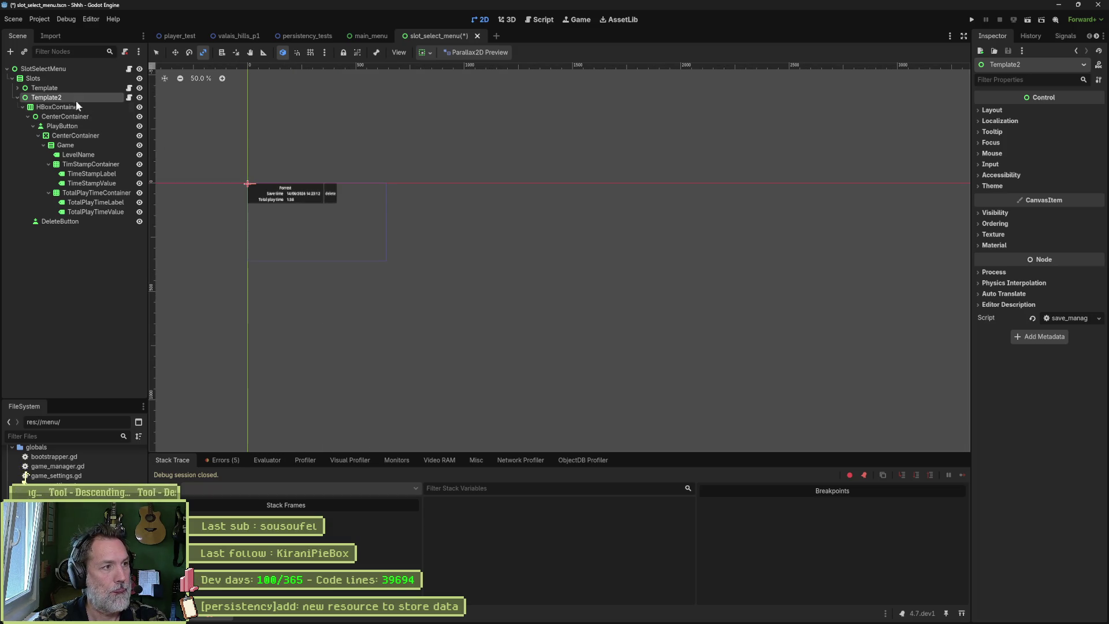
scroll(198, 165, "up", 5)
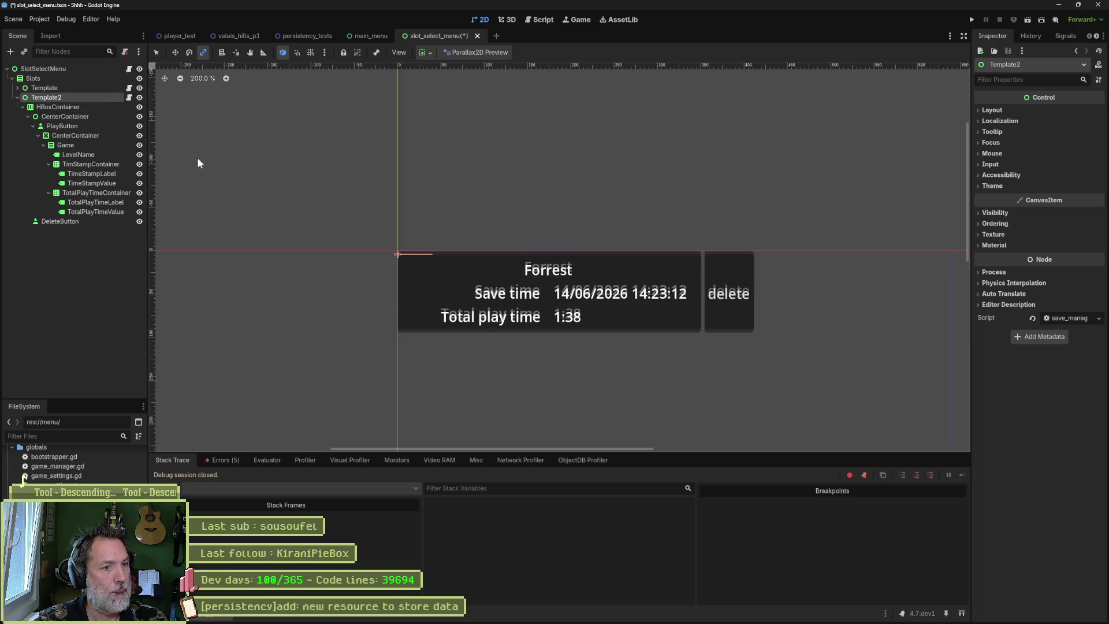
- Override the Slots container's Separation constant to 100
left_click(71, 79)
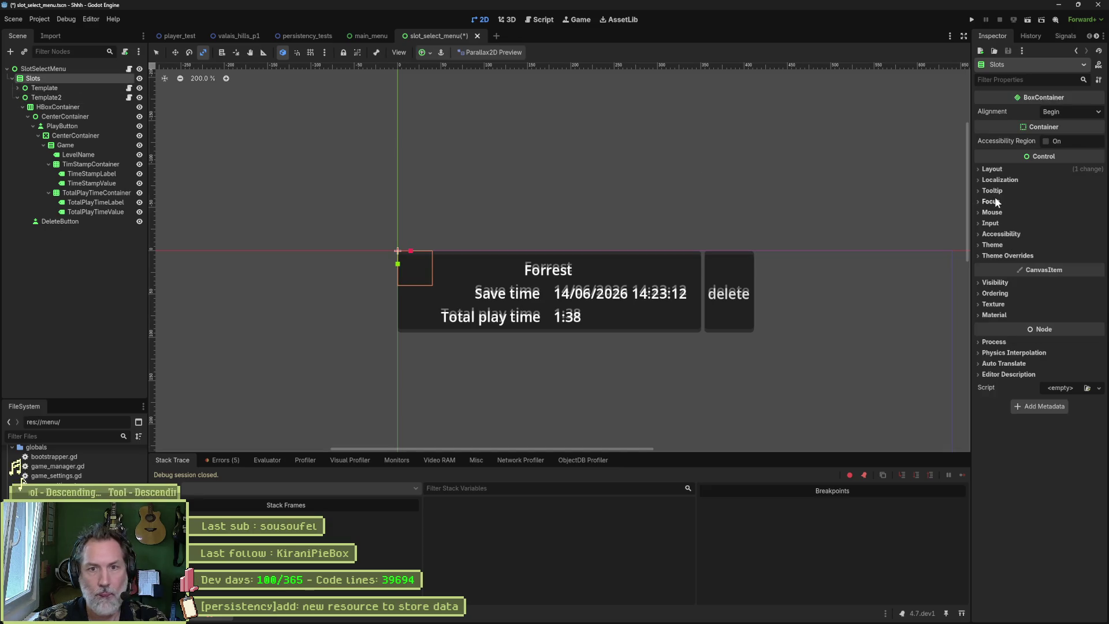
left_click(1008, 256)
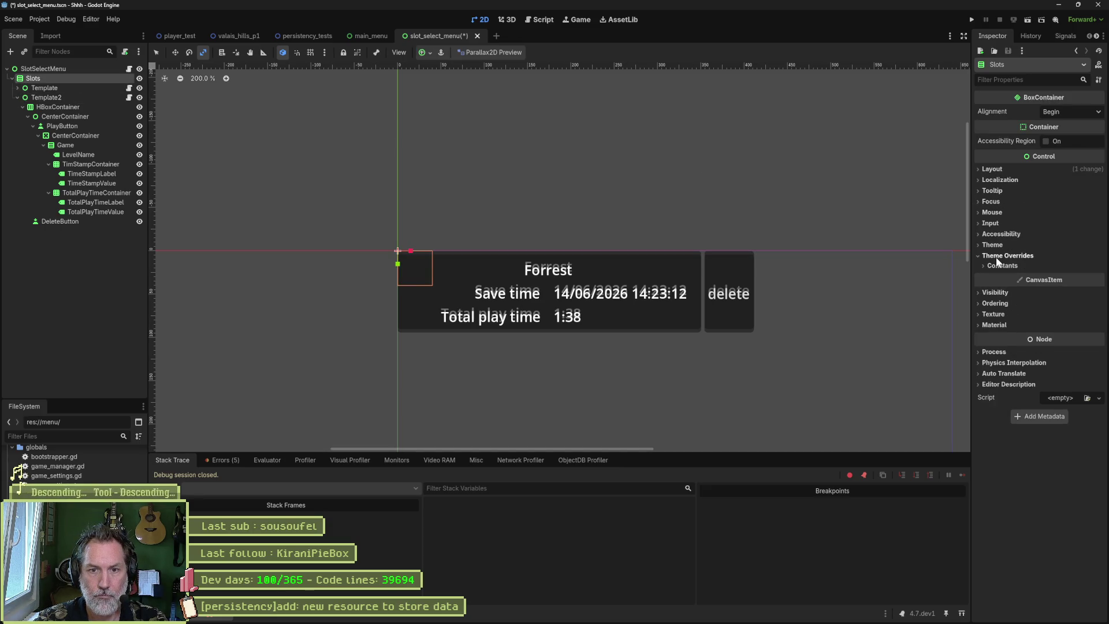
left_click(1018, 265)
left_click(1071, 276)
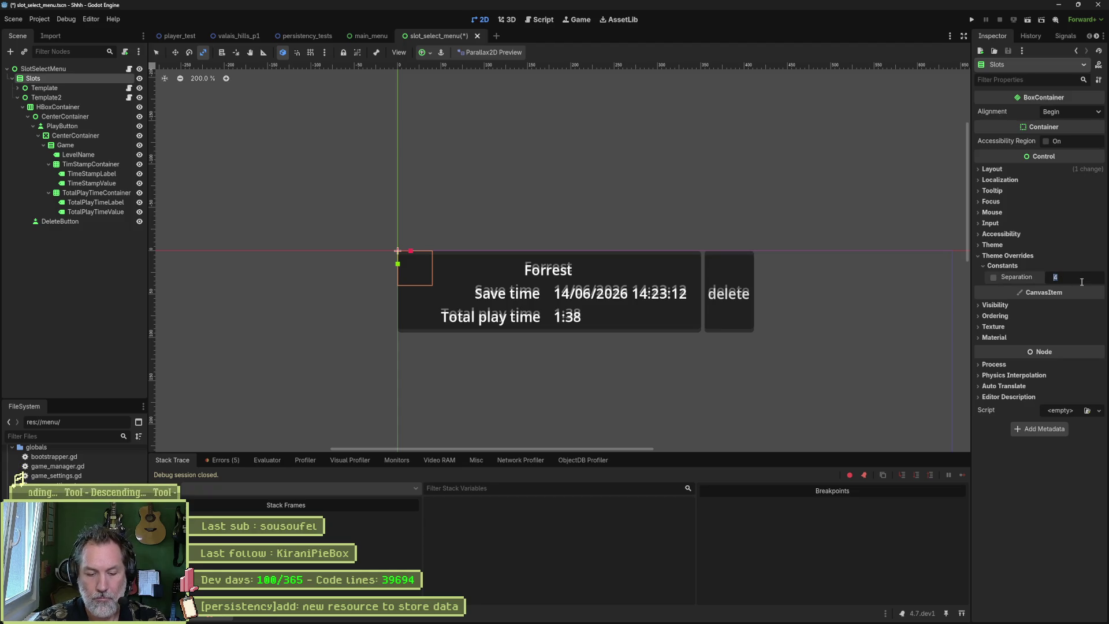
type("35")
key("Return")
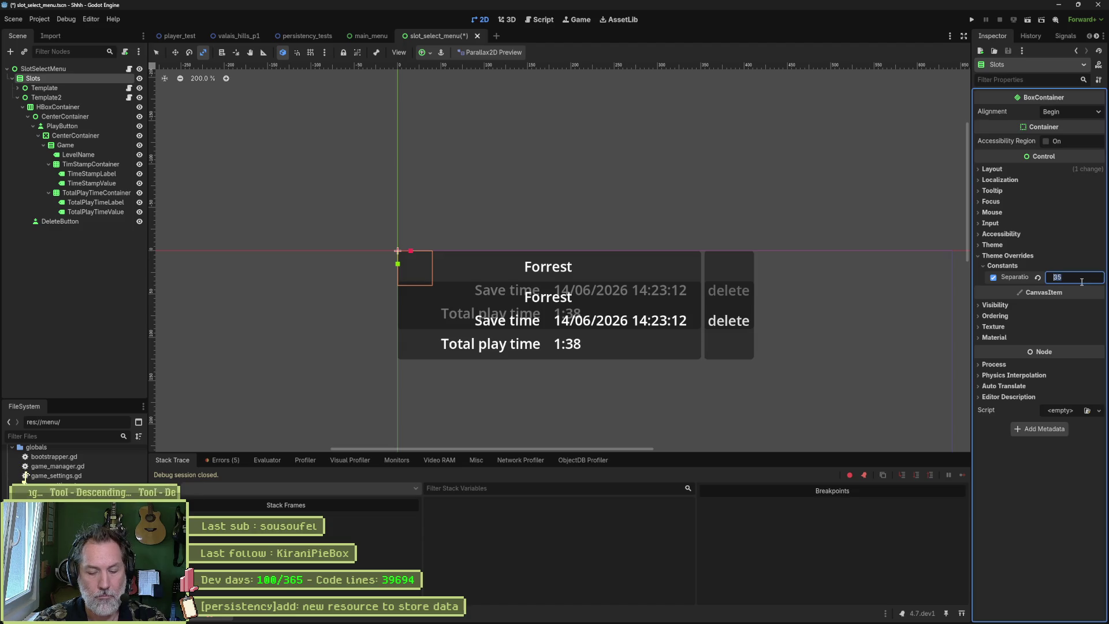
type("95")
key("Return")
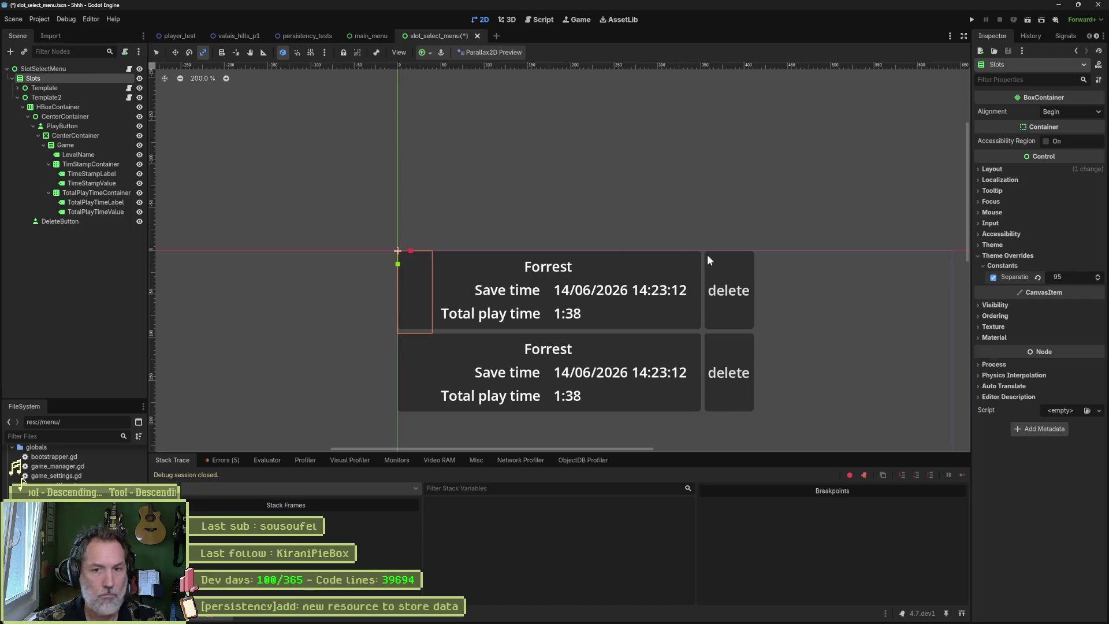
left_click(1080, 277)
type("100")
key("Return")
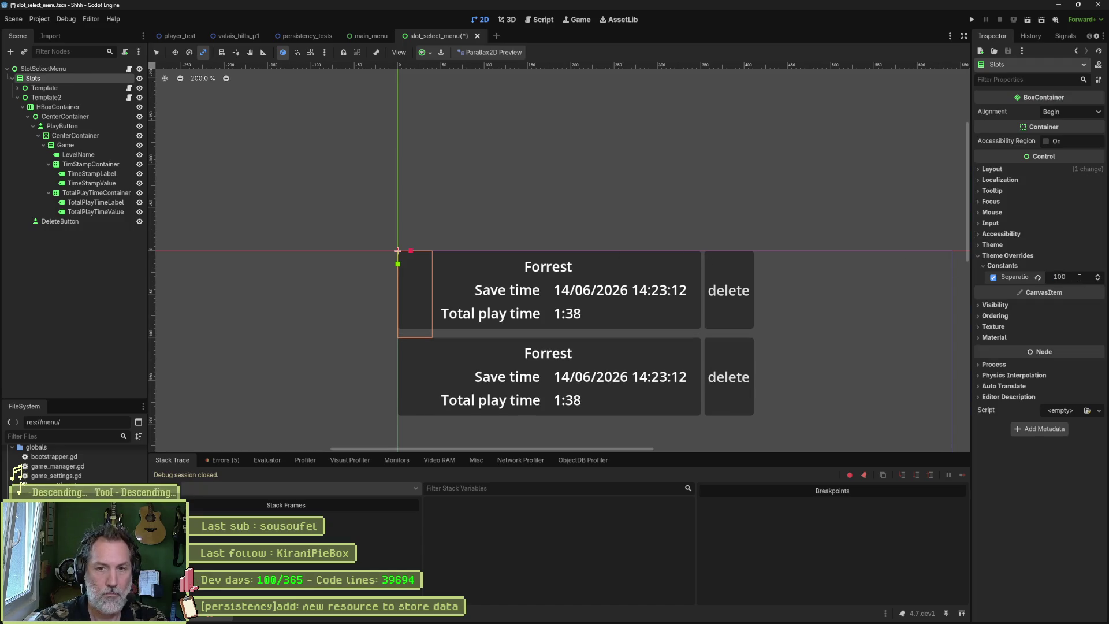
left_click(87, 262)
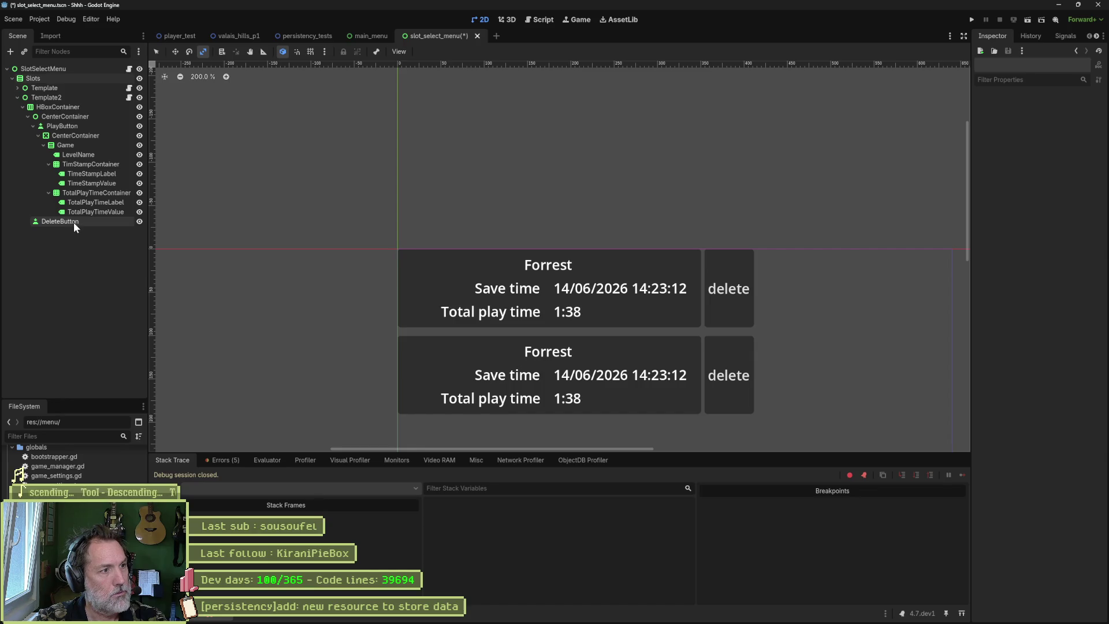
left_click(79, 97)
- Delete Template2, save, and open Template's slot script at the button lookup lines
key("Delete")
key("Return")
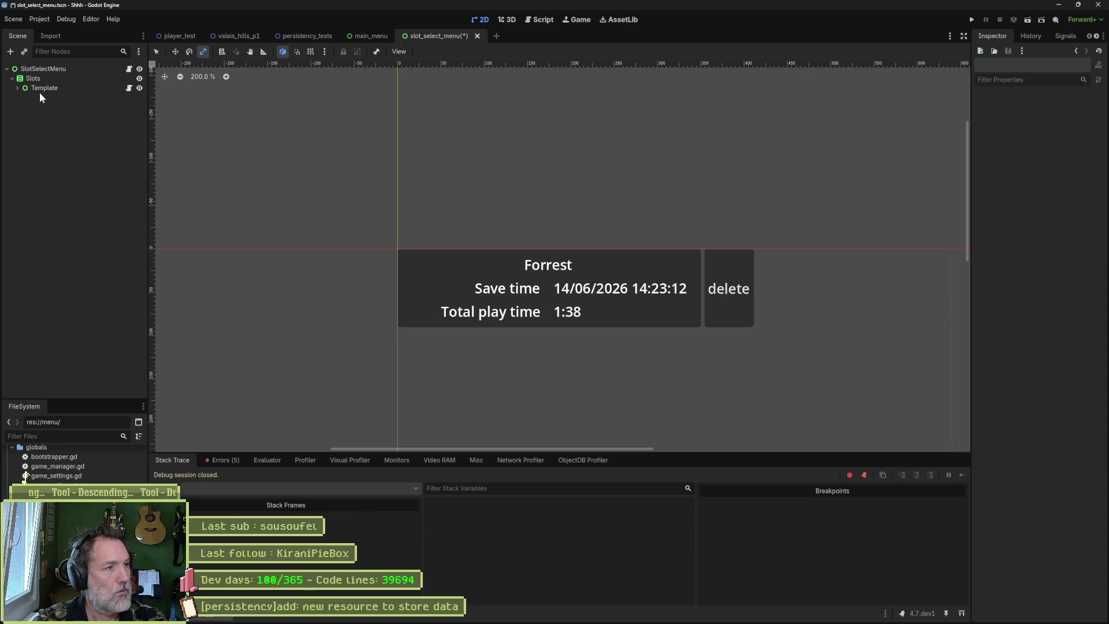
key("ctrl+s")
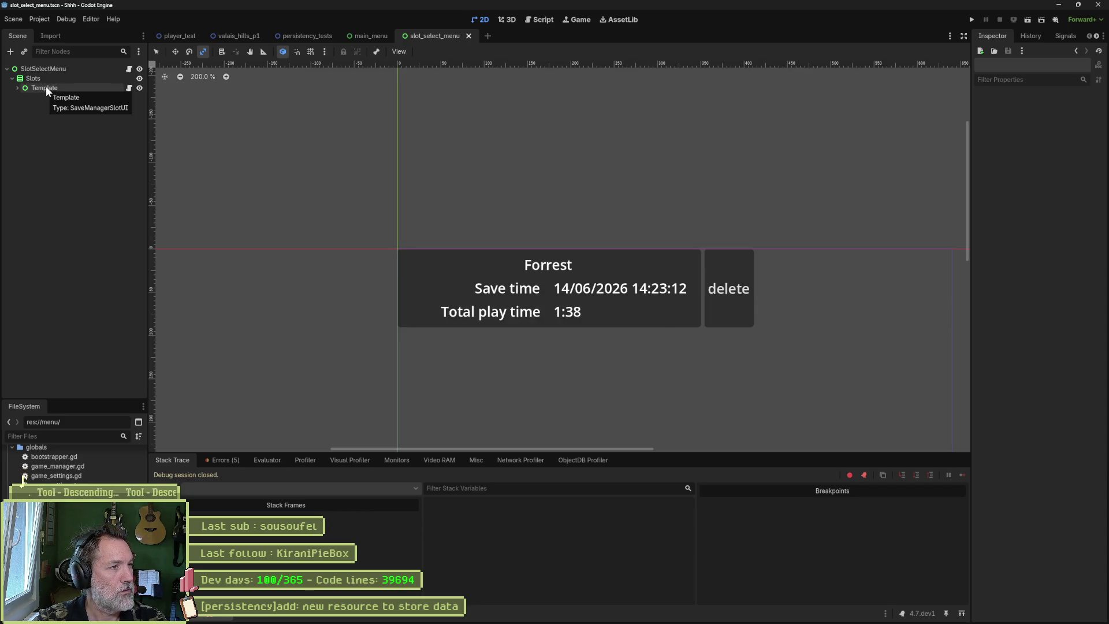
left_click(46, 88)
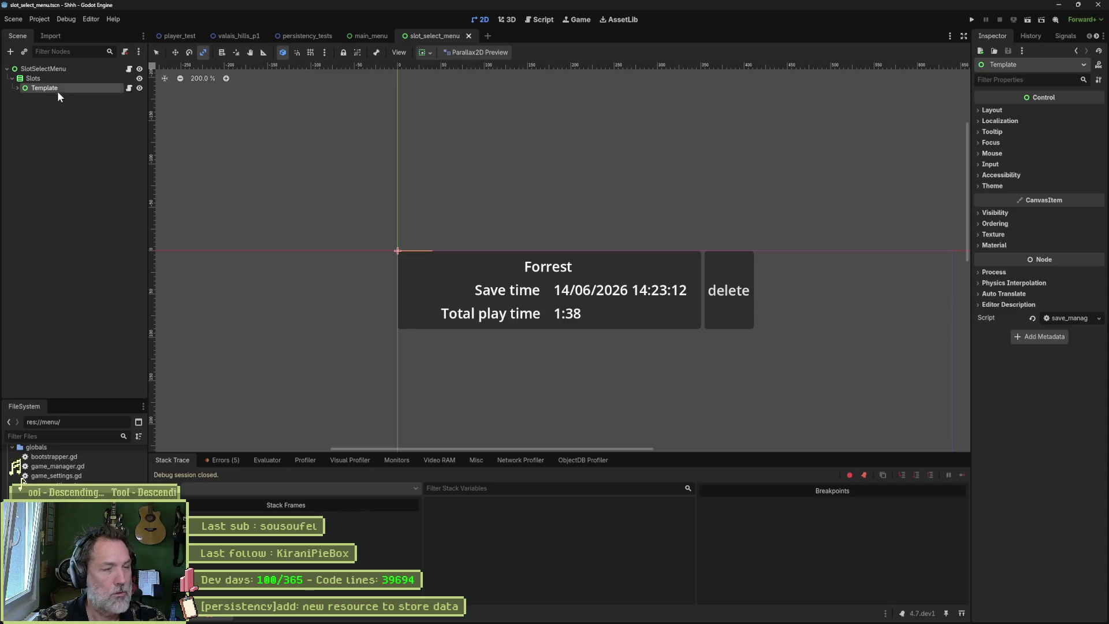
left_click(128, 89)
scroll(881, 153, "up", 6)
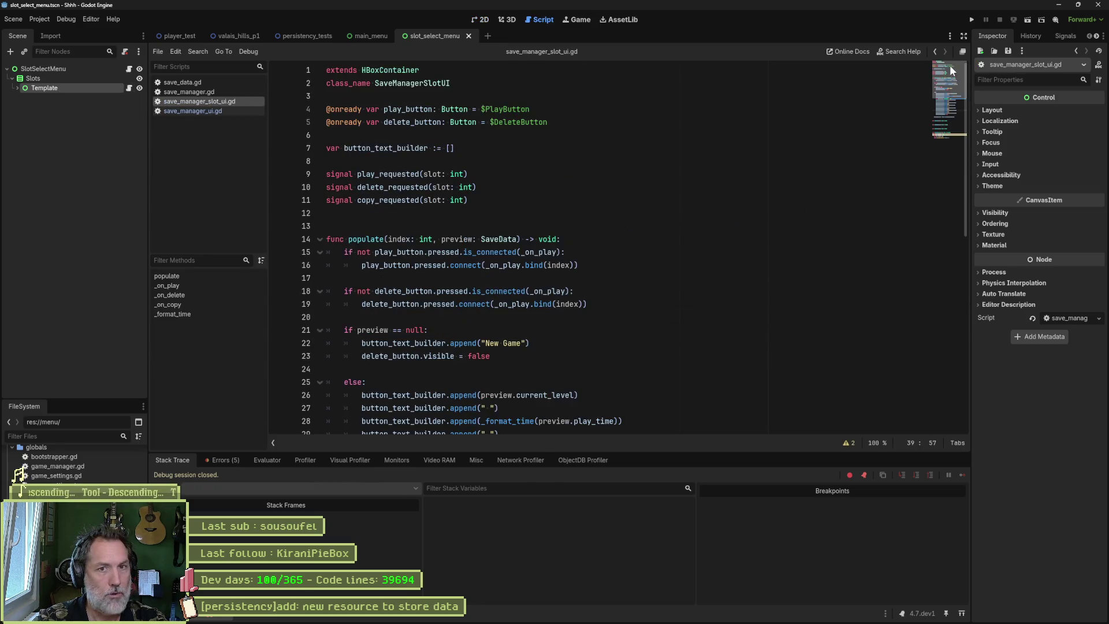
left_click(506, 109)
left_click(503, 121)
double_click(529, 122)
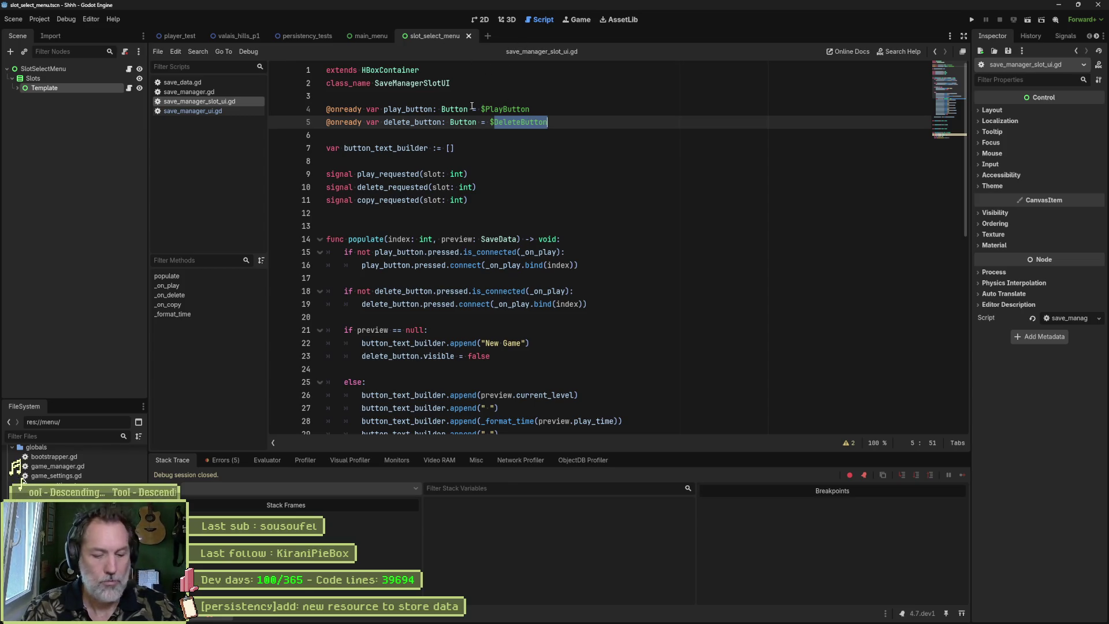
left_click(17, 89)
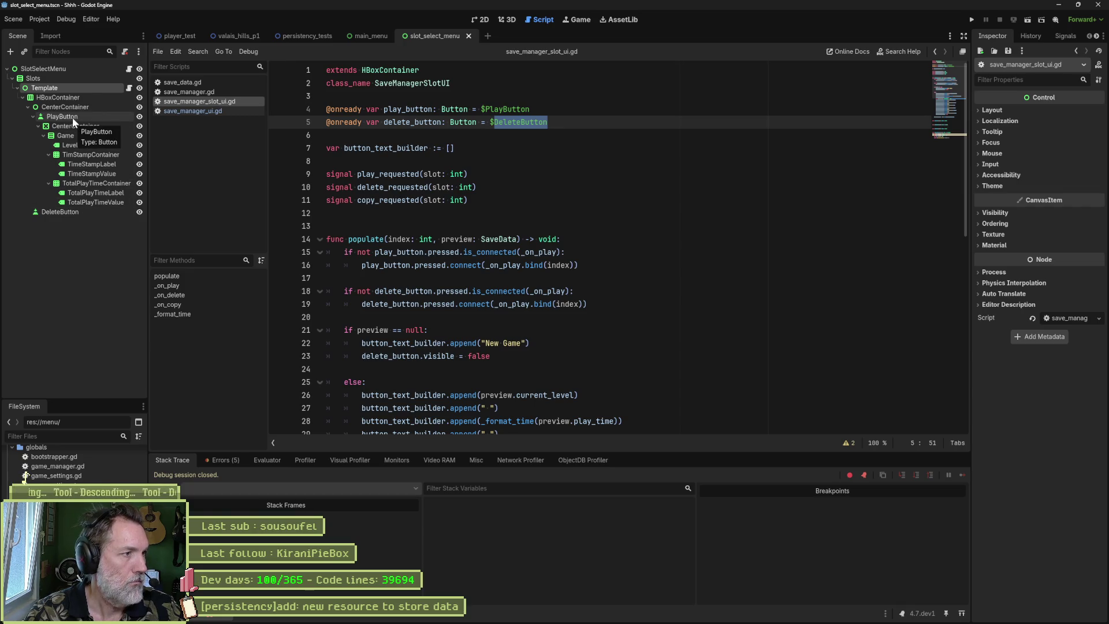
left_click_drag(72, 116, 353, 139)
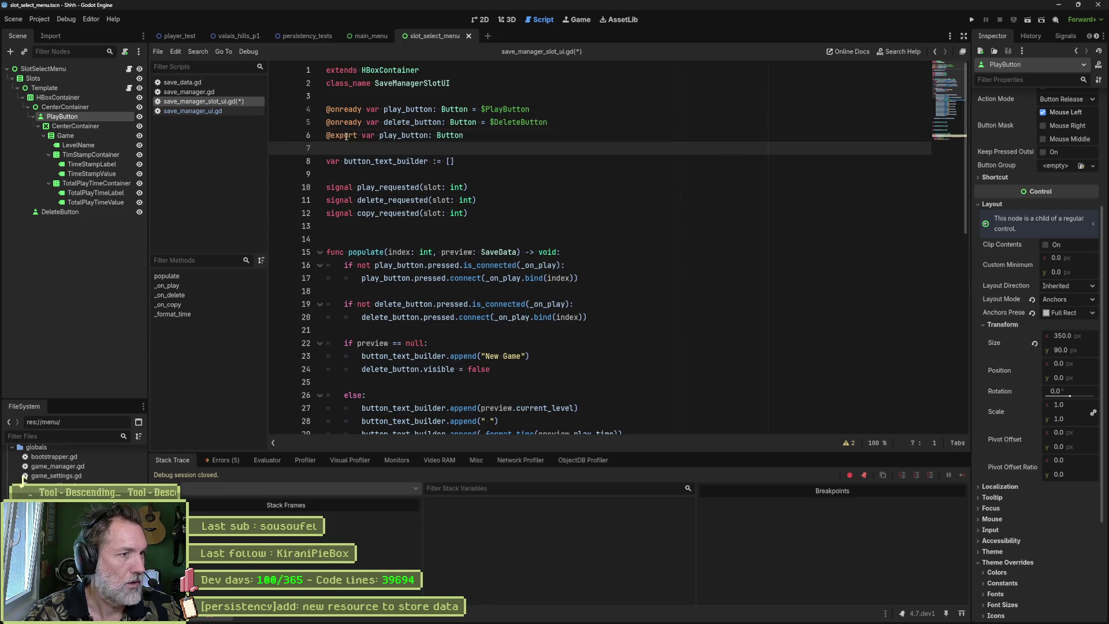
mouse_move(68, 210)
left_mouse_down()
mouse_move(314, 161)
mouse_move(328, 147)
left_mouse_up()
left_click_drag(445, 117, 326, 110)
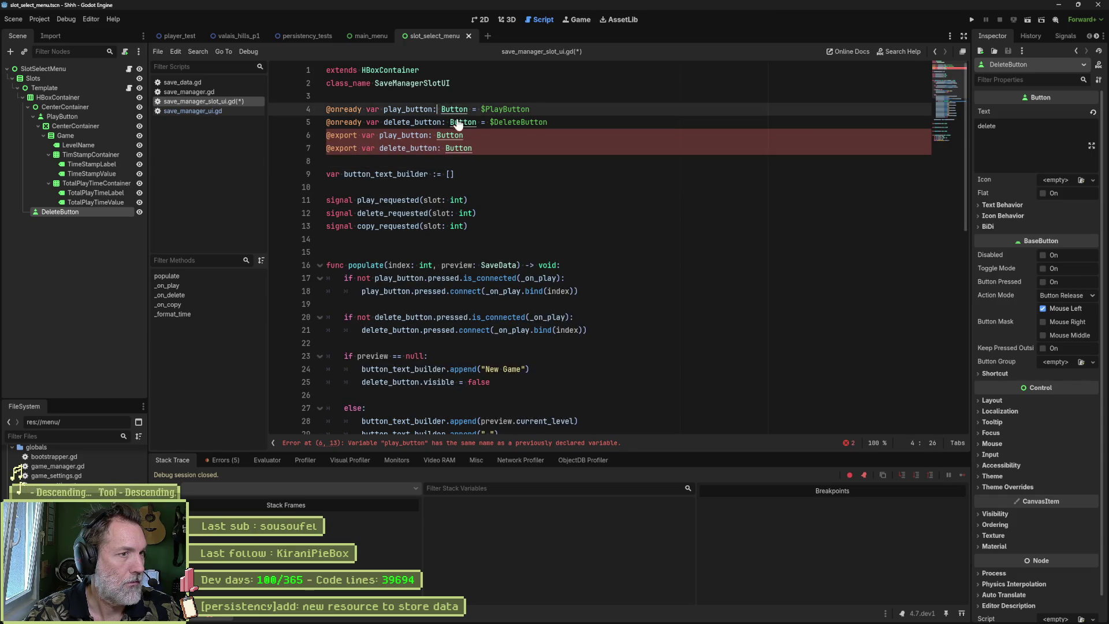
key("BackSpace")
key("ctrl+s")
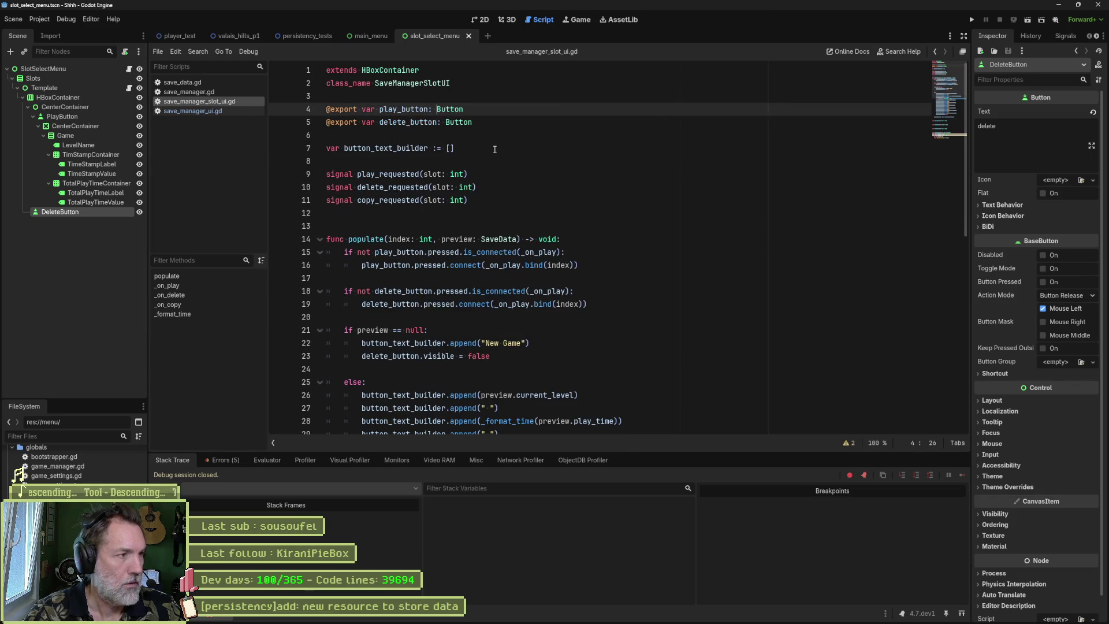
- In the slot menu's manager script, insert a Slots node reference, erase it again, and save
left_click(129, 69)
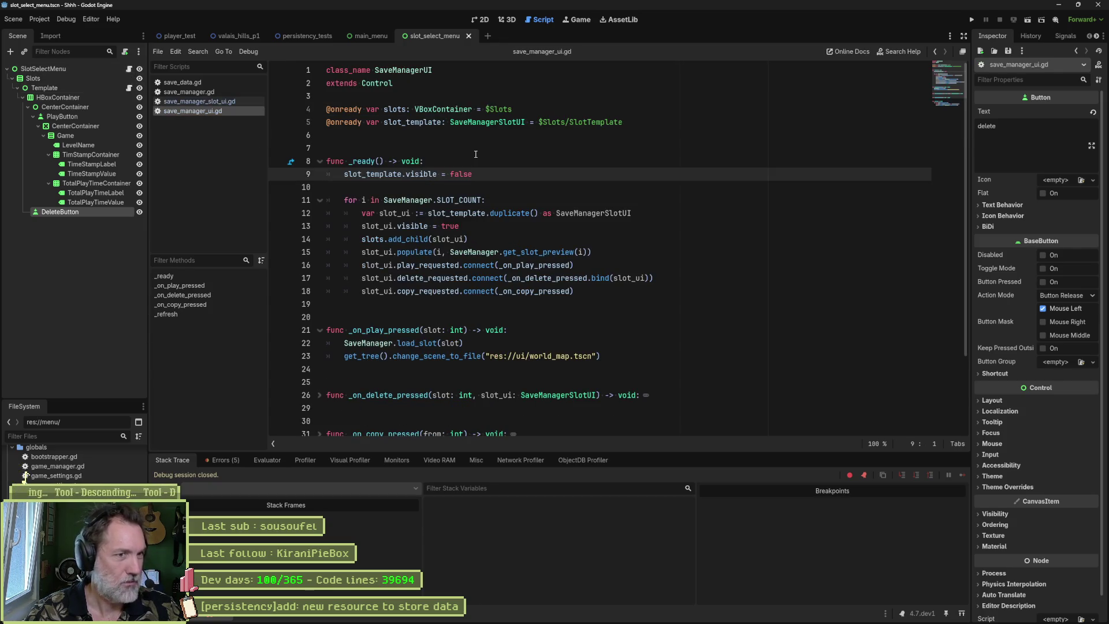
left_click_drag(33, 78, 354, 134)
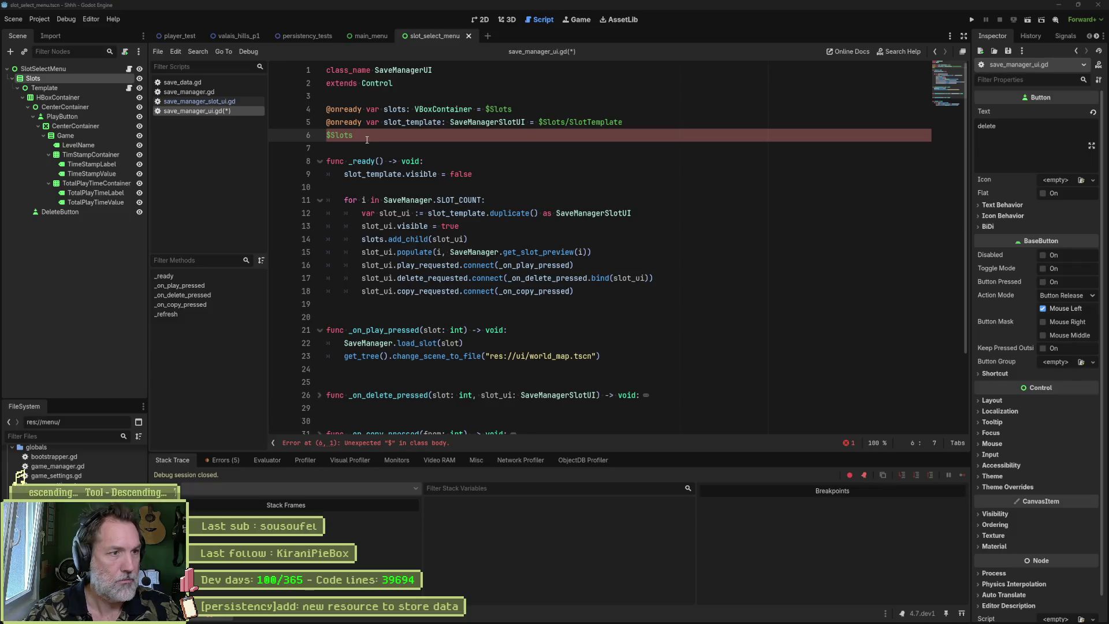
key("BackSpace")
key("BackSpace")
key("BackSpace")
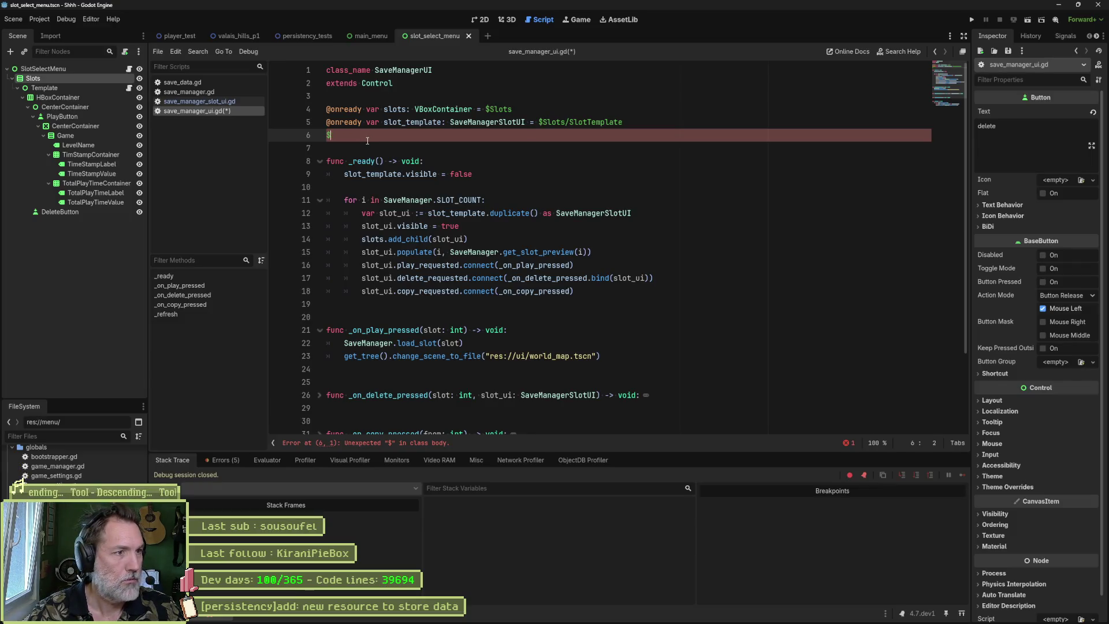
key("ctrl+s")
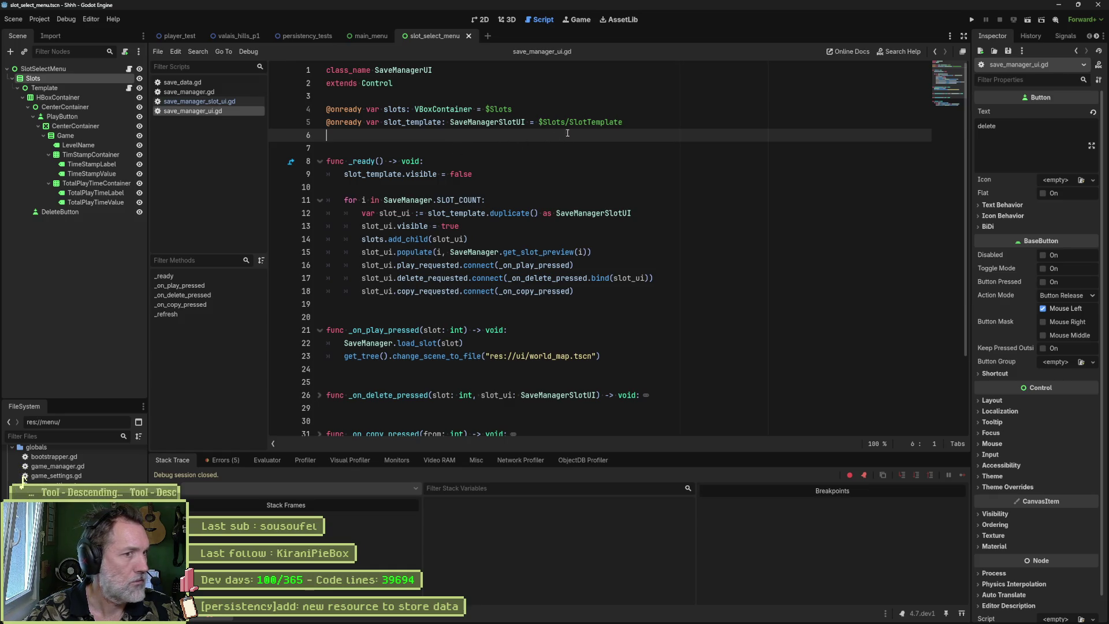
- Remove 'Slot' from the SlotTemplate path on line 5, save, and test-run the game
left_click(589, 122)
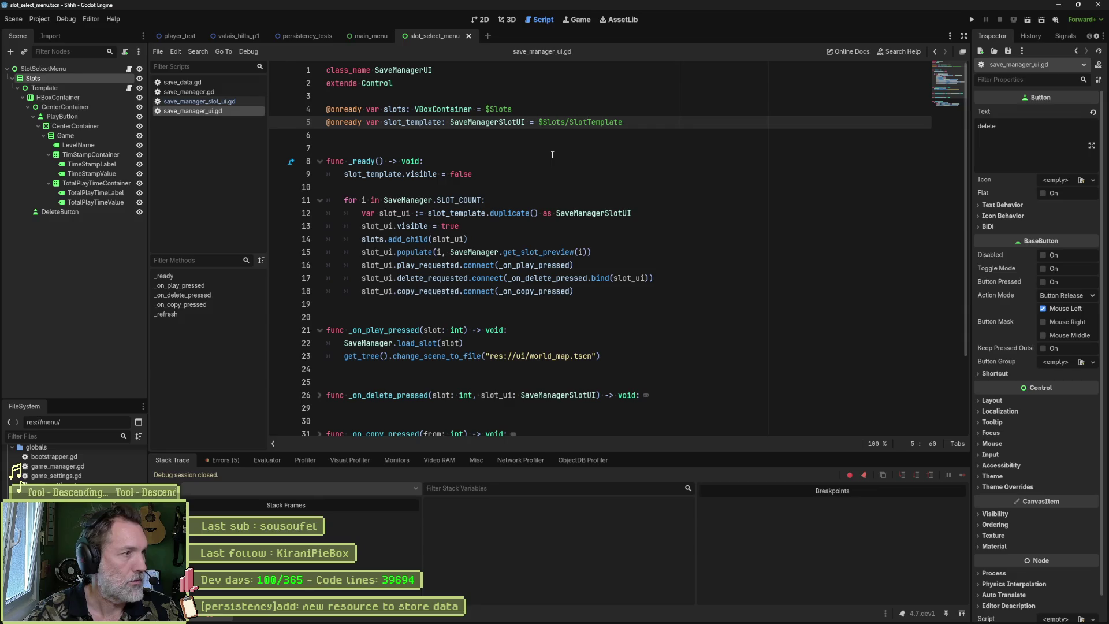
key("BackSpace")
key("BackSpace")
key("BackSpace")
key("ctrl+s")
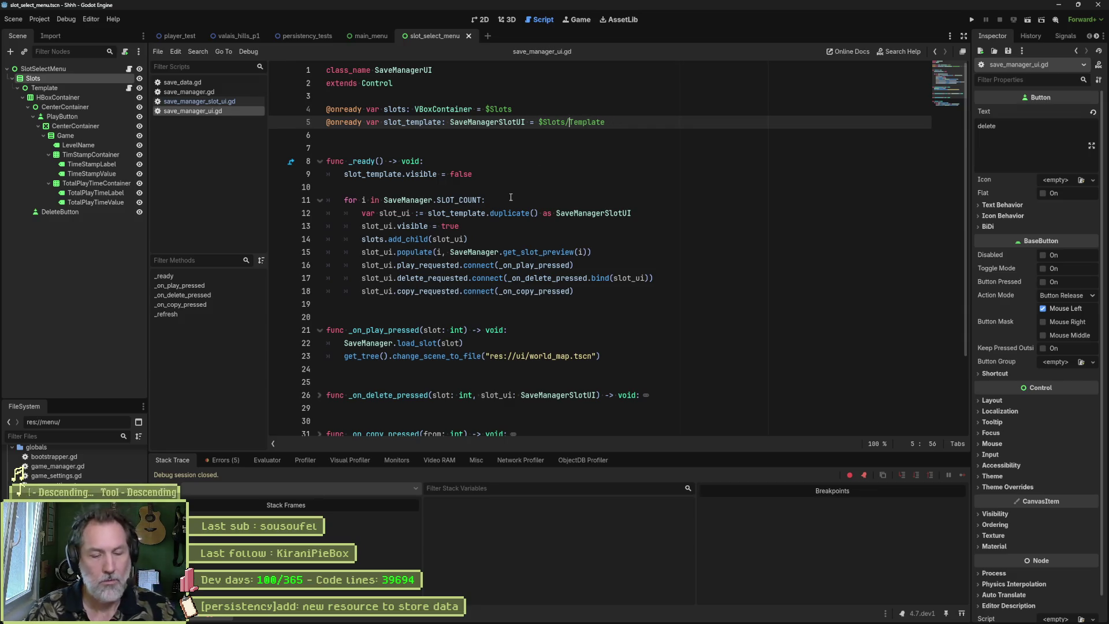
key("F6")
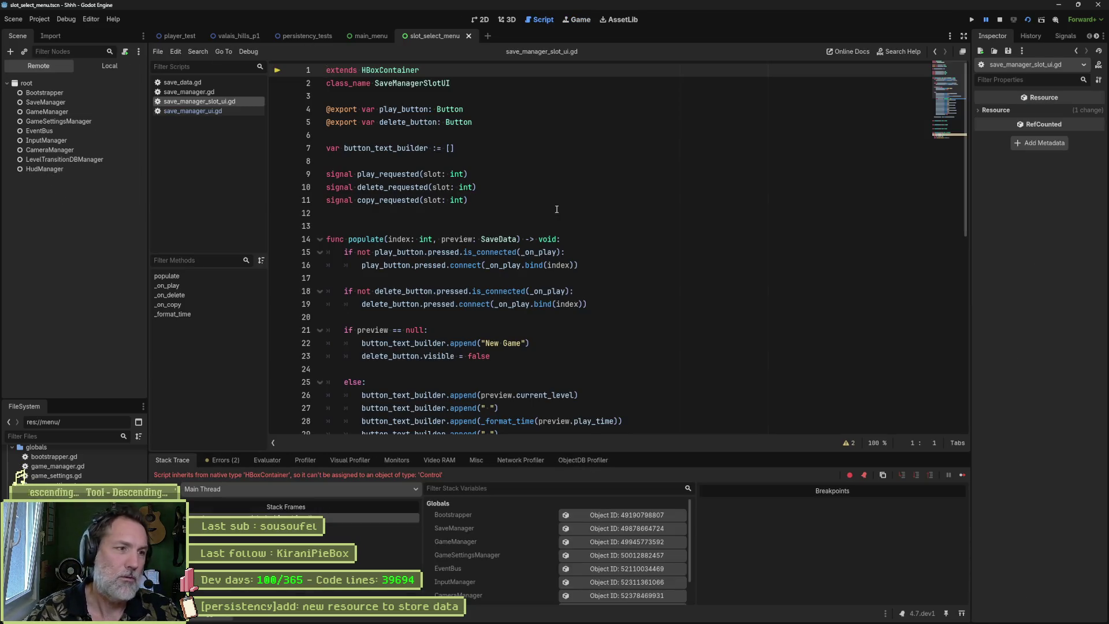
key("F8")
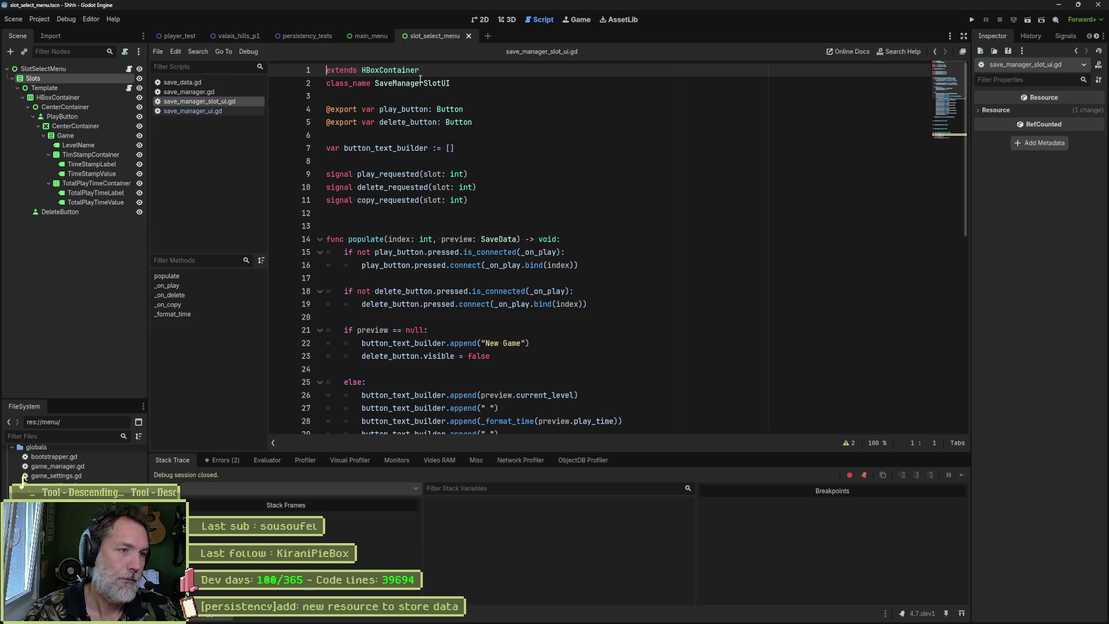
- Select the HBoxContainer base class and move the extends line below class_name
scroll(404, 103, "down", 8)
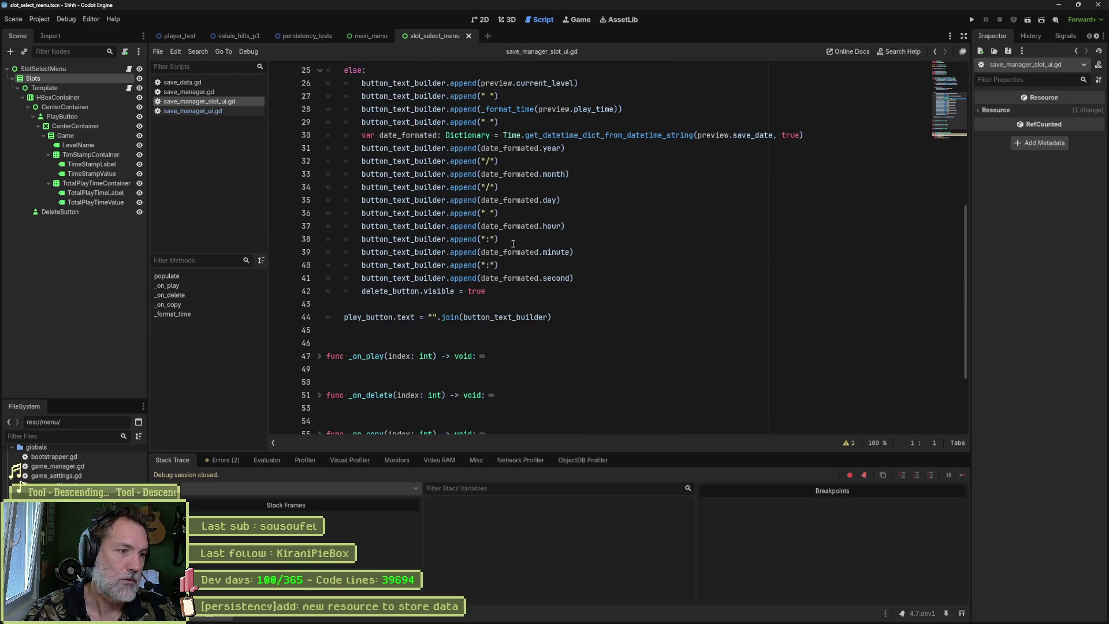
scroll(512, 242, "down", 3)
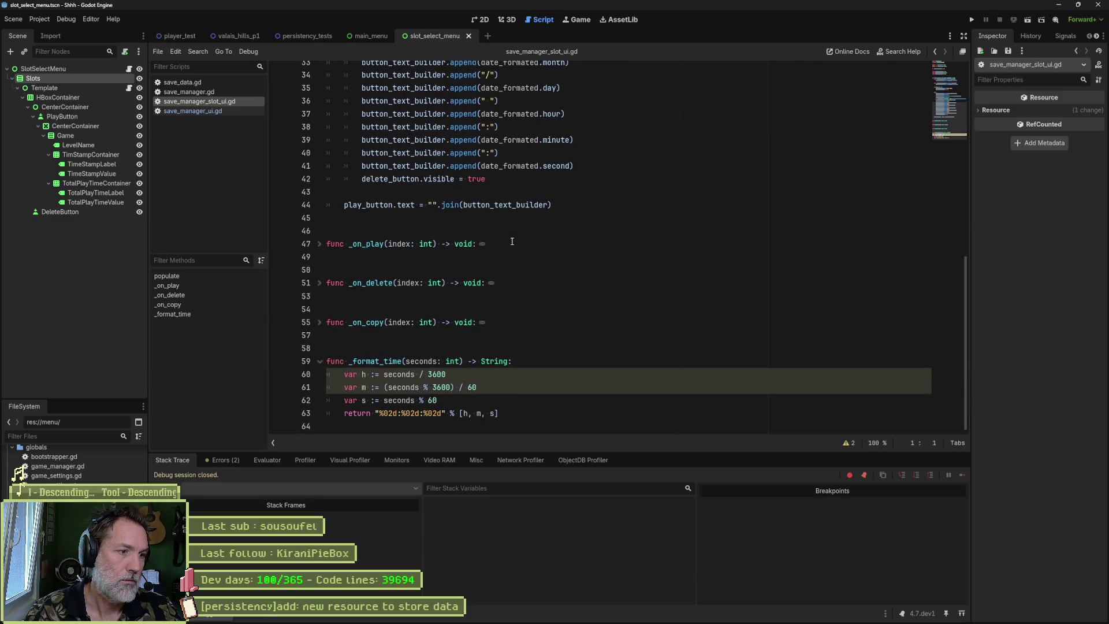
scroll(511, 241, "up", 10)
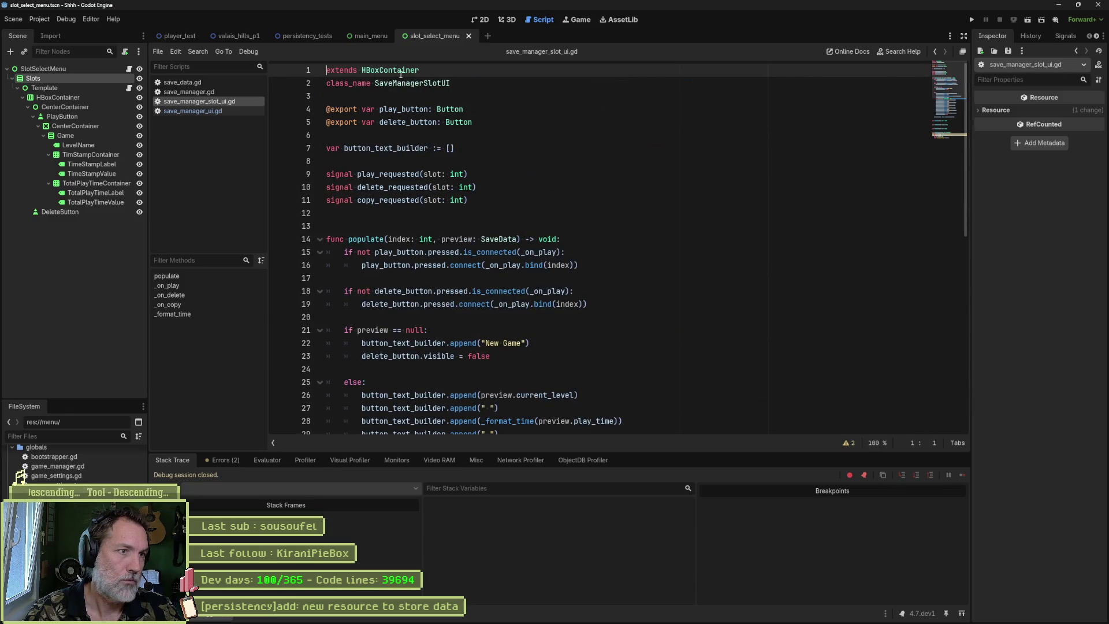
double_click(401, 71)
key("alt+Down")
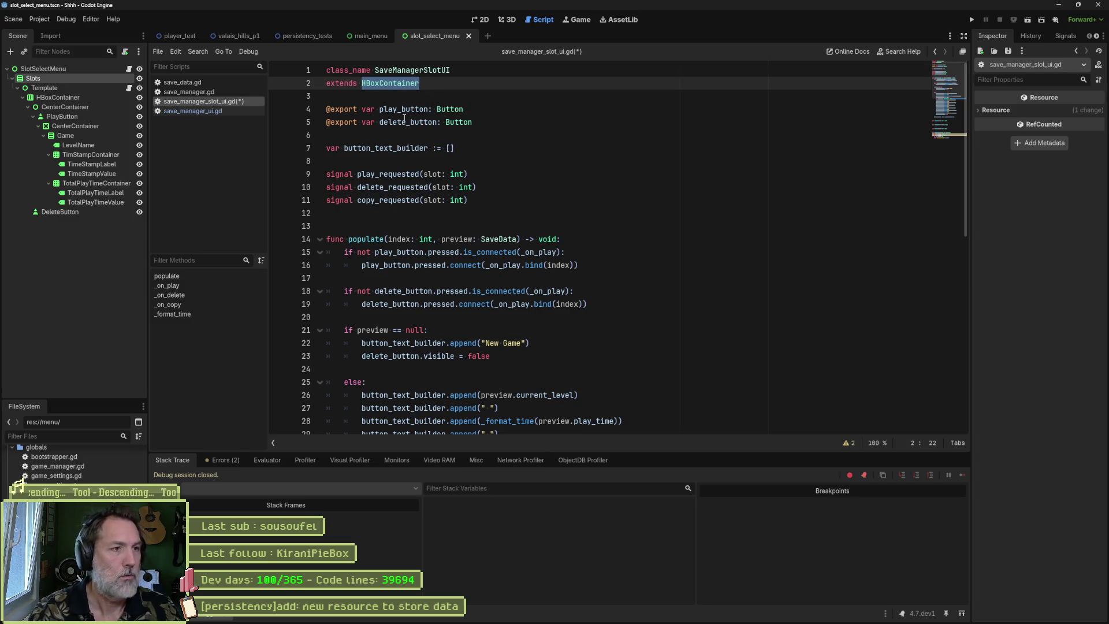
- Change the base class to Control, run the menu, and expand the second slot's nodes down to TimStampContainer
type("Control")
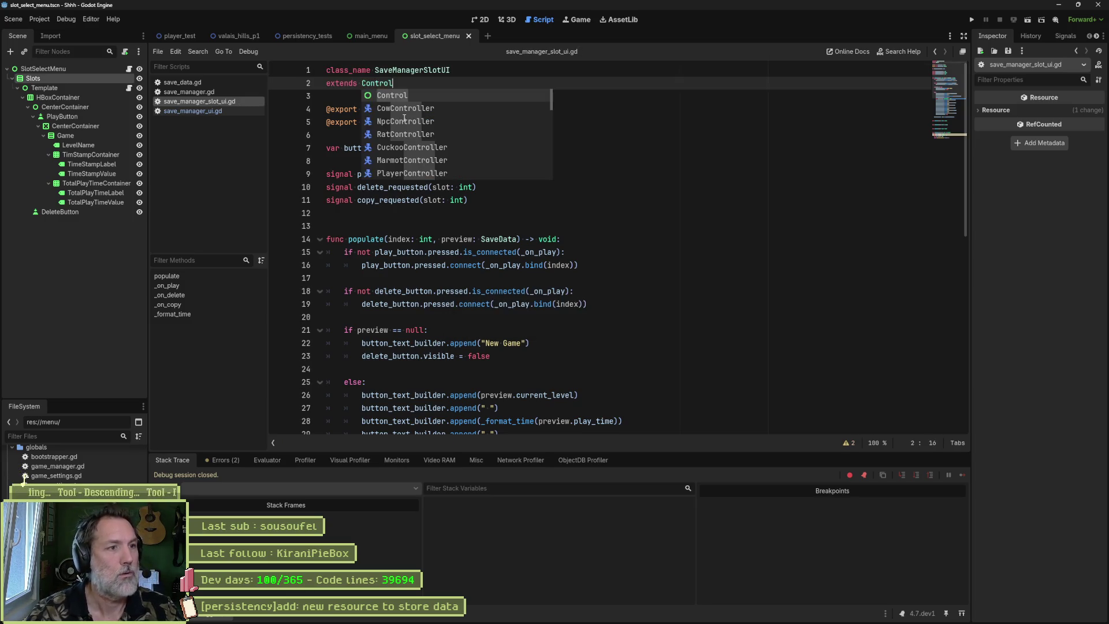
key("F6")
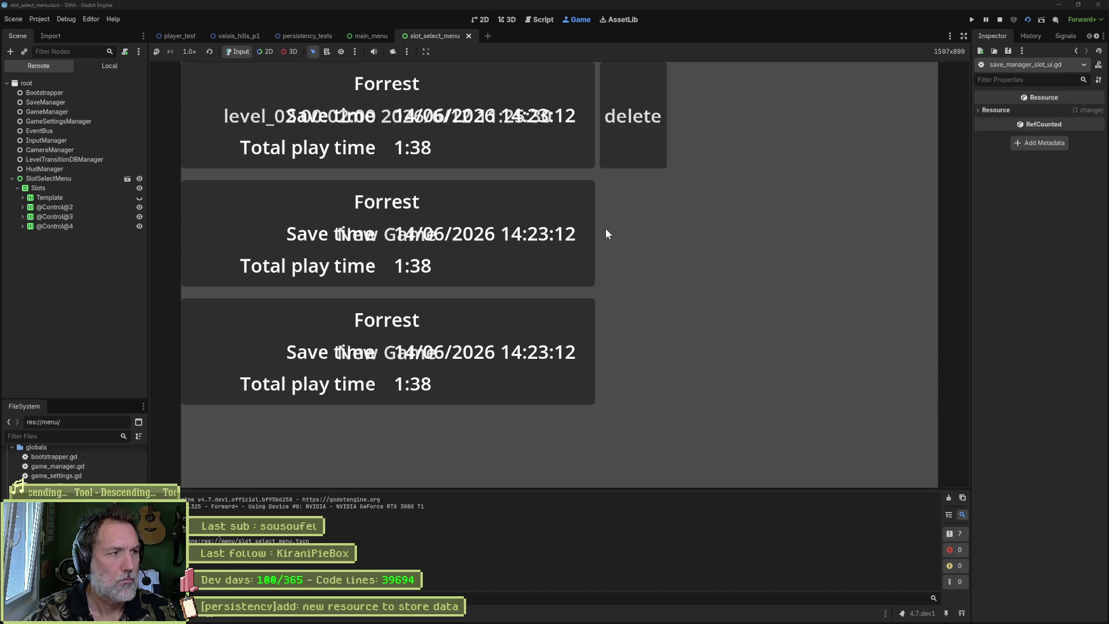
left_click(22, 207)
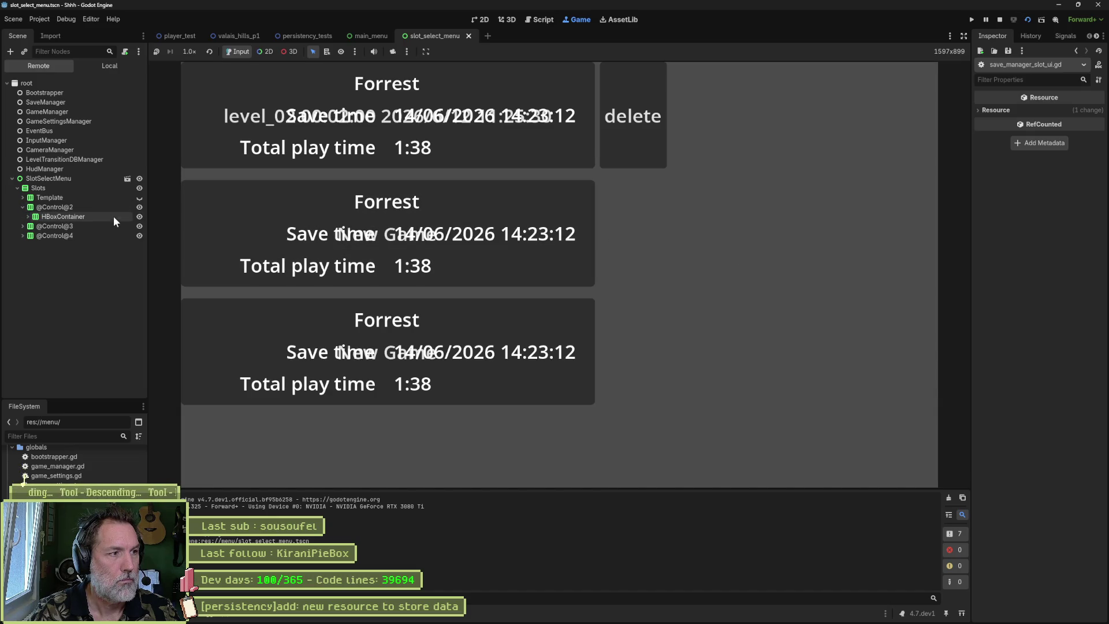
left_click(28, 216)
left_click(33, 226)
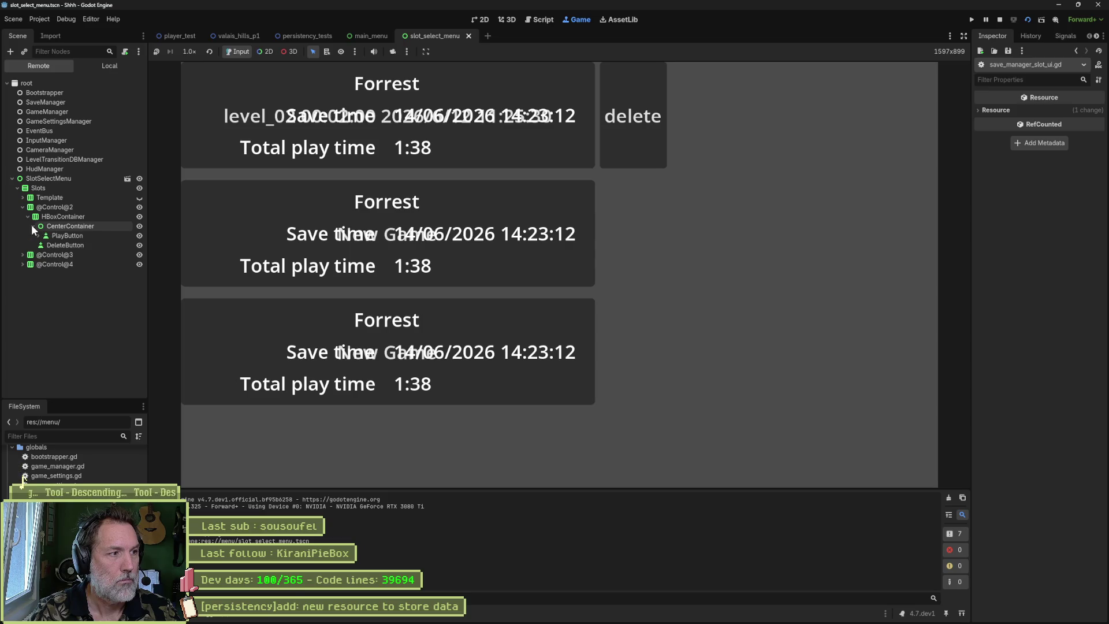
left_click(38, 236)
left_click(43, 245)
left_click(49, 254)
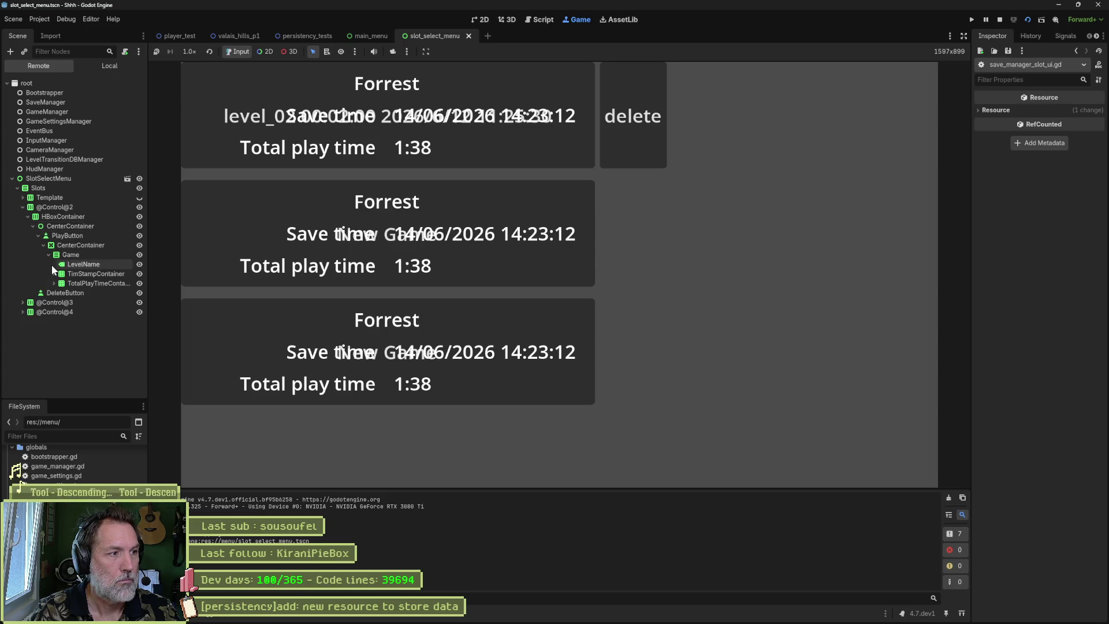
left_click(54, 274)
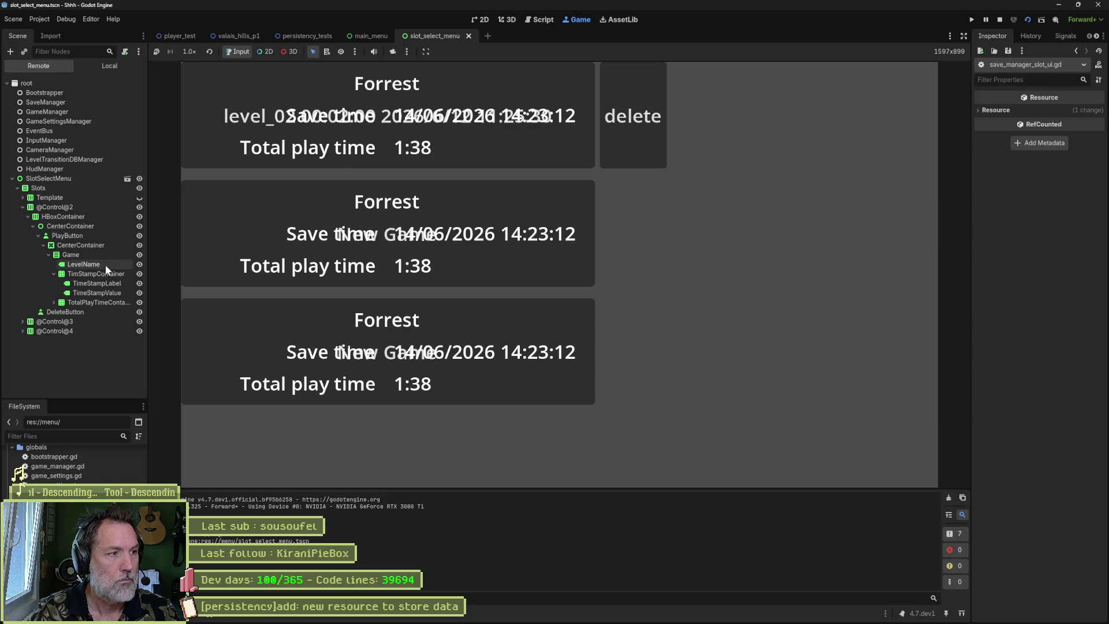
- Briefly hide and reshow LevelName, the timestamp row, the Save time label and the timestamp value
left_click(140, 264)
left_click(139, 264)
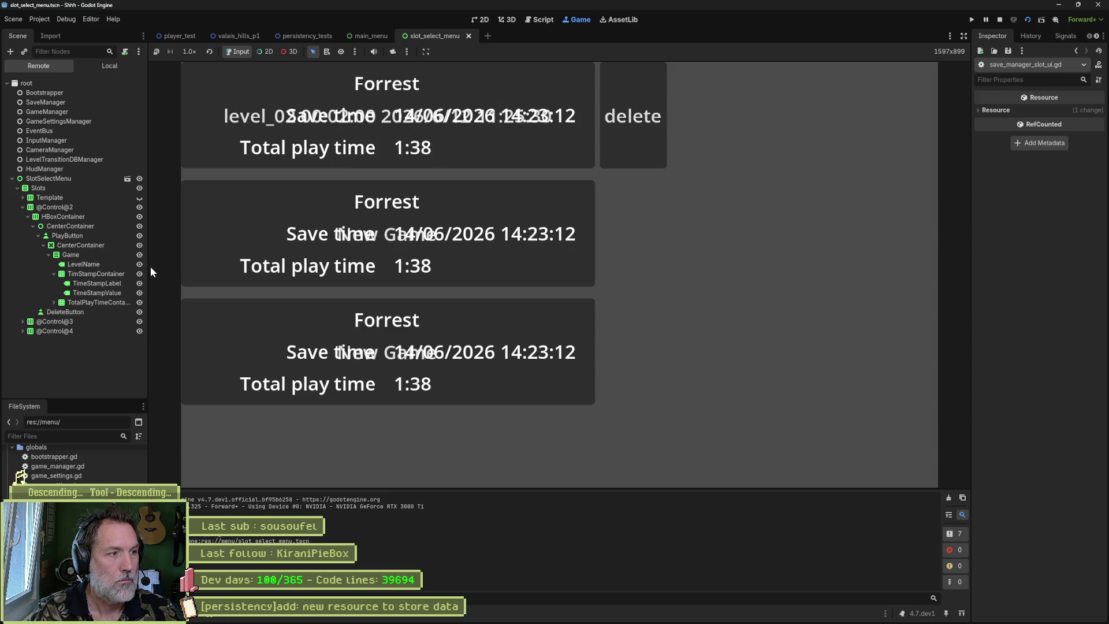
left_click(139, 274)
left_click(139, 275)
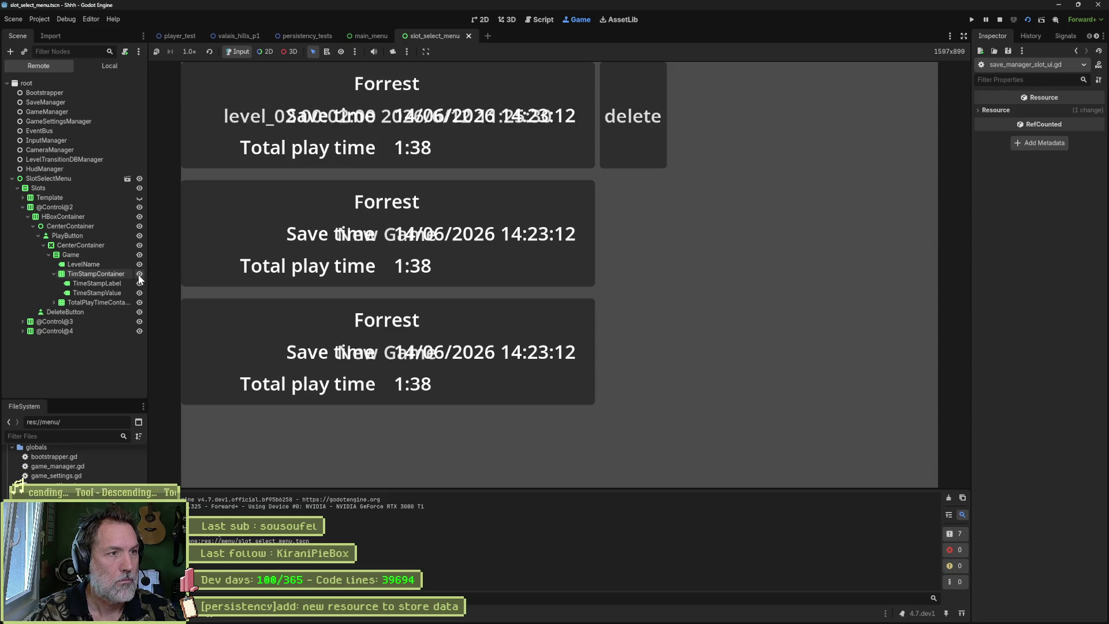
left_click(131, 283)
left_click(139, 284)
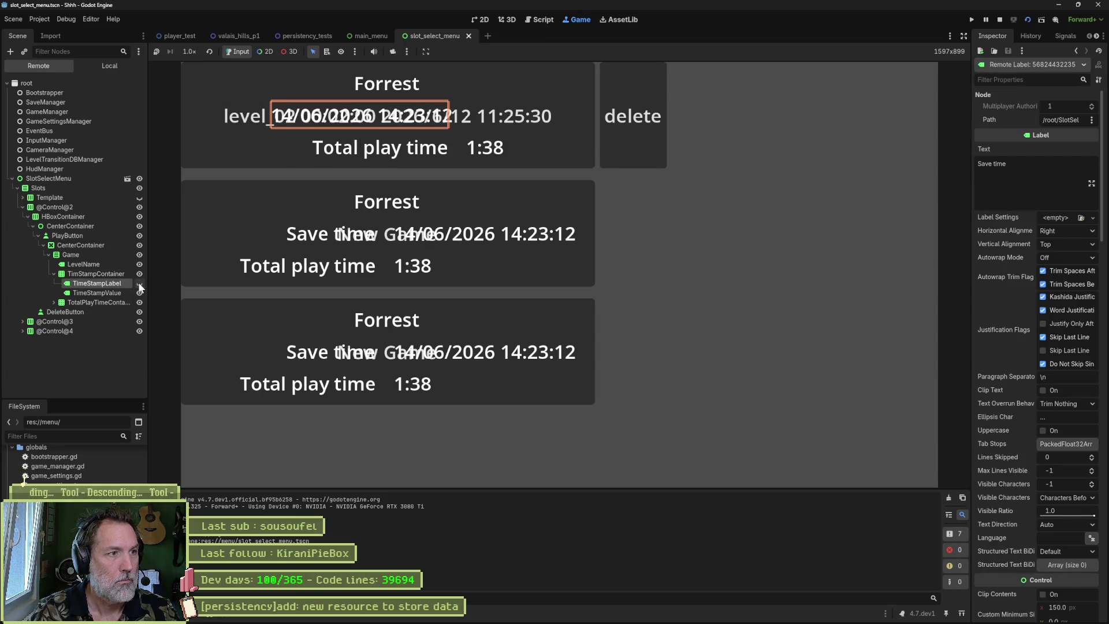
left_click(139, 283)
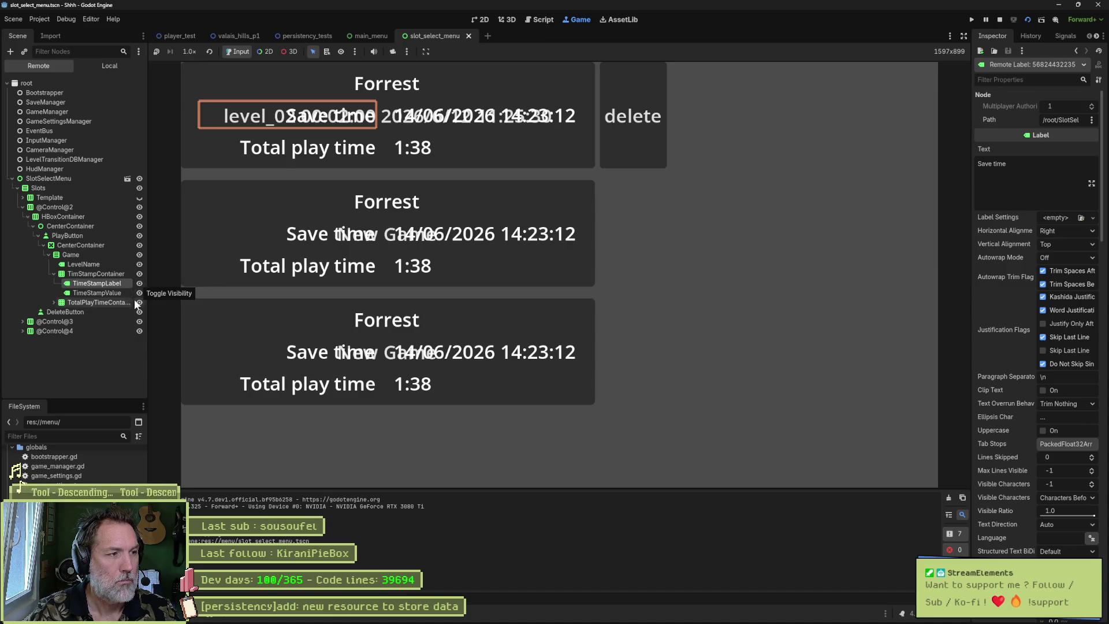
left_click(139, 293)
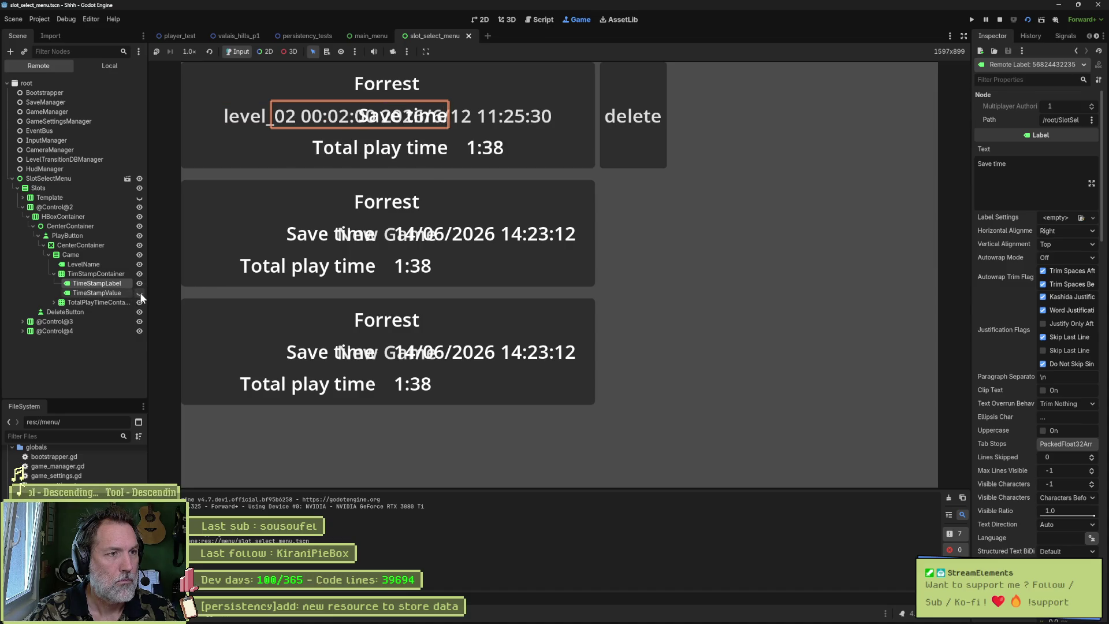
left_click(140, 293)
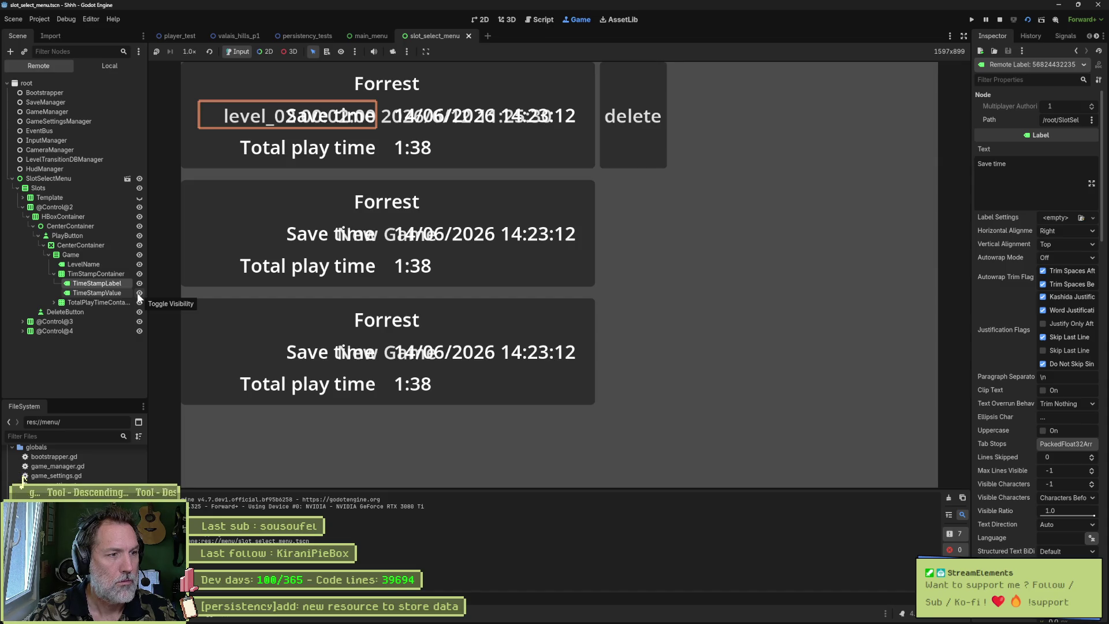
- Inspect the LevelName, TimeStamp labels and TimStampContainer grid, then hide the second and third slots
left_click(101, 264)
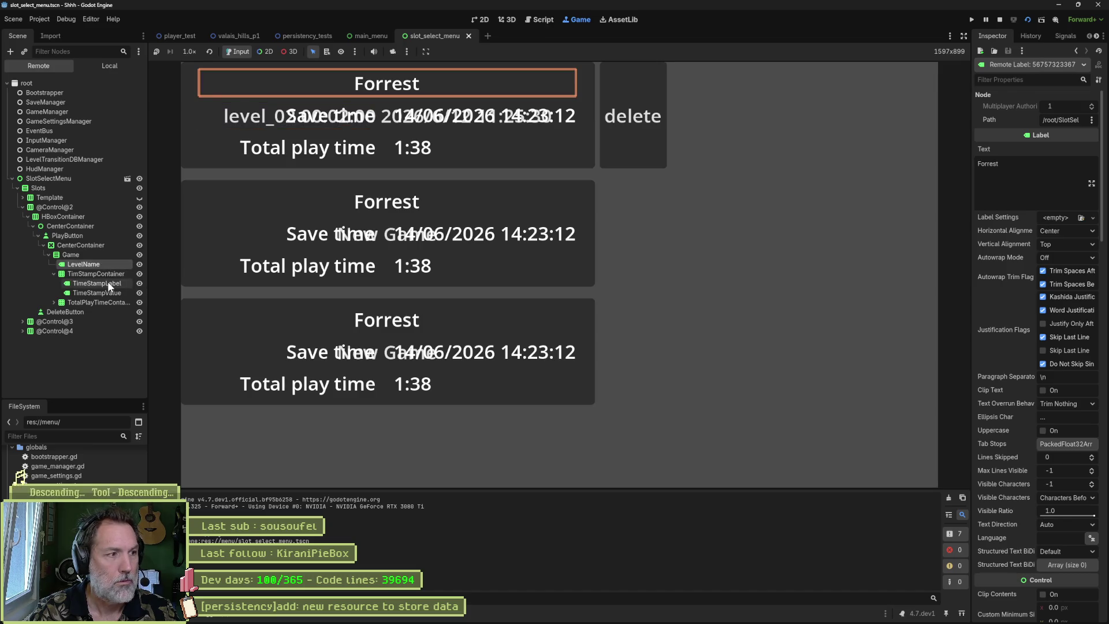
left_click(107, 282)
left_click(106, 293)
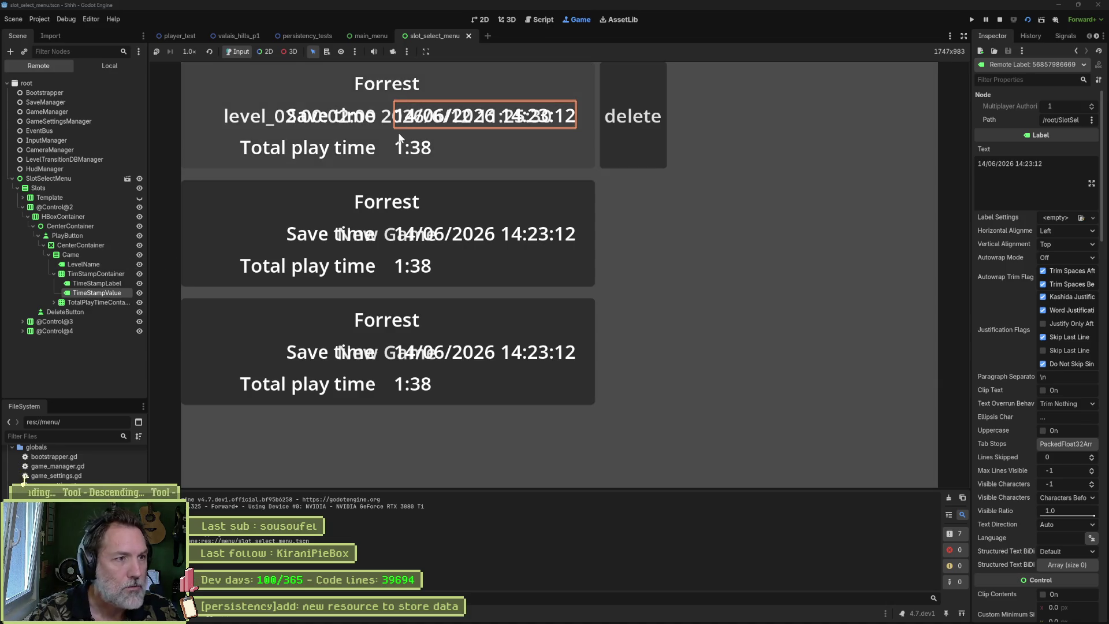
left_click(119, 281)
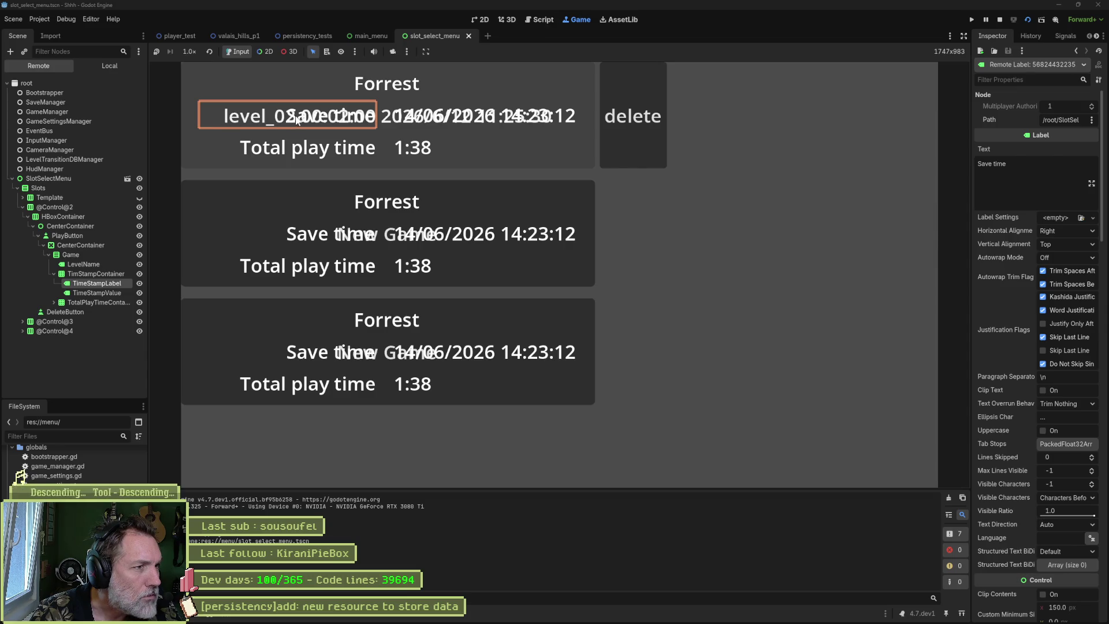
left_click(107, 274)
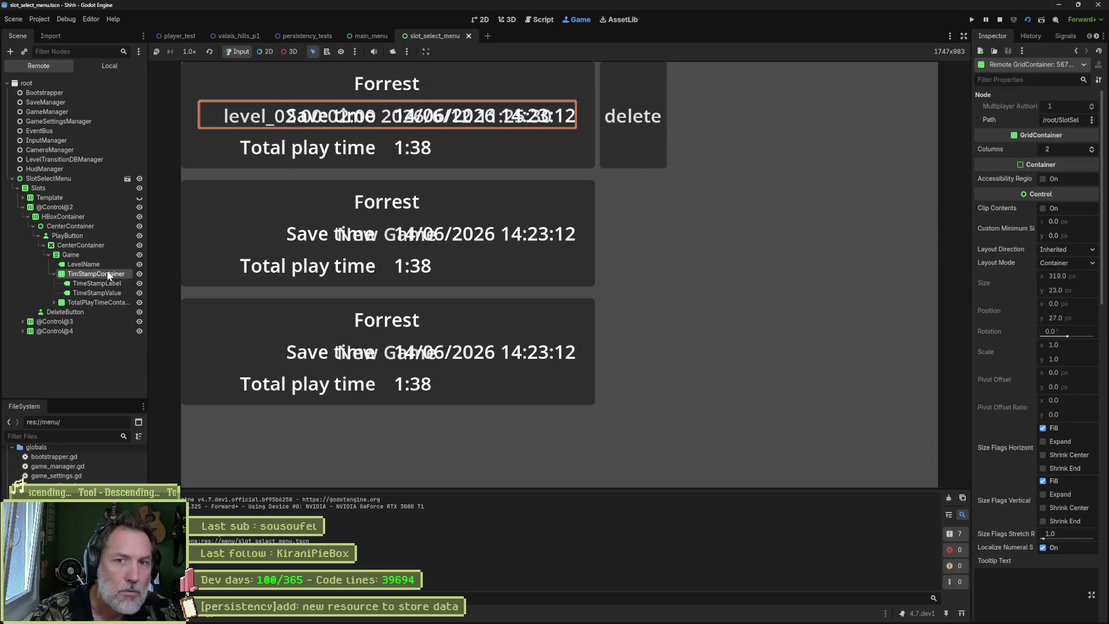
left_click(110, 264)
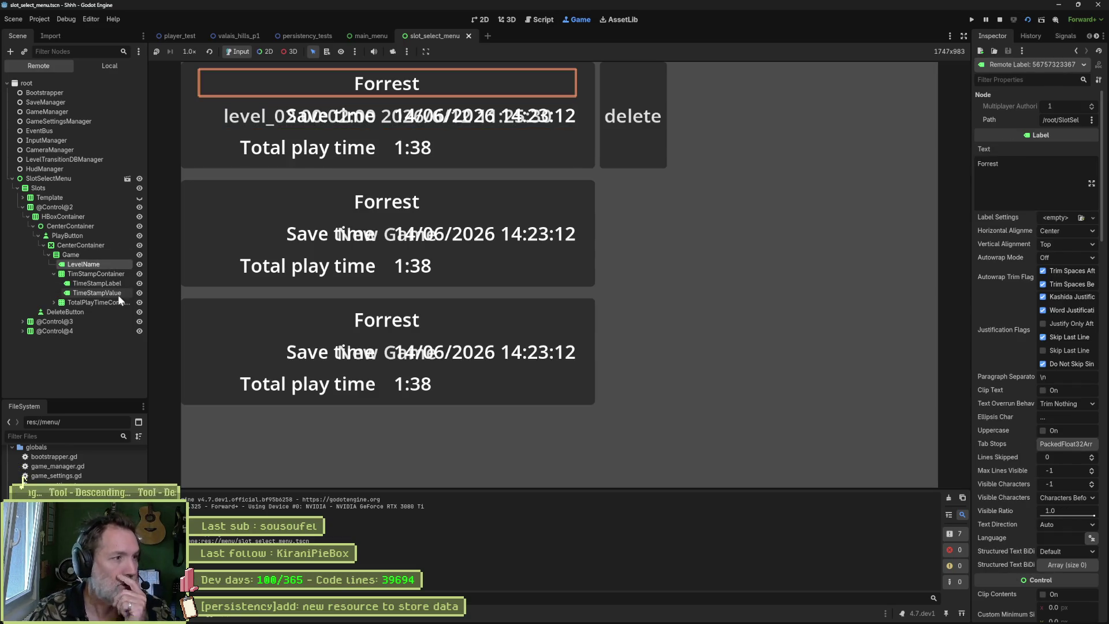
left_click(93, 275)
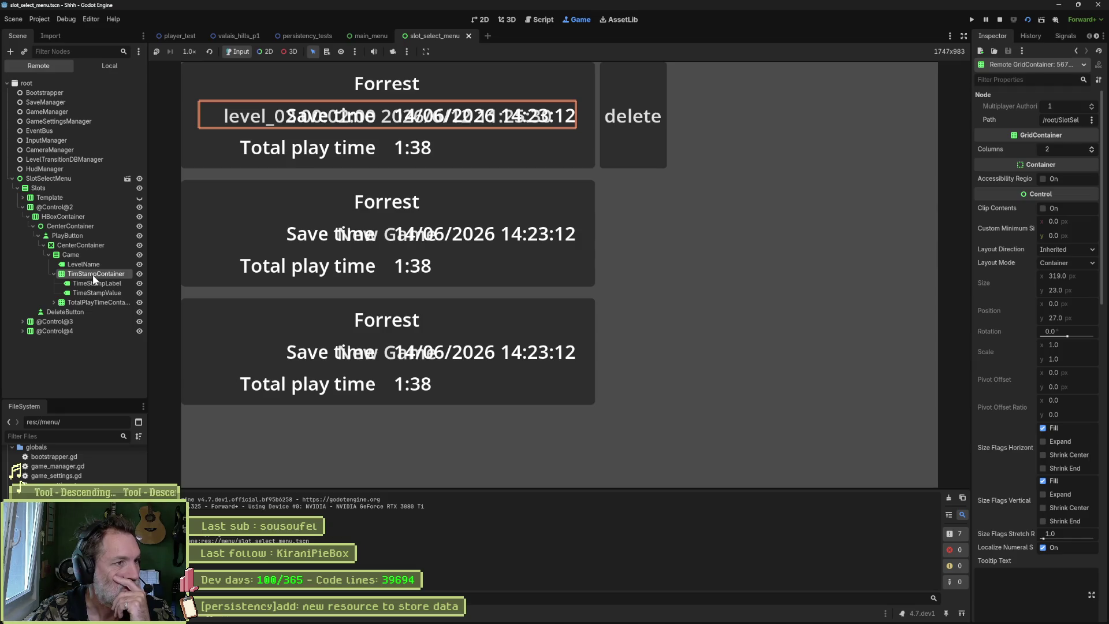
left_click(95, 284)
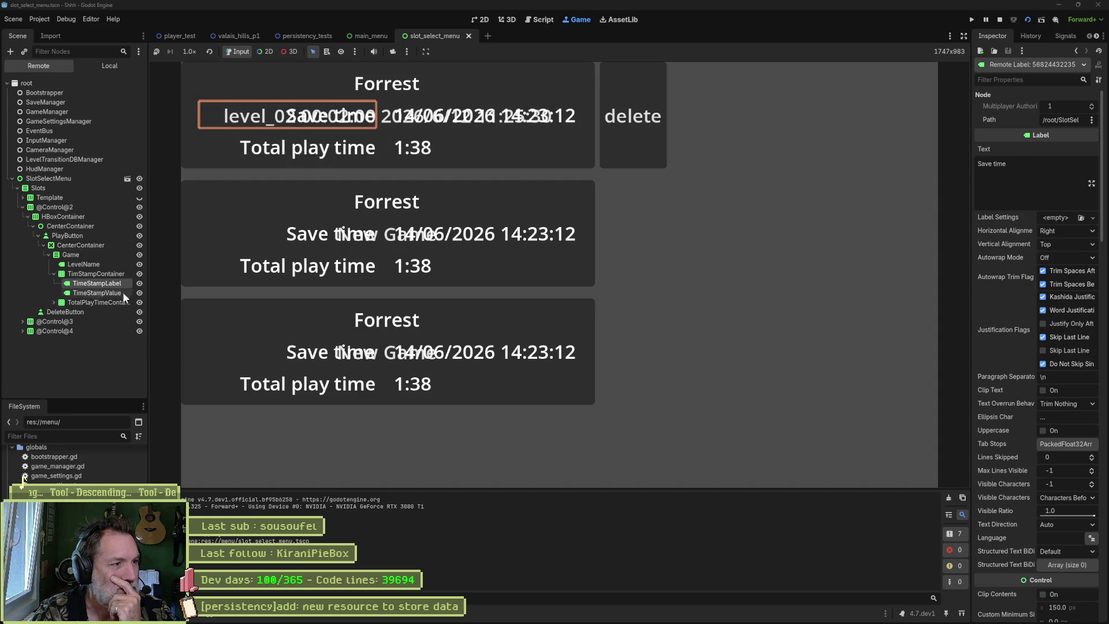
left_click(139, 321)
left_click(140, 331)
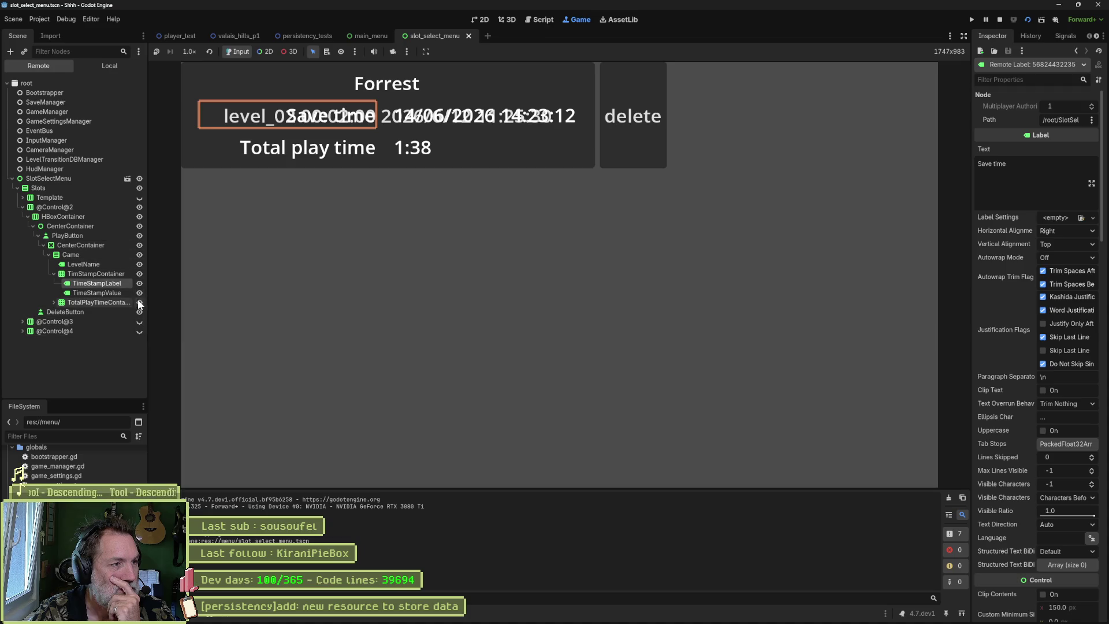
- Hide the first slot's TotalPlayTimeContainer, TimeStampValue, TimeStampLabel and LevelName rows
left_click(139, 302)
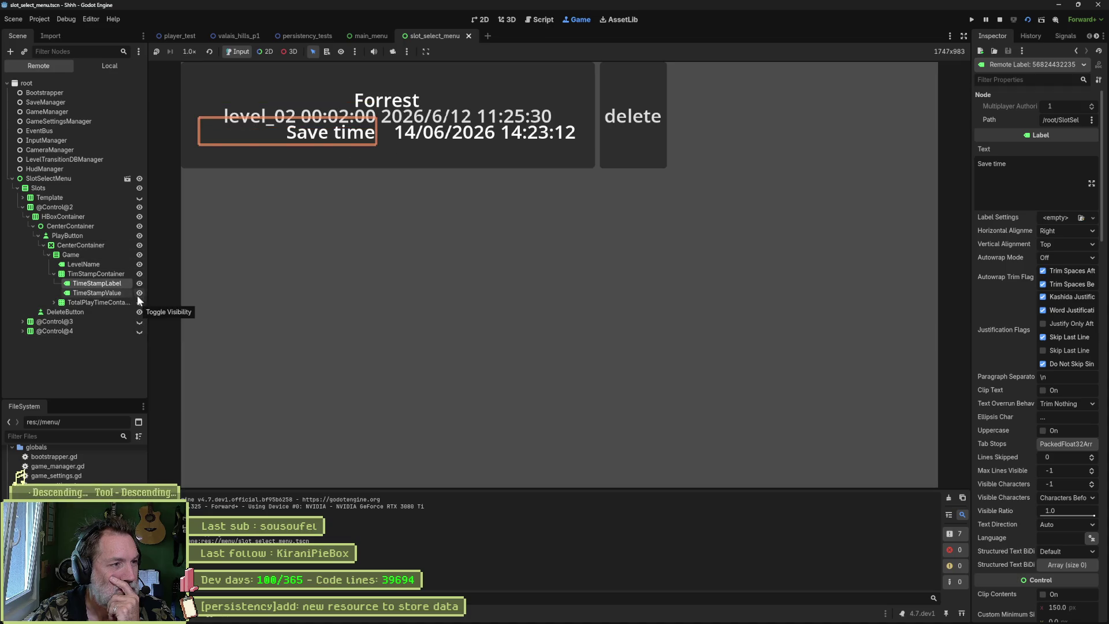
left_click(139, 293)
left_click(139, 283)
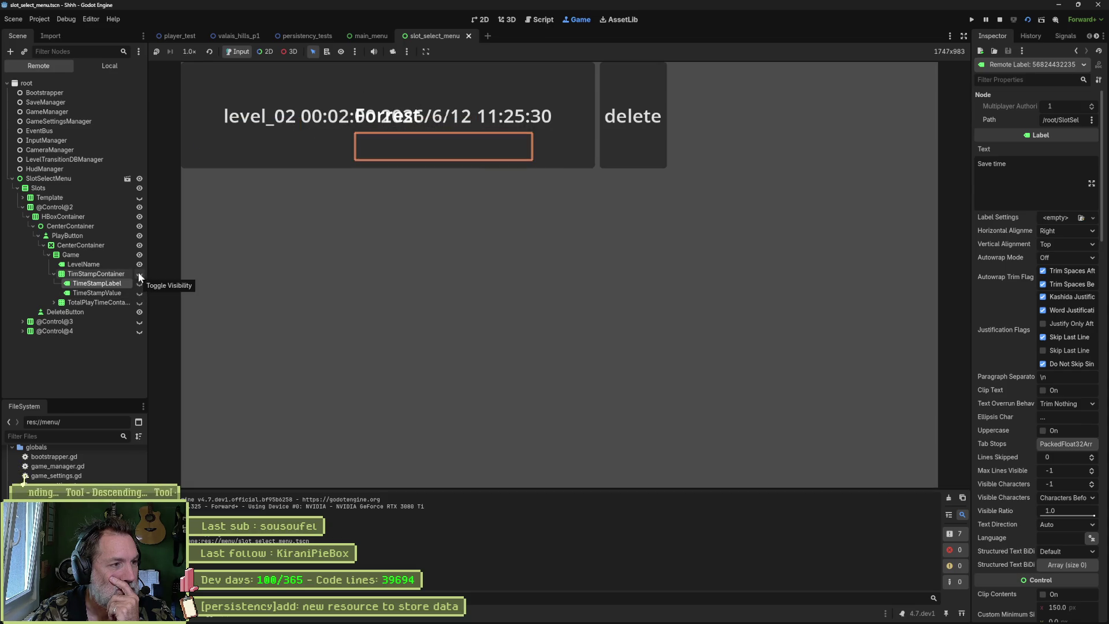
left_click(139, 264)
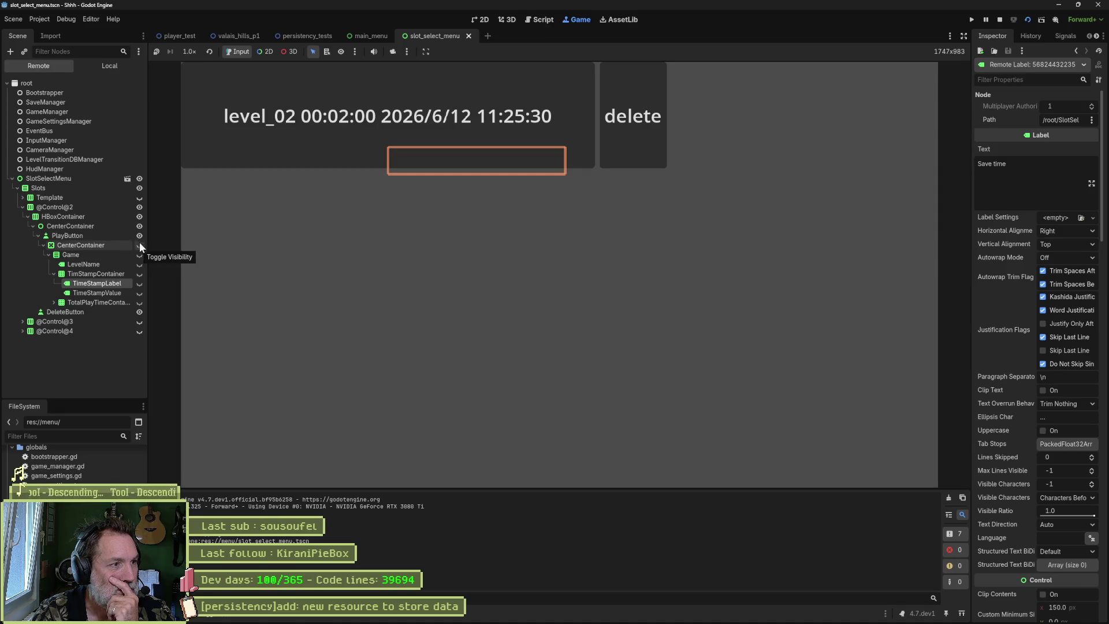
- Toggle the level_02 slot button off and back on, then stop the game
left_click(140, 237)
left_click(140, 236)
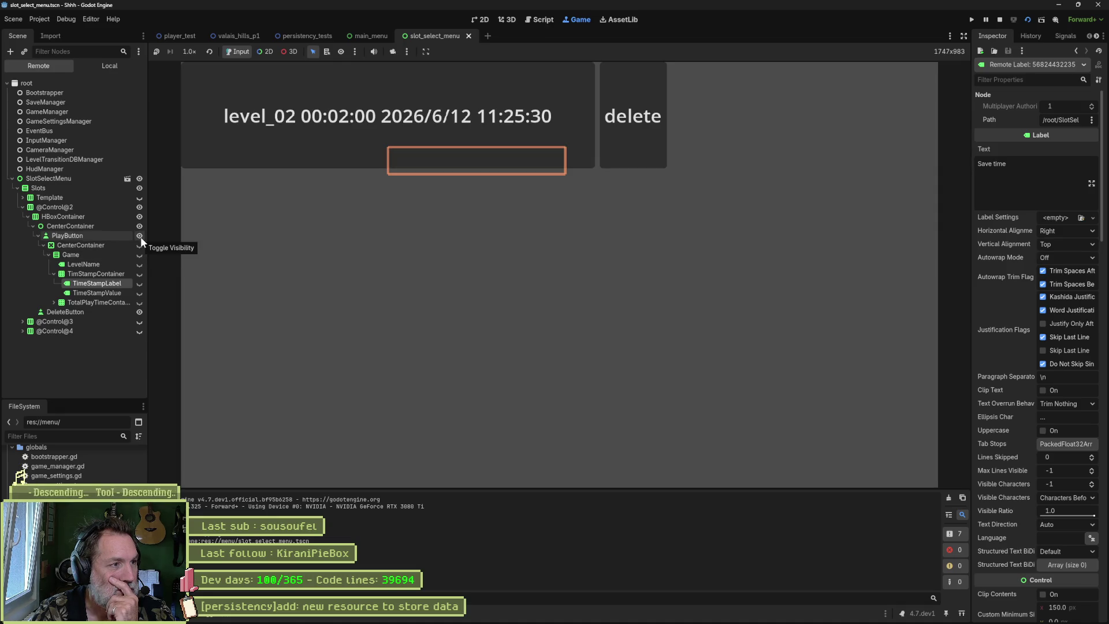
left_click(1000, 19)
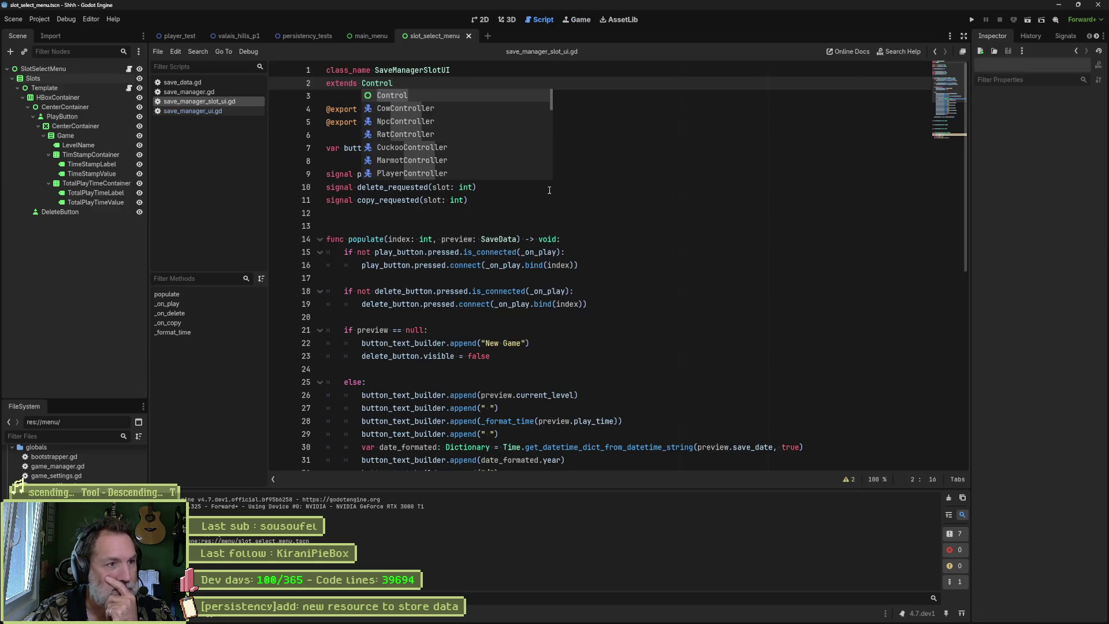
- Look at the template's PlayButton in the 2D view, then open save_manager_ui.gd in the script editor
left_click(483, 19)
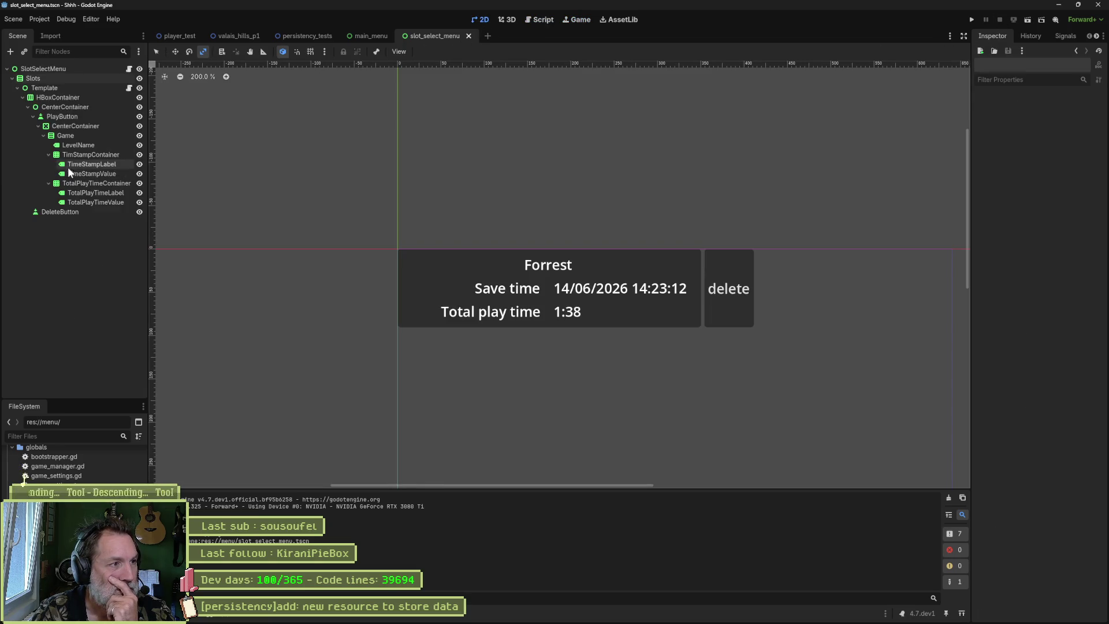
left_click(84, 117)
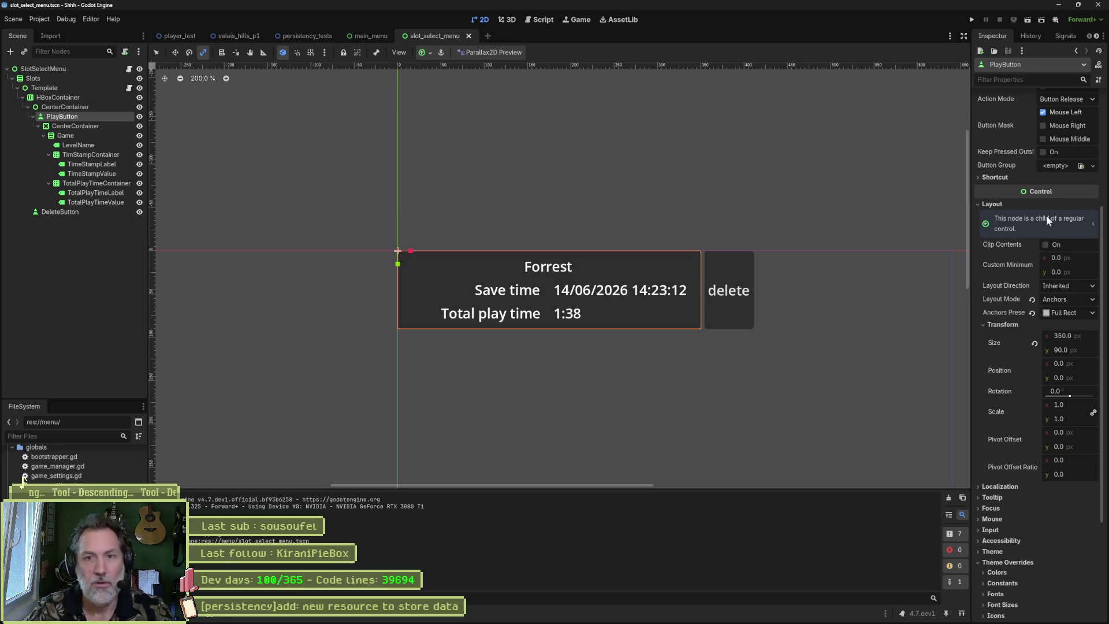
scroll(1030, 201, "up", 3)
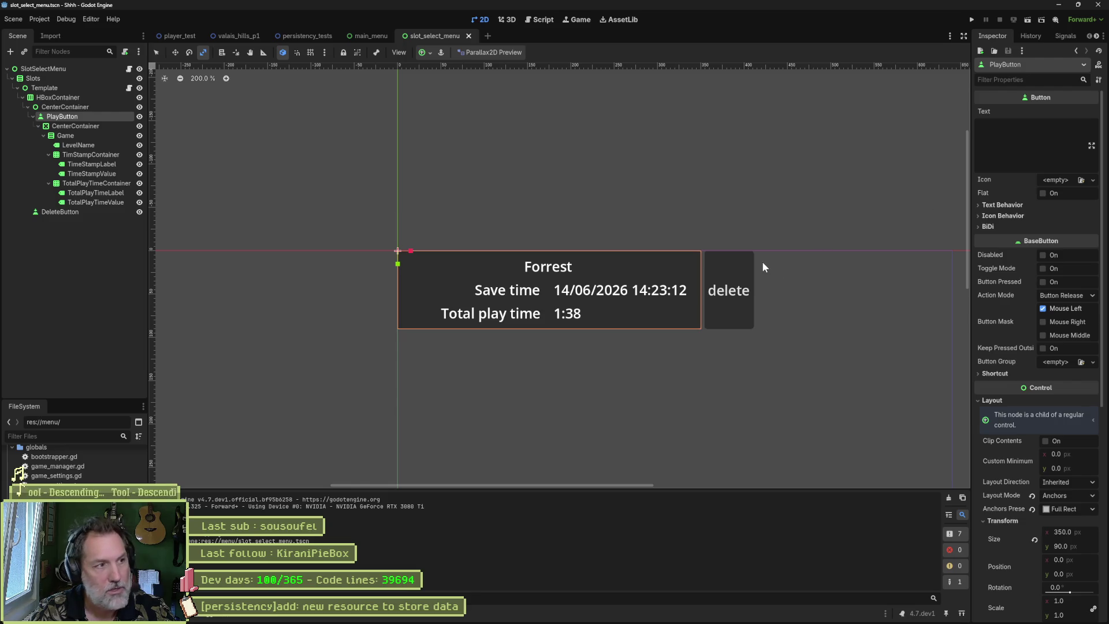
left_click(535, 18)
left_click(569, 185)
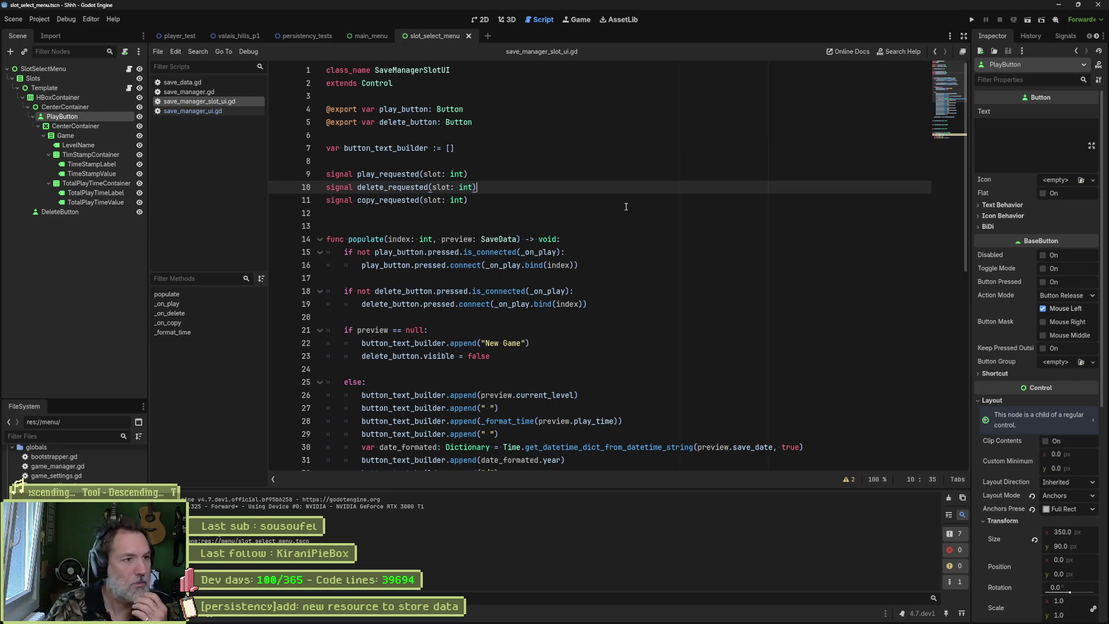
left_click(217, 111)
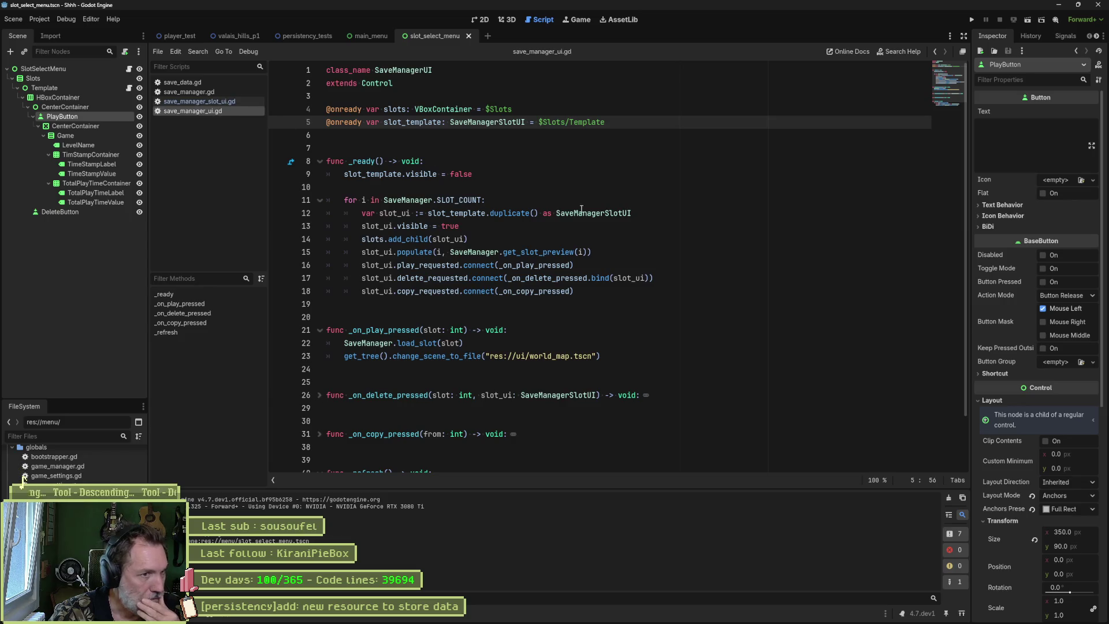
- Jump to the populate definition and highlight every use of play_button and button_text_builder
left_click(462, 252)
left_click(415, 252, "ctrl")
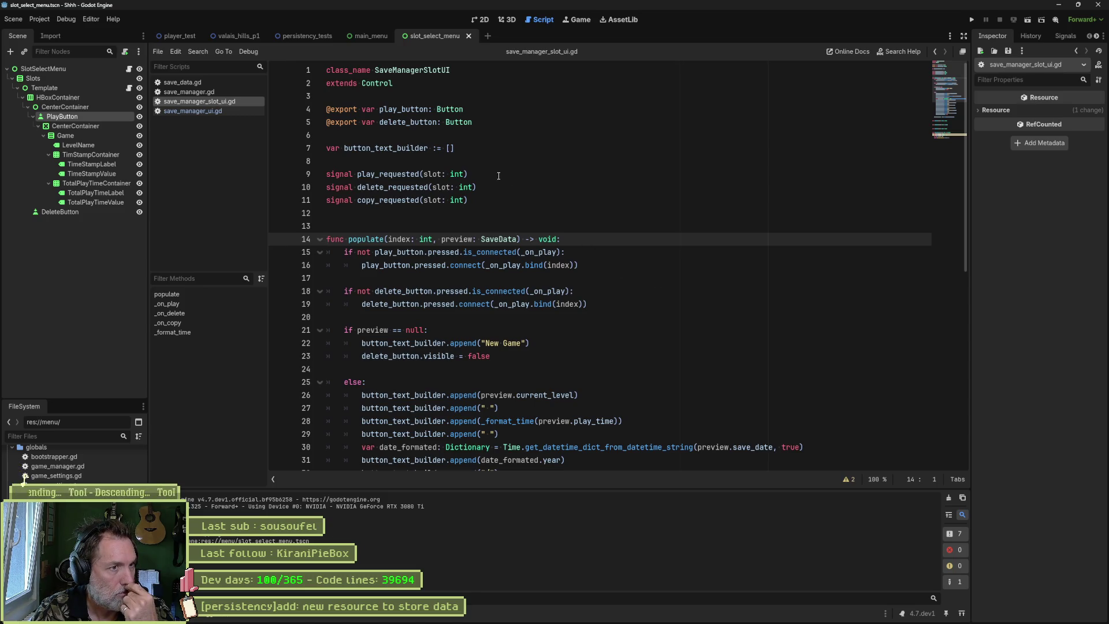
double_click(408, 110)
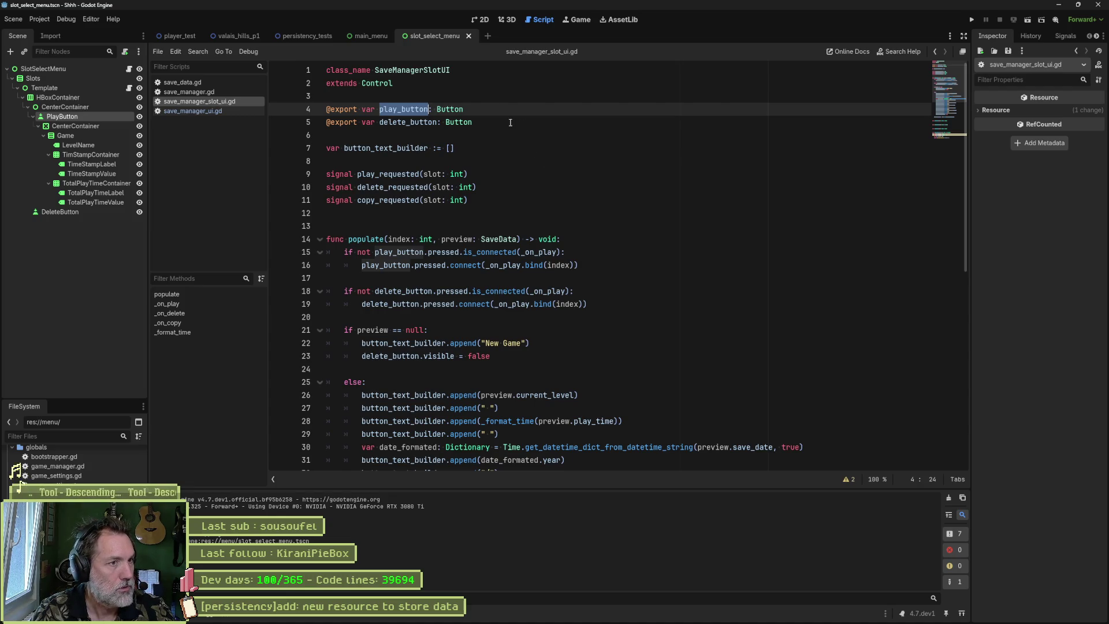
double_click(422, 148)
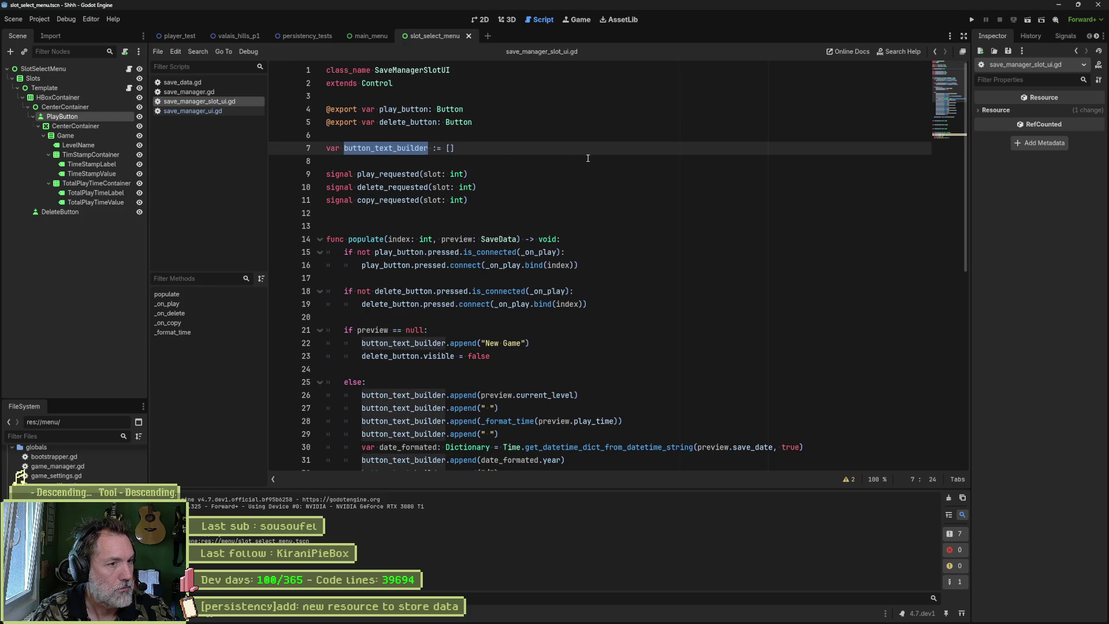
scroll(589, 162, "down", 7)
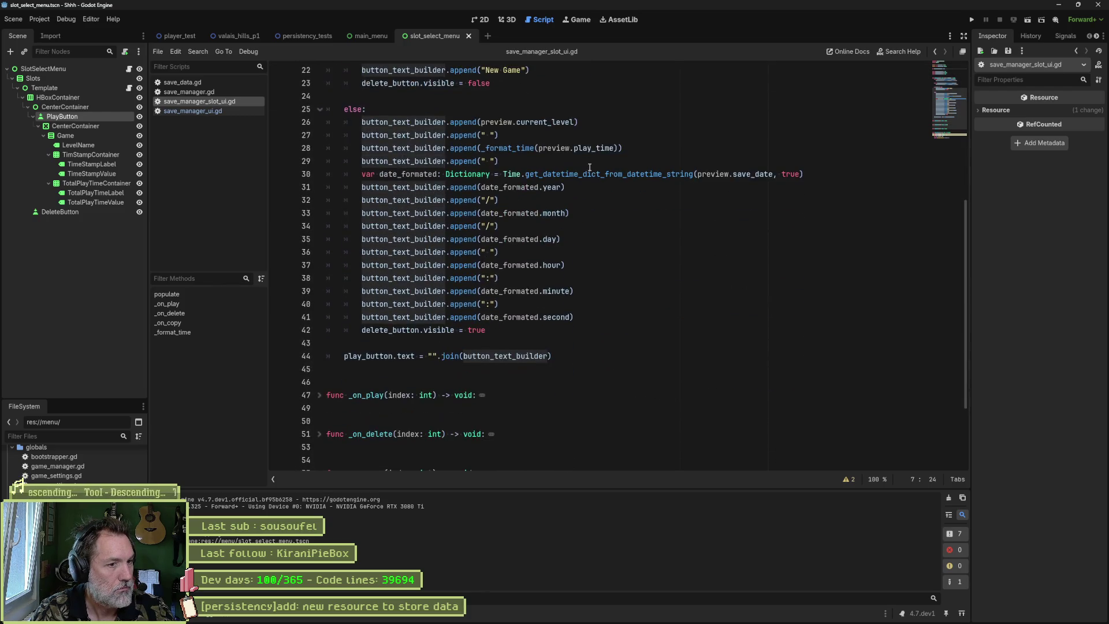
scroll(590, 168, "up", 7)
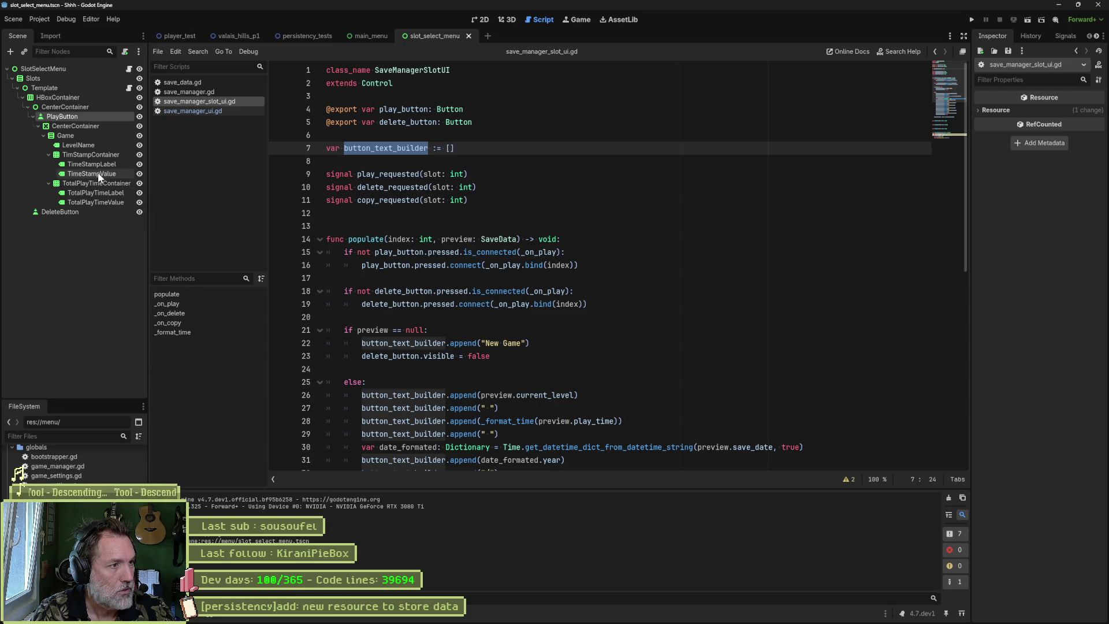
- Ctrl-drag TimeStampValue and TotalPlayTimeValue into the script as exported Labels and verify them on Template
left_click_drag(99, 178, 347, 135)
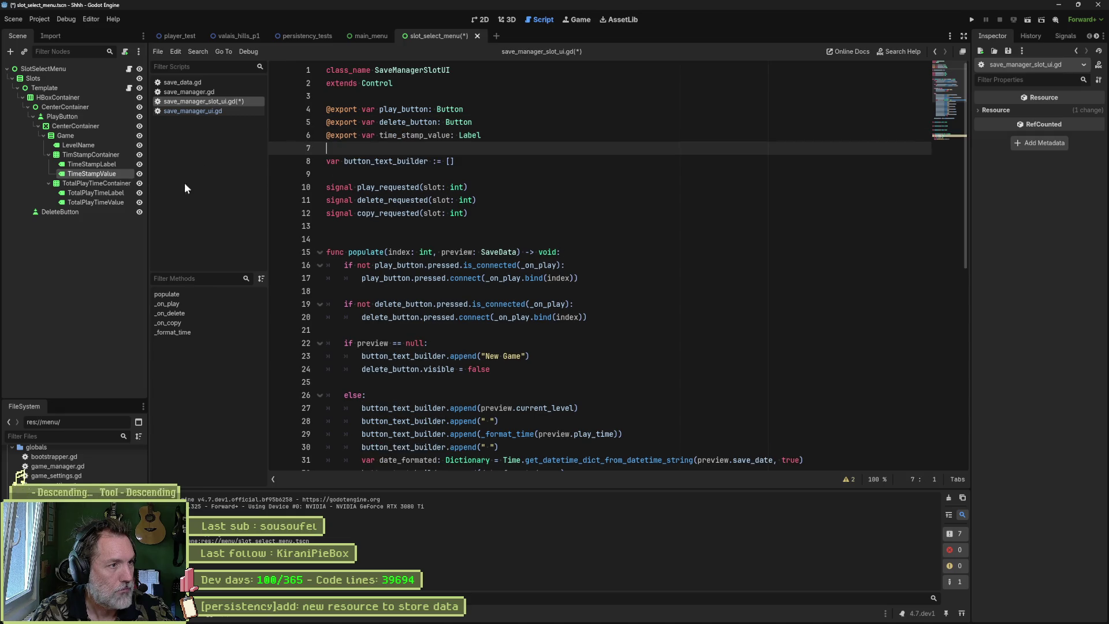
left_click_drag(118, 199, 332, 148)
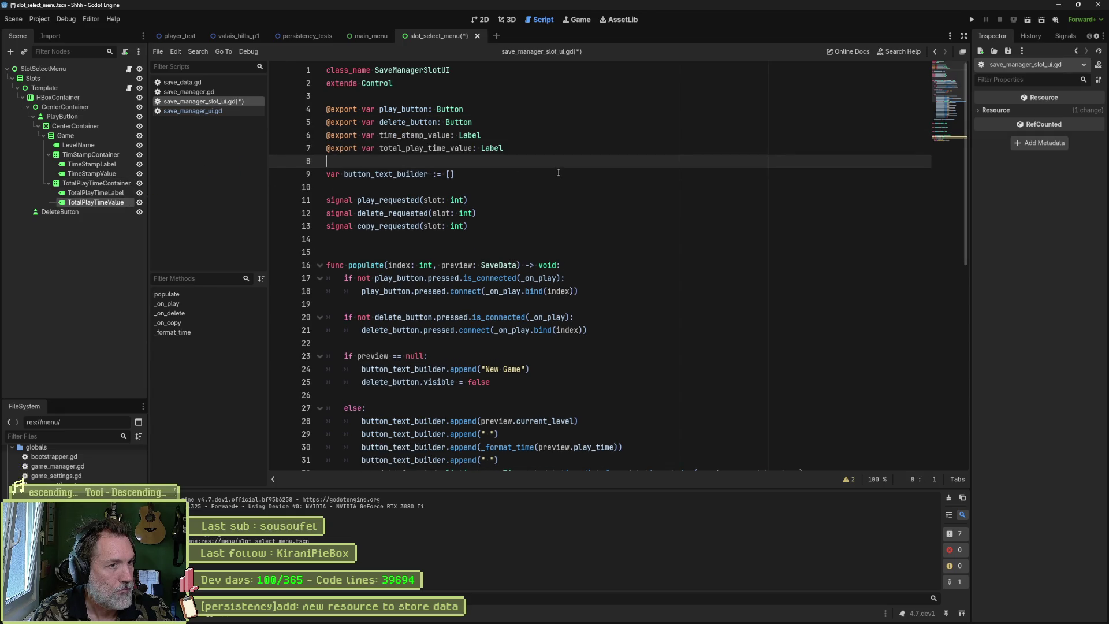
left_click(96, 90)
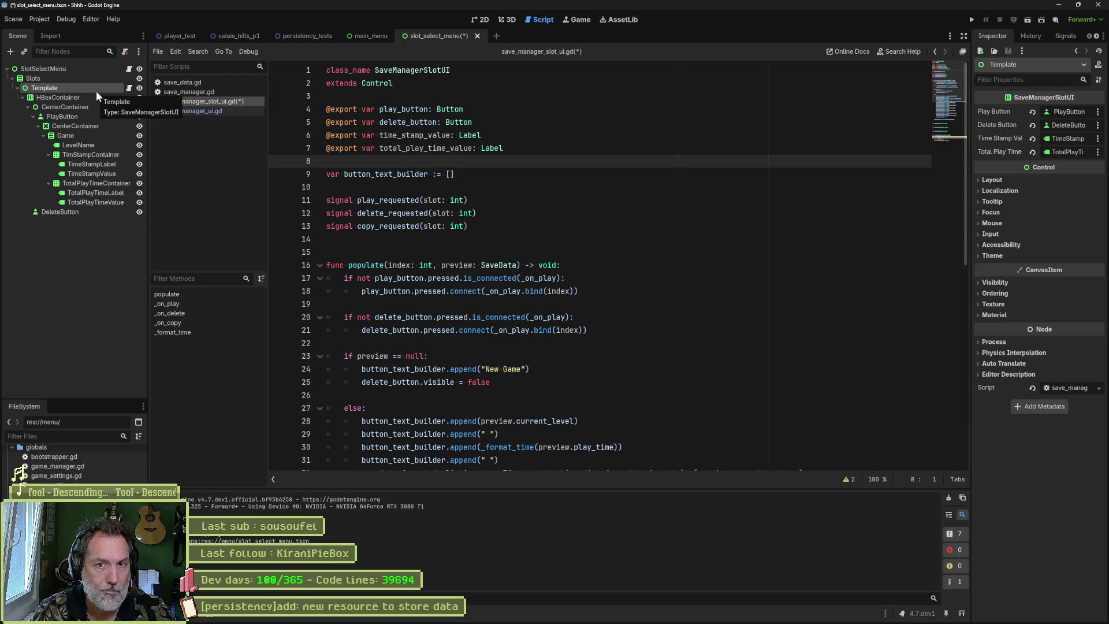
left_click(400, 134)
double_click(399, 134)
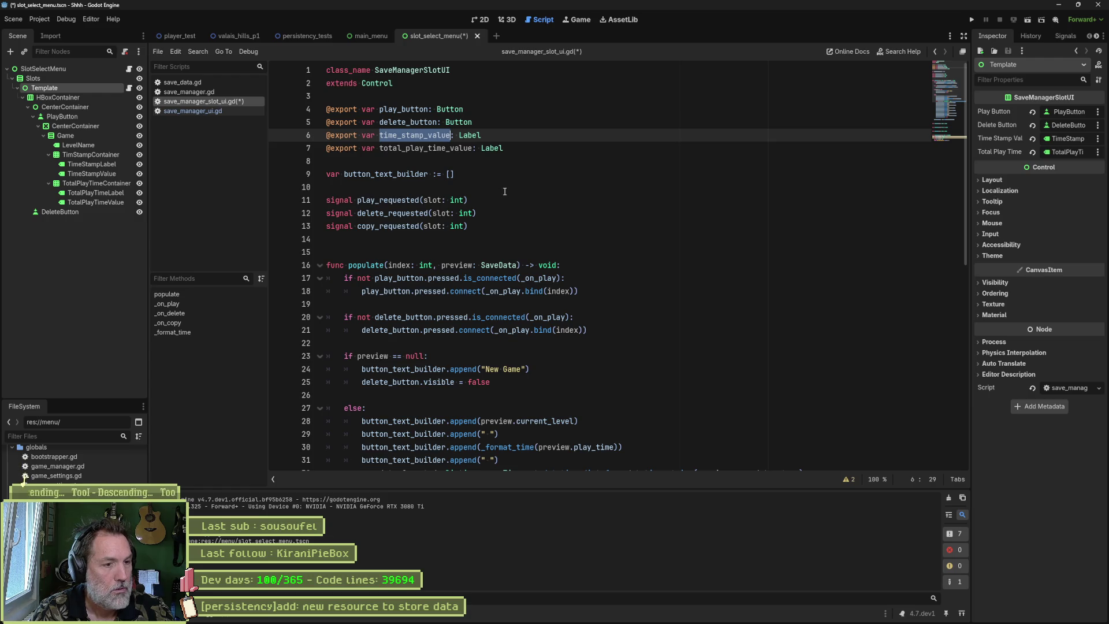
scroll(506, 193, "down", 3)
scroll(506, 192, "down", 3)
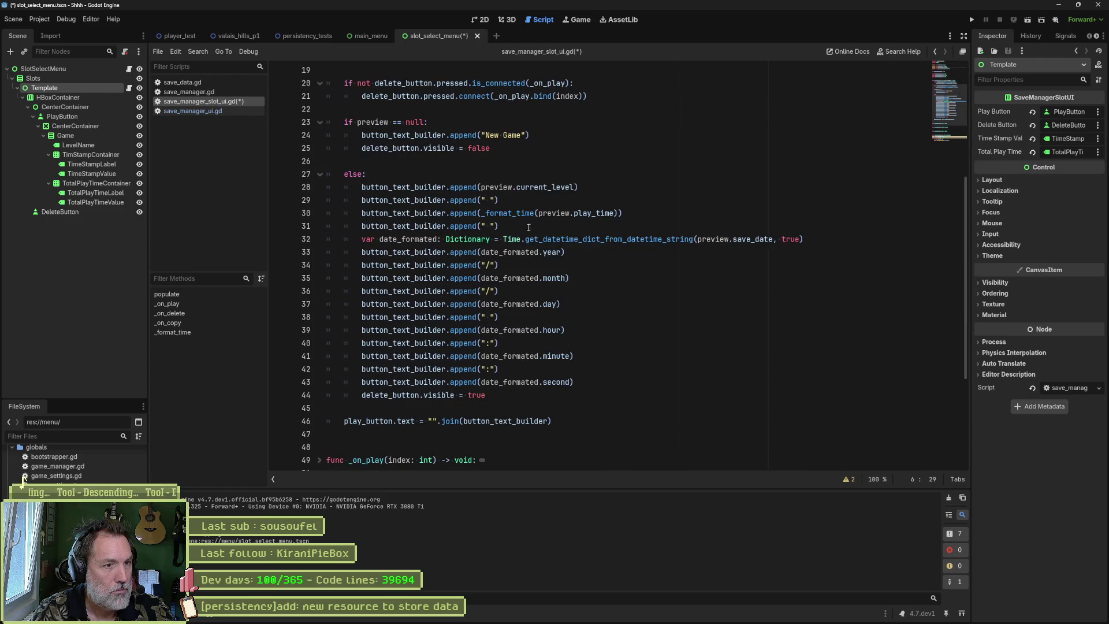
- Add the line time_stamp_value.text = "".join(button_text_builder) after the date-building code
left_click(458, 407)
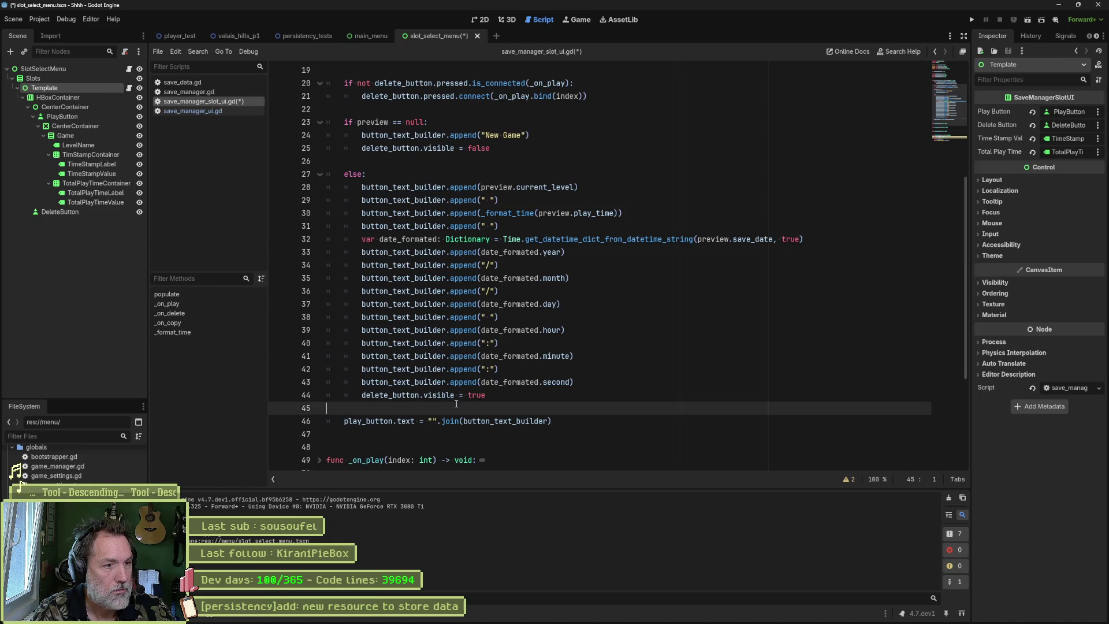
key("Return")
type("time_stamp_value")
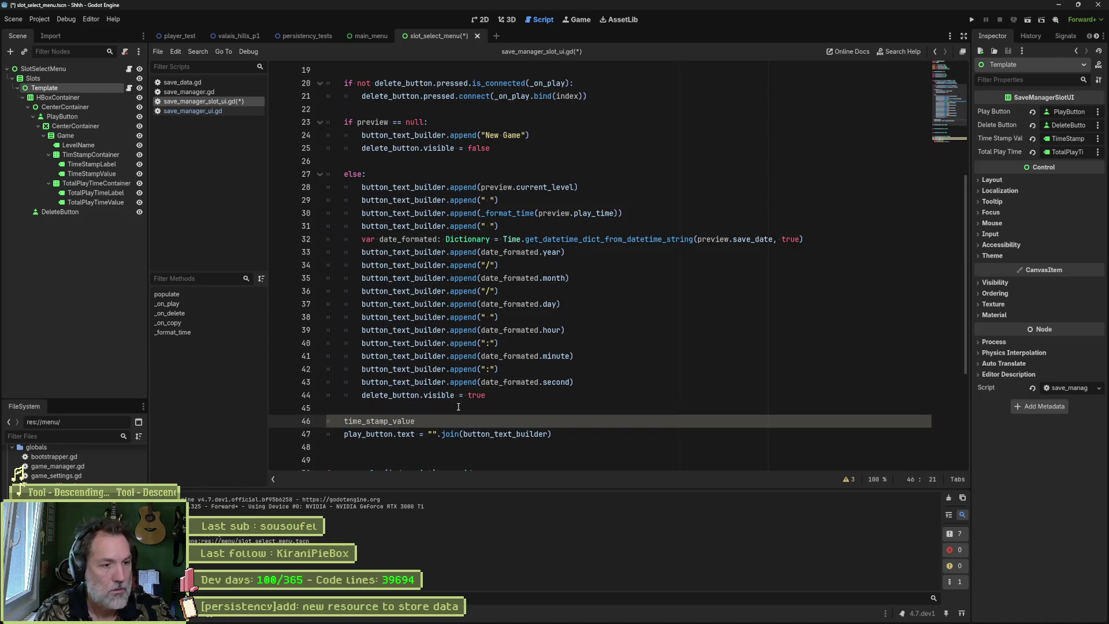
type(".te")
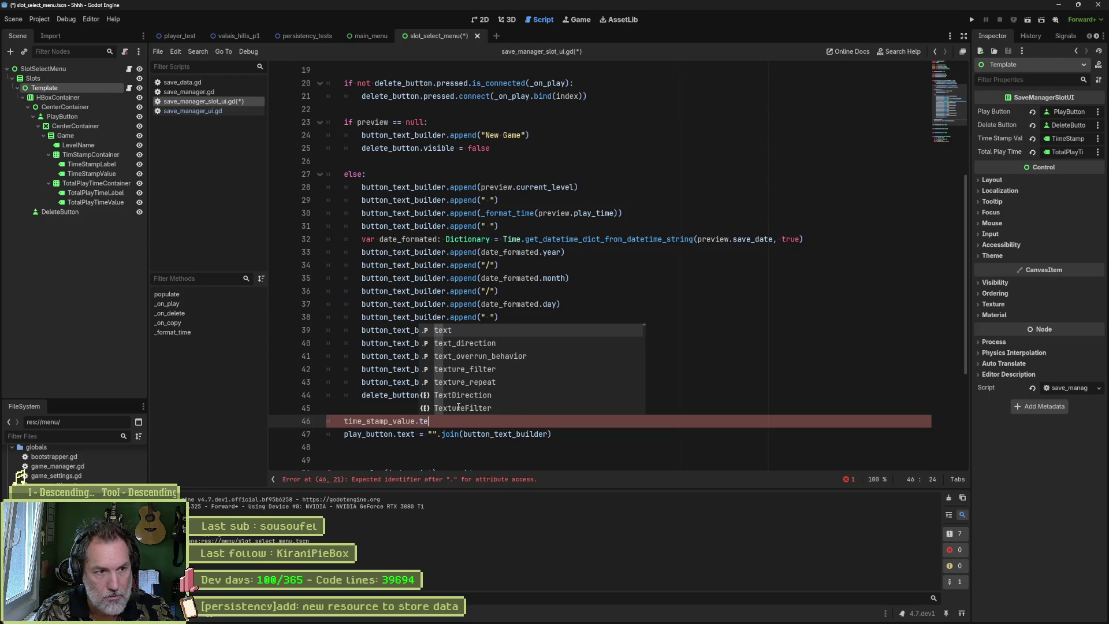
type("xt =")
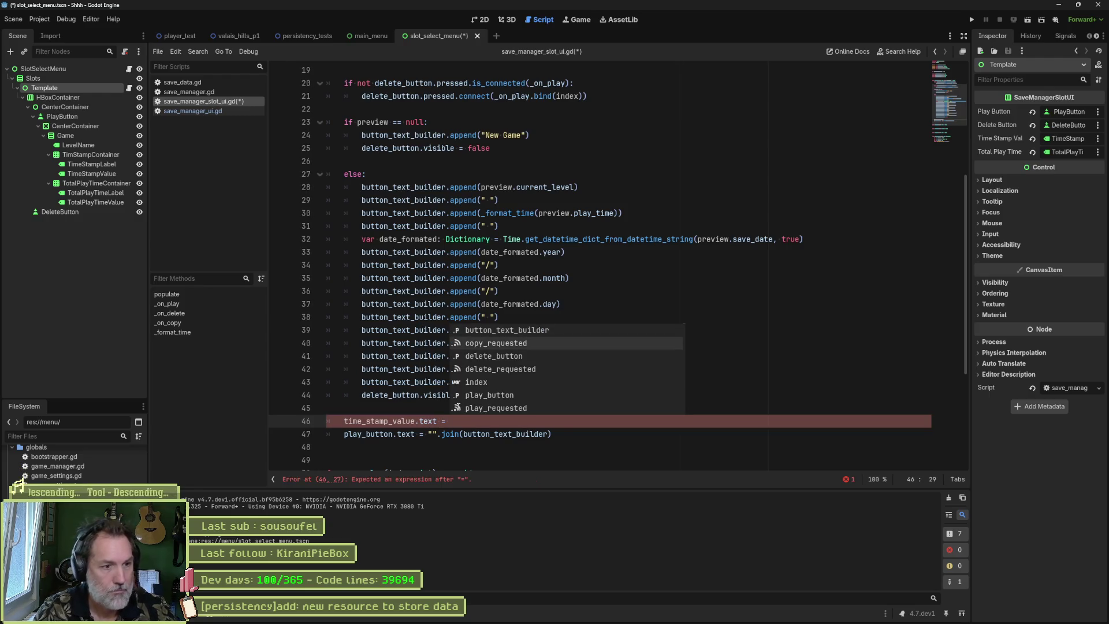
key("Down")
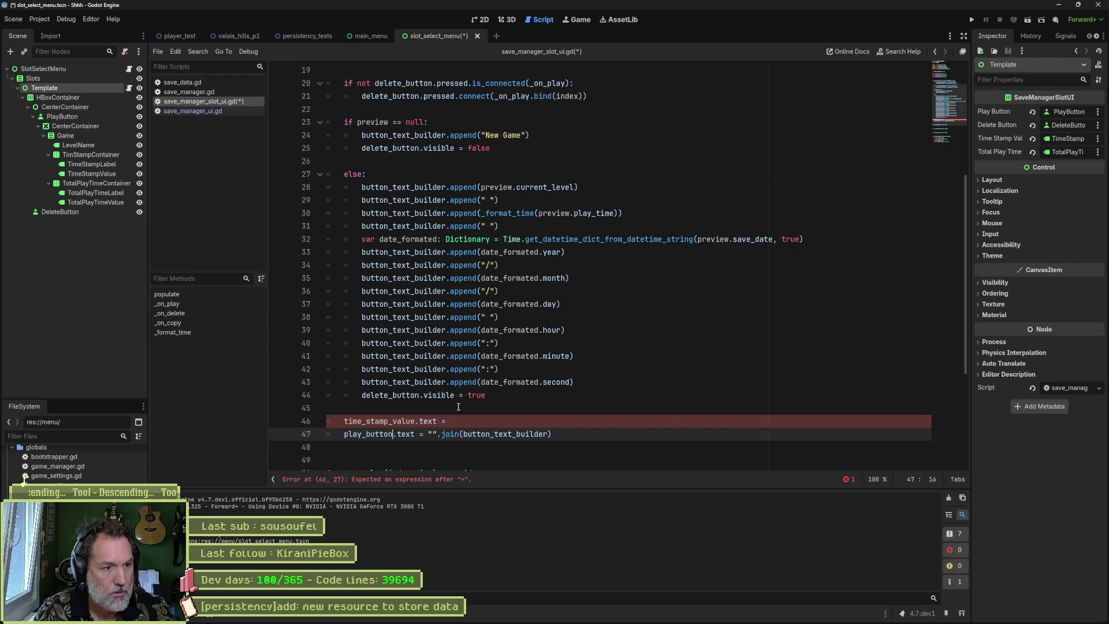
key("shift+End")
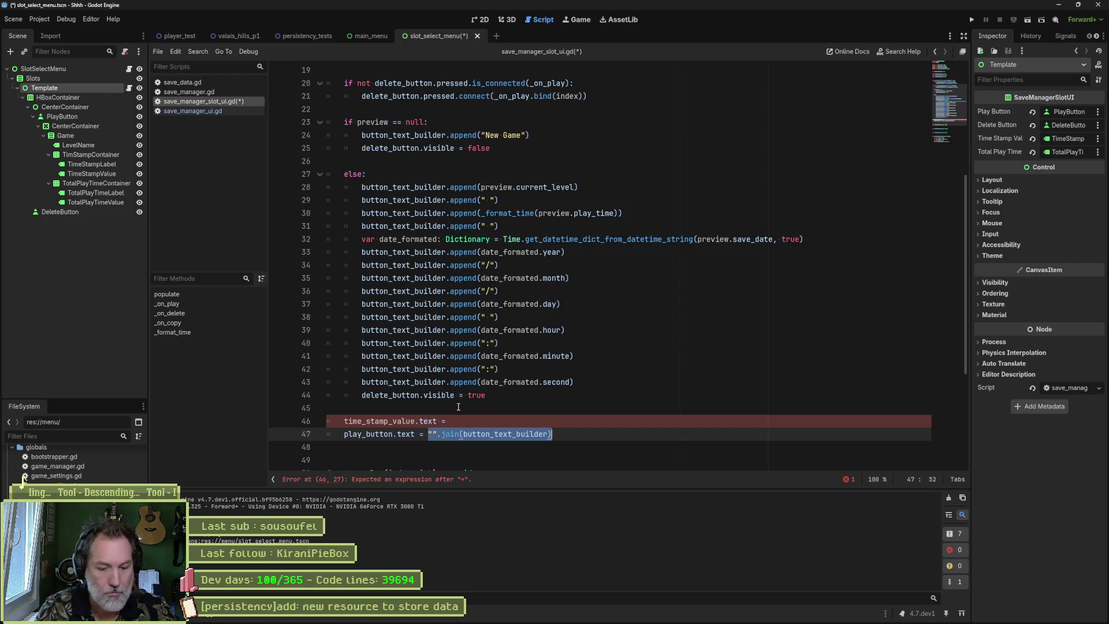
key("ctrl+c")
key("Up")
key("ctrl+v")
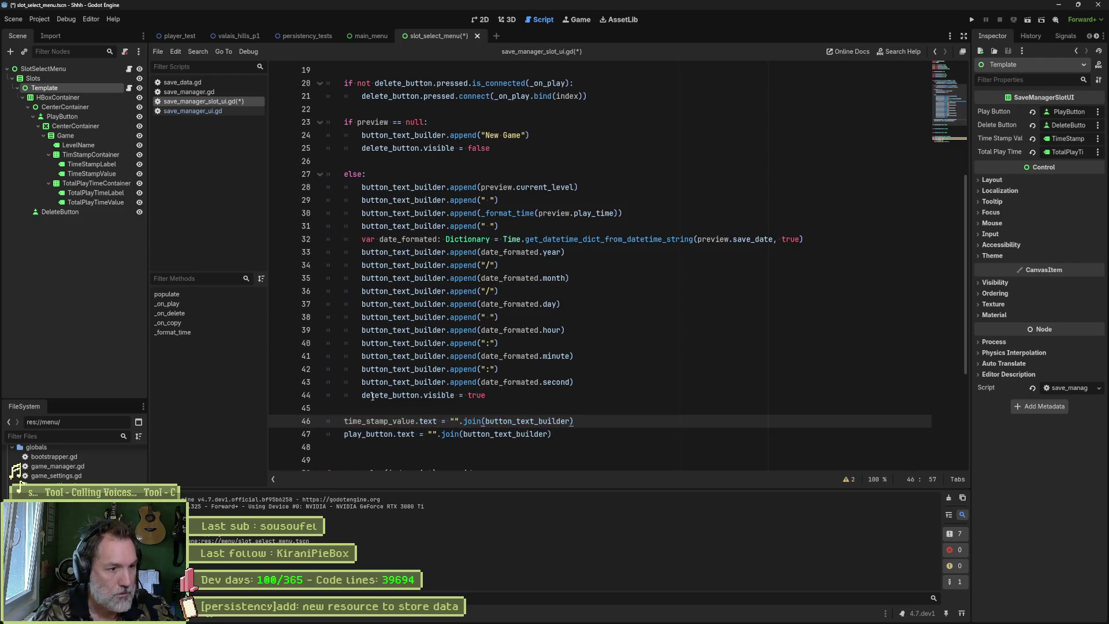
- Delete the old play_button.text line, then run the slot menu scene and stop it
left_click(347, 437)
key("ctrl+shift+k")
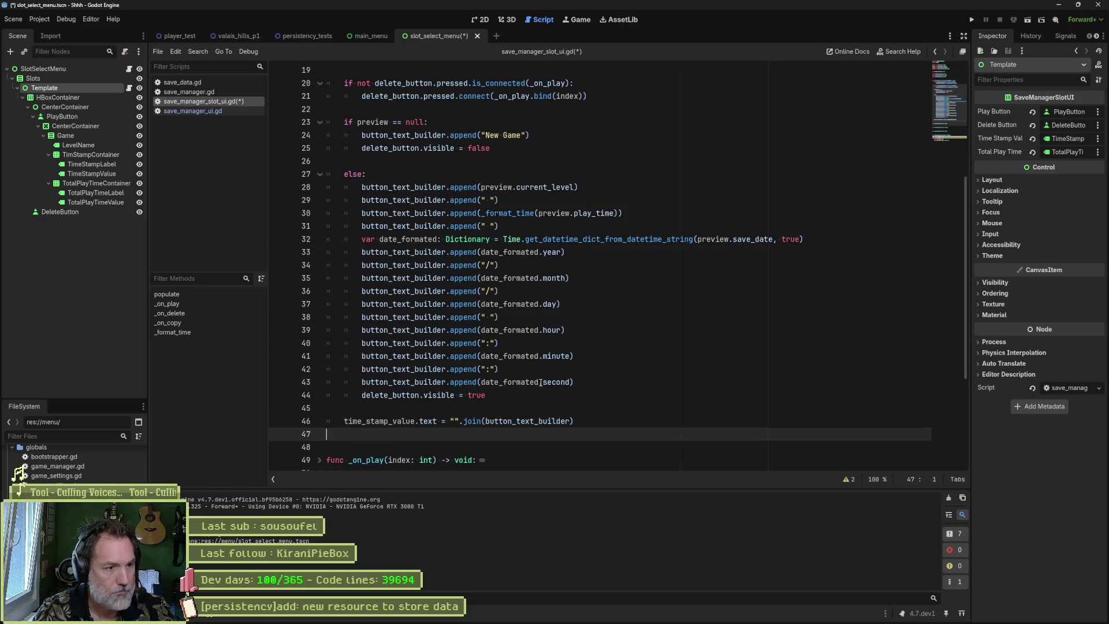
key("F6")
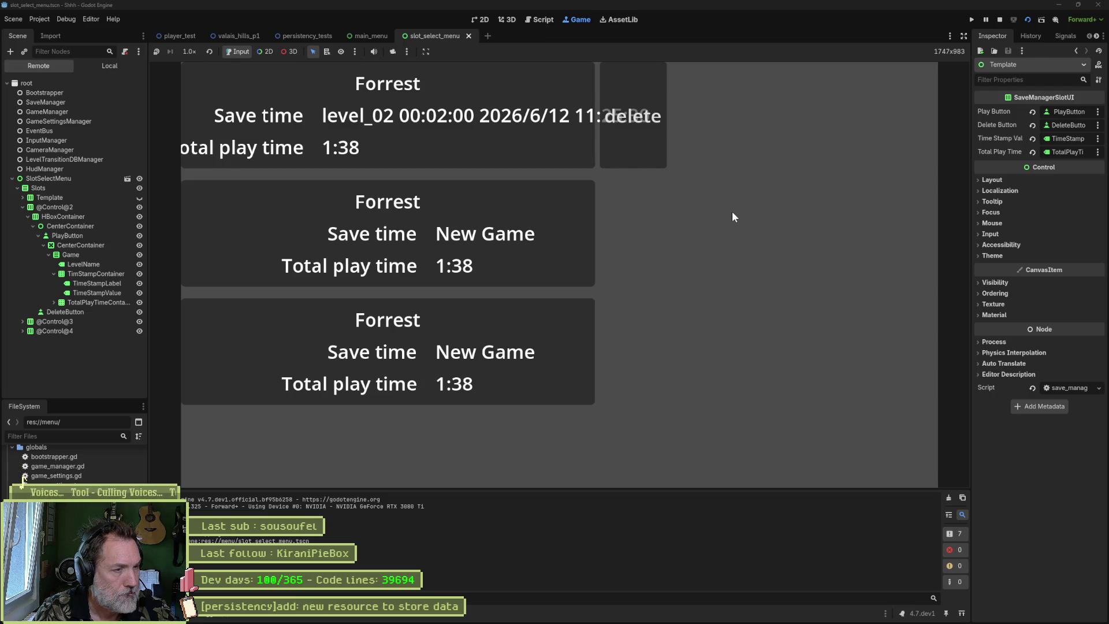
key("F8")
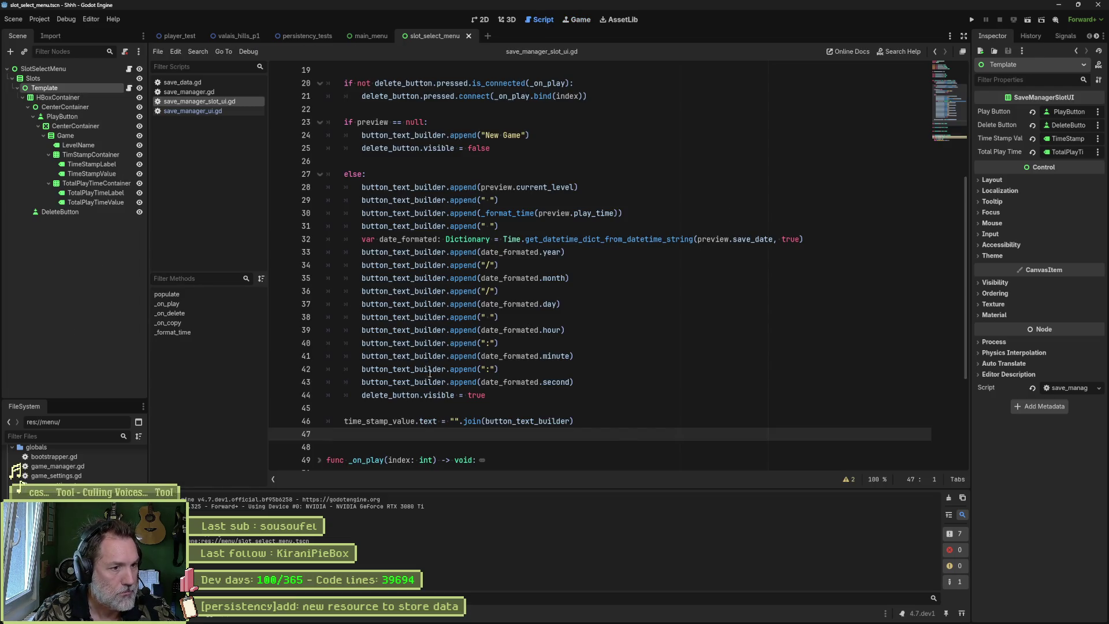
double_click(425, 384)
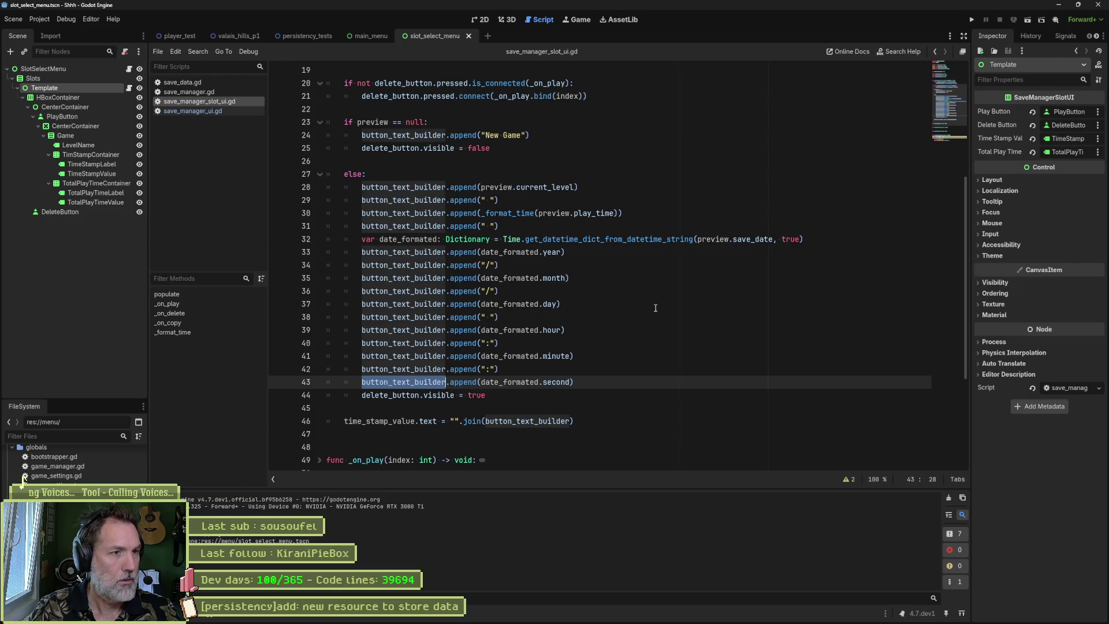
mouse_move(425, 417)
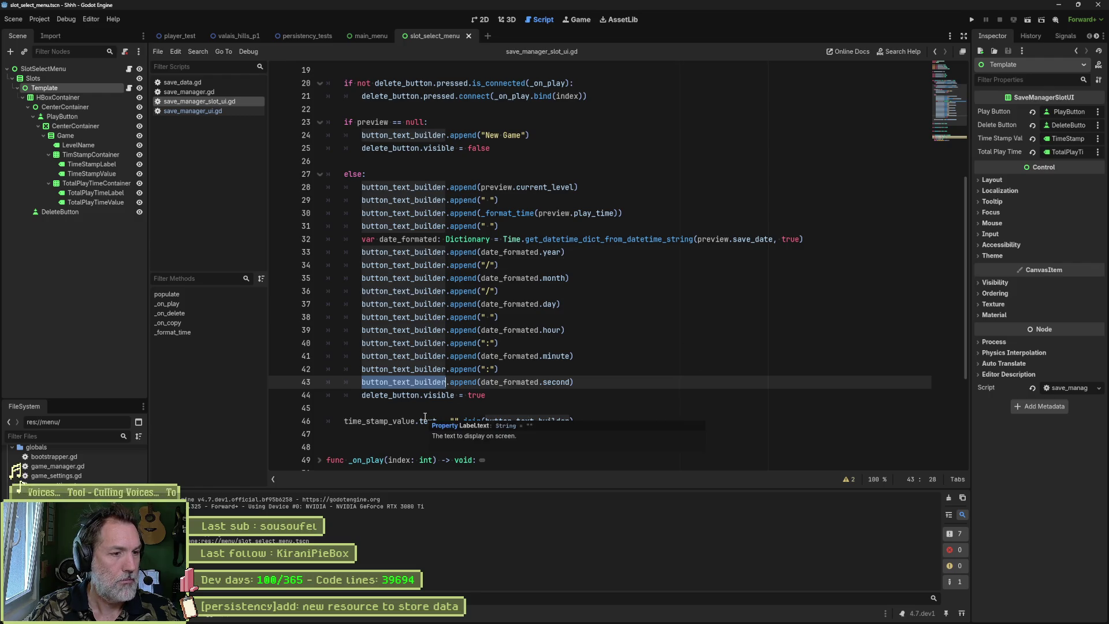
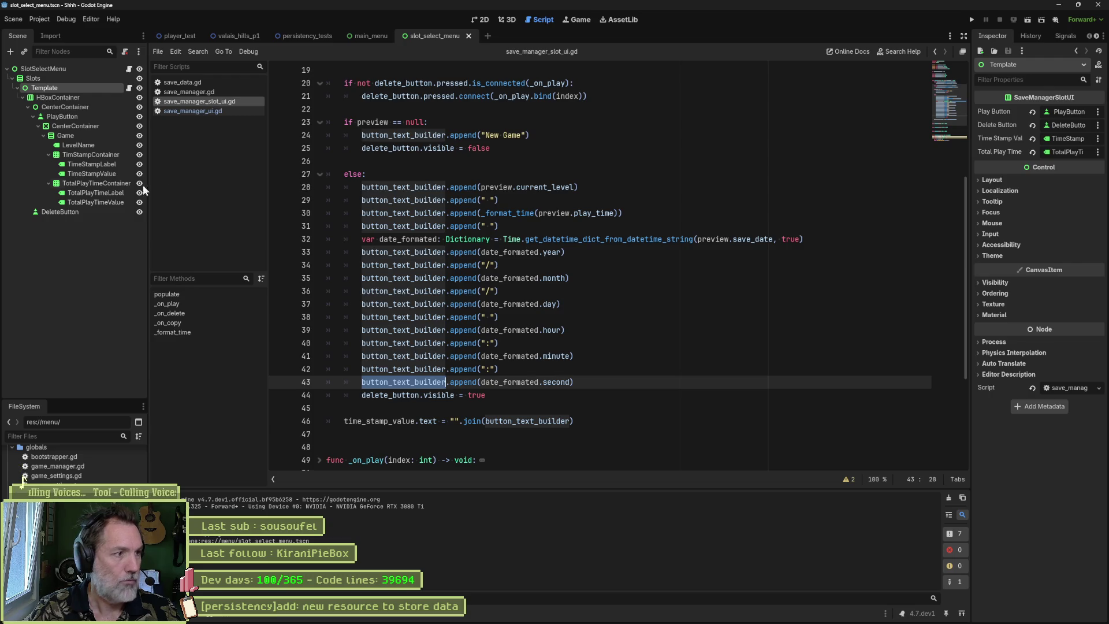
- Set the PlayButton's Inspector Text to New Game
left_click(85, 118)
left_click(1031, 146)
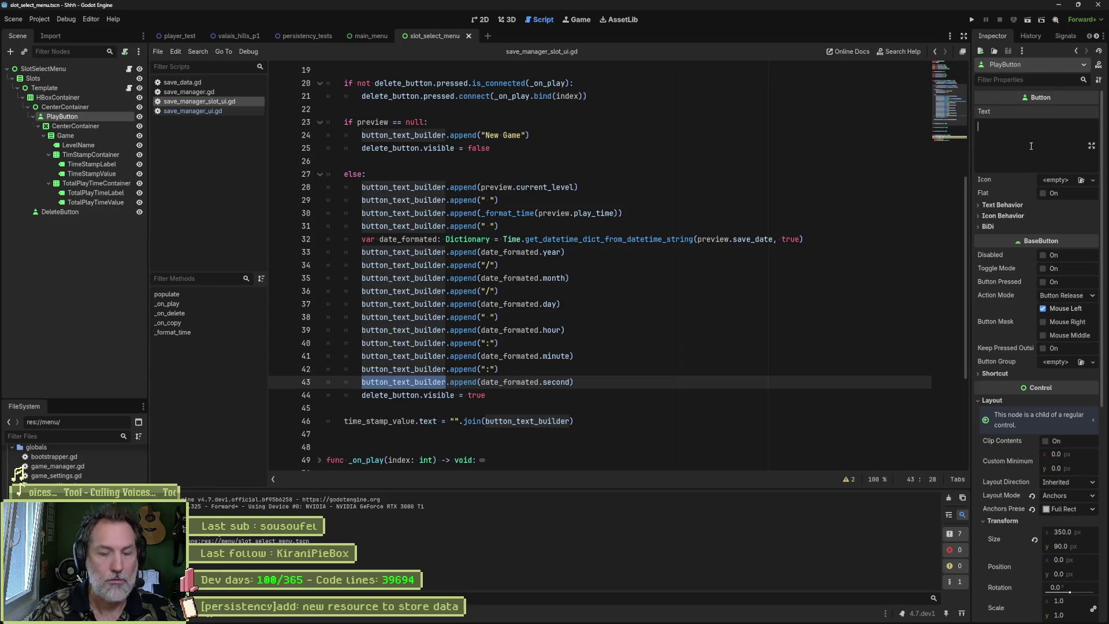
type("New Game")
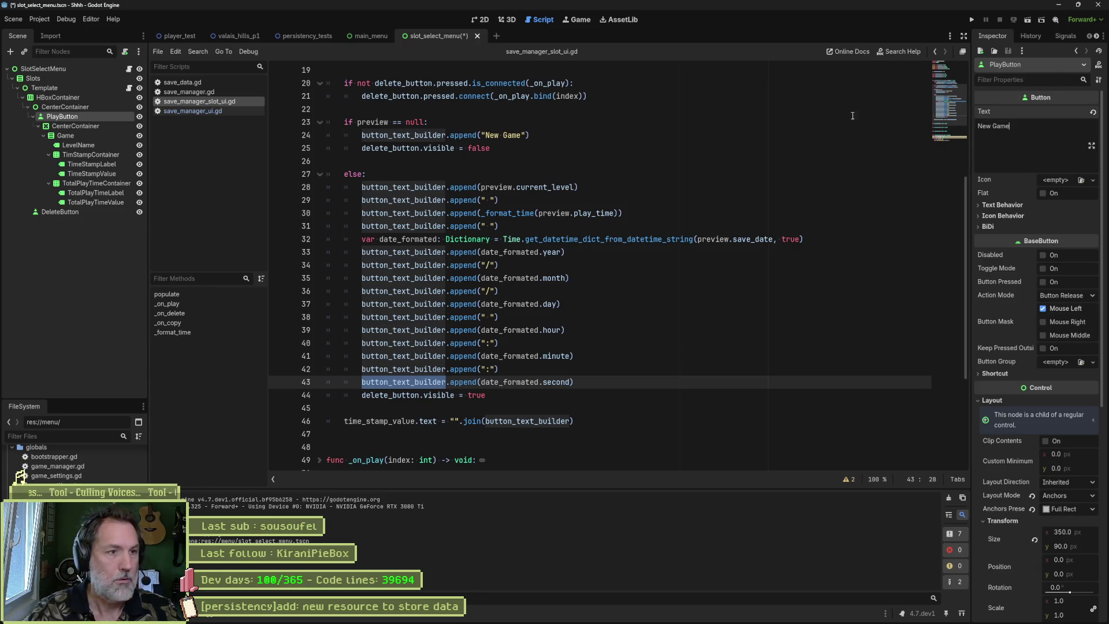
left_click(628, 145)
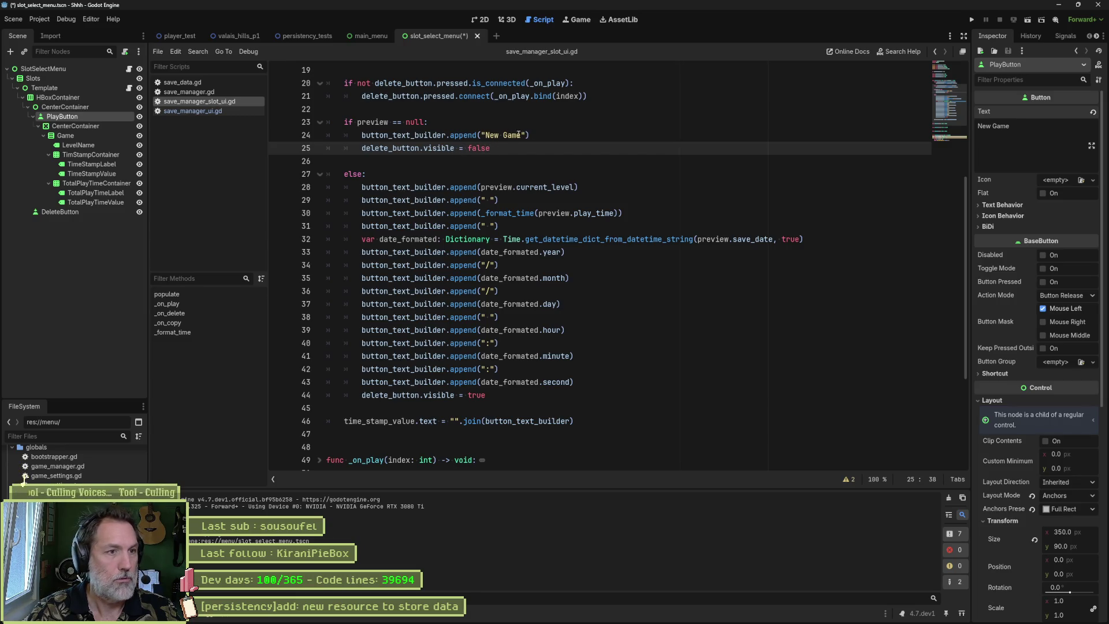
- Replace the builder name on script line 24 with play_button
left_click(543, 137)
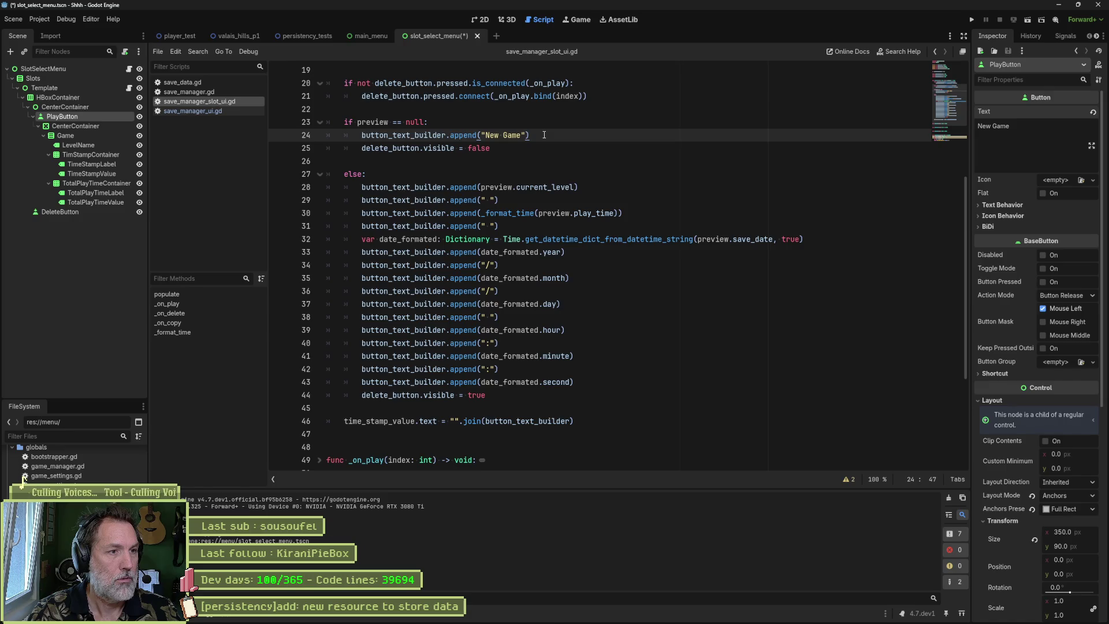
scroll(460, 141, "up", 5)
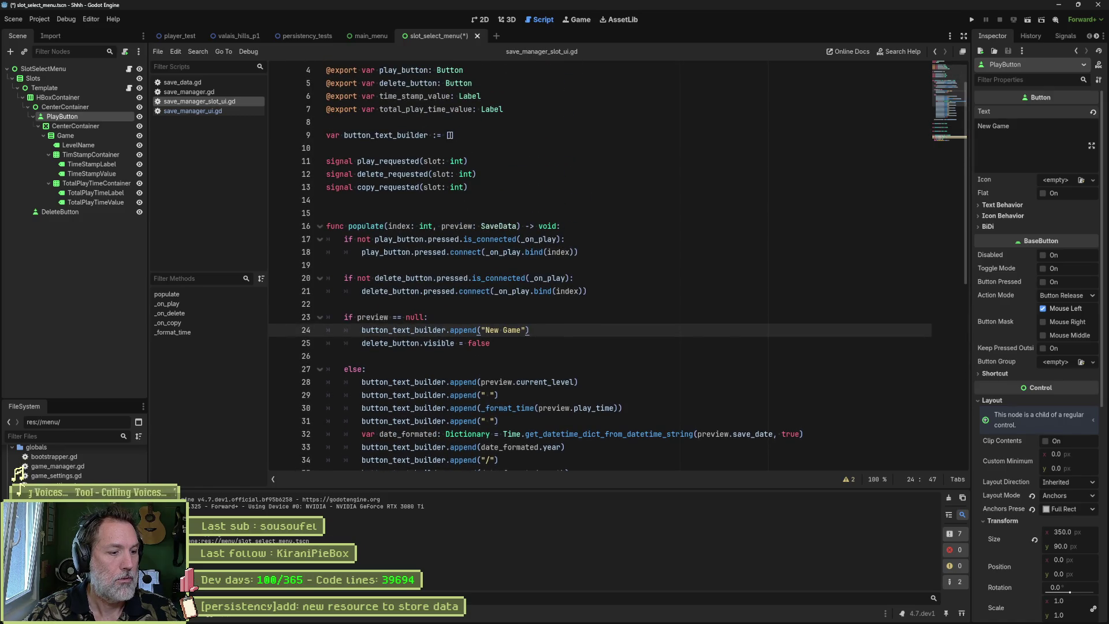
scroll(456, 137, "up", 2)
double_click(415, 112)
key("ctrl+c")
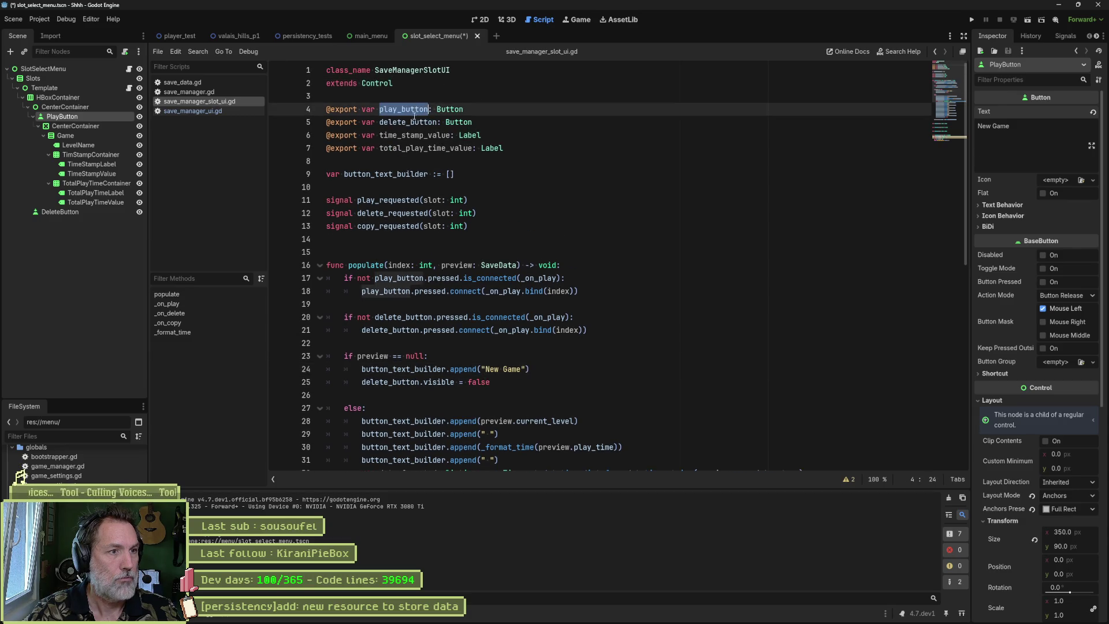
scroll(410, 174, "down", 3)
double_click(400, 252)
key("ctrl+v")
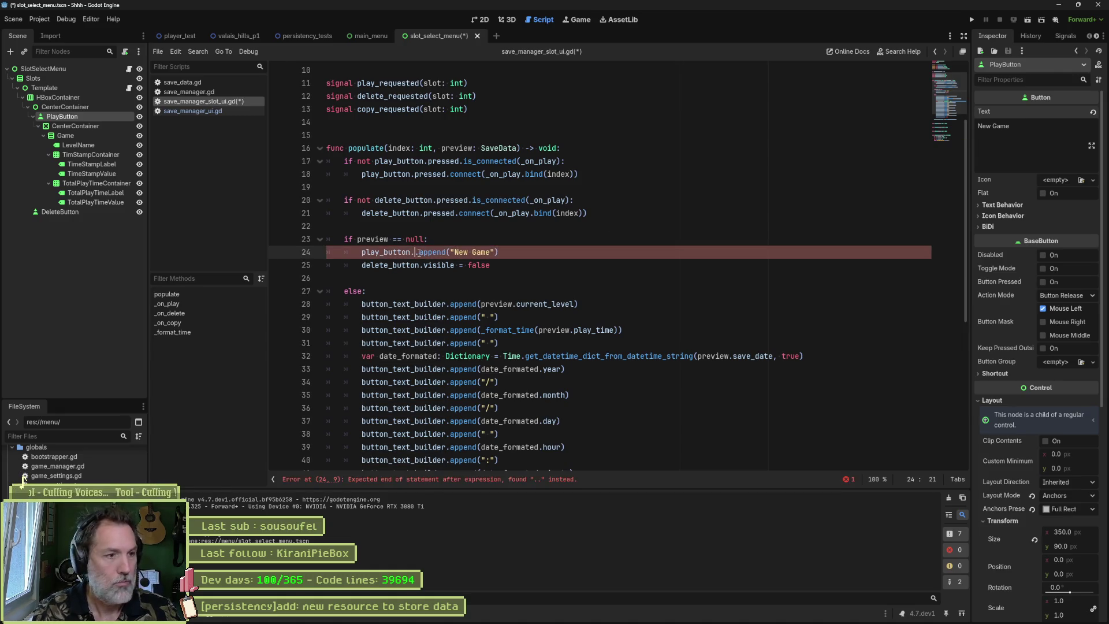
- Make line 24 read play_button.text = "New Game" and save the script
type(".text")
key("Delete")
key("Delete")
key("Delete")
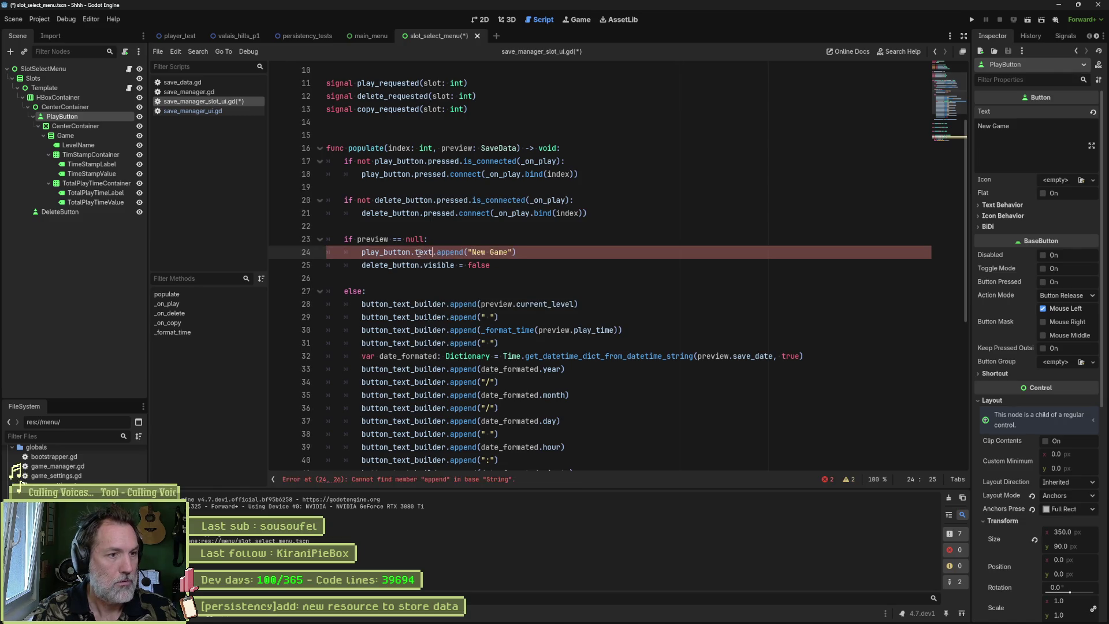
type("=")
key("Delete")
key("Delete")
key("Delete")
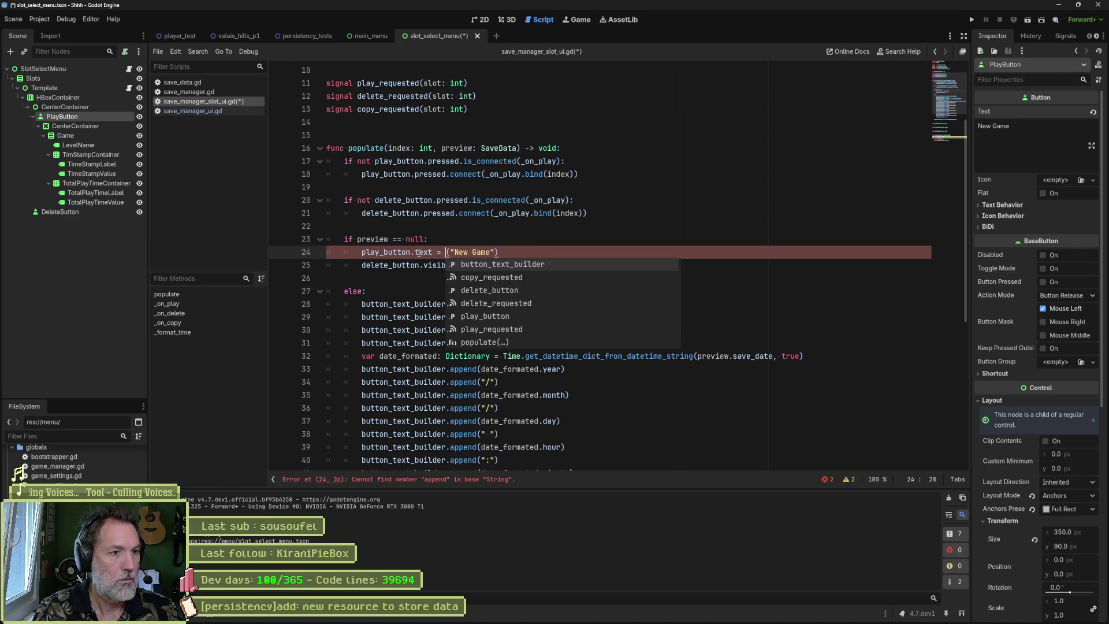
key("Right")
key("Right")
key("Right")
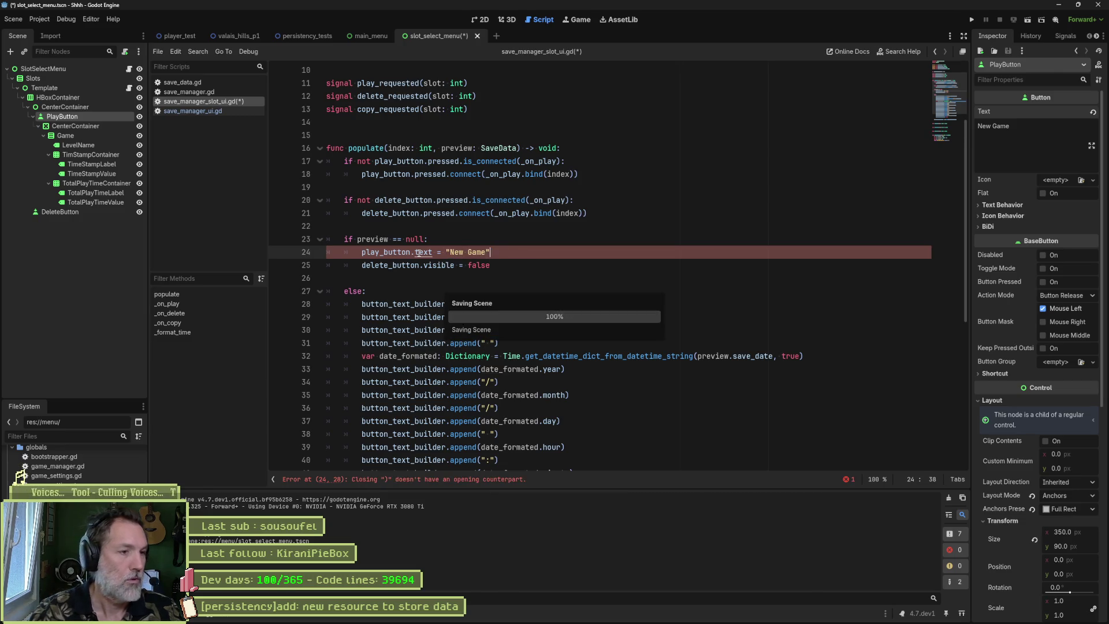
key("Delete")
key("ctrl+s")
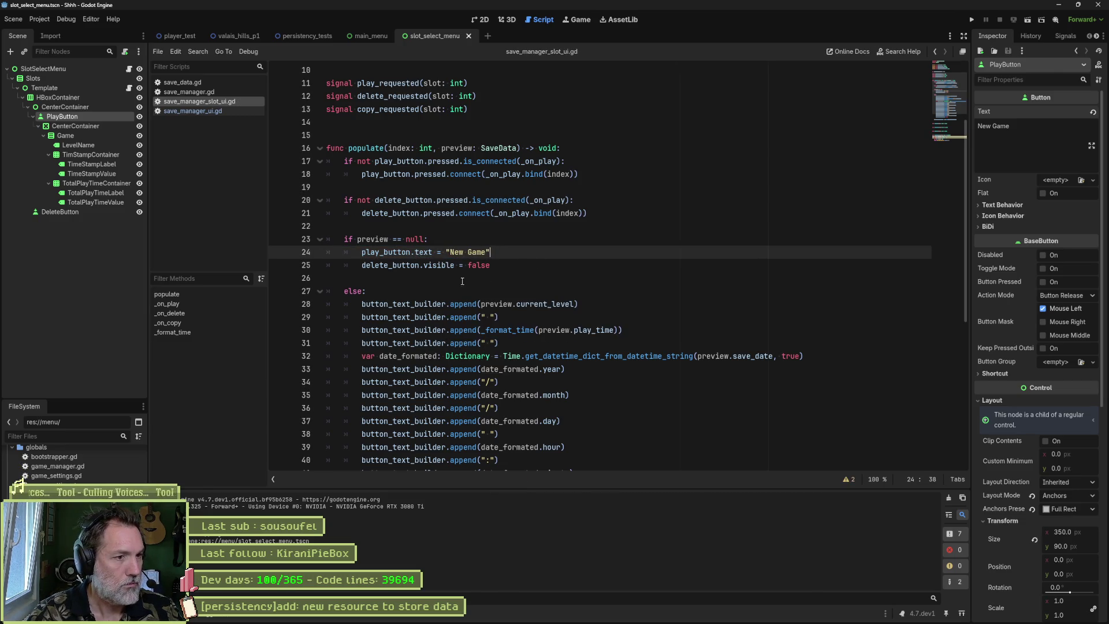
double_click(421, 303)
scroll(520, 266, "down", 2)
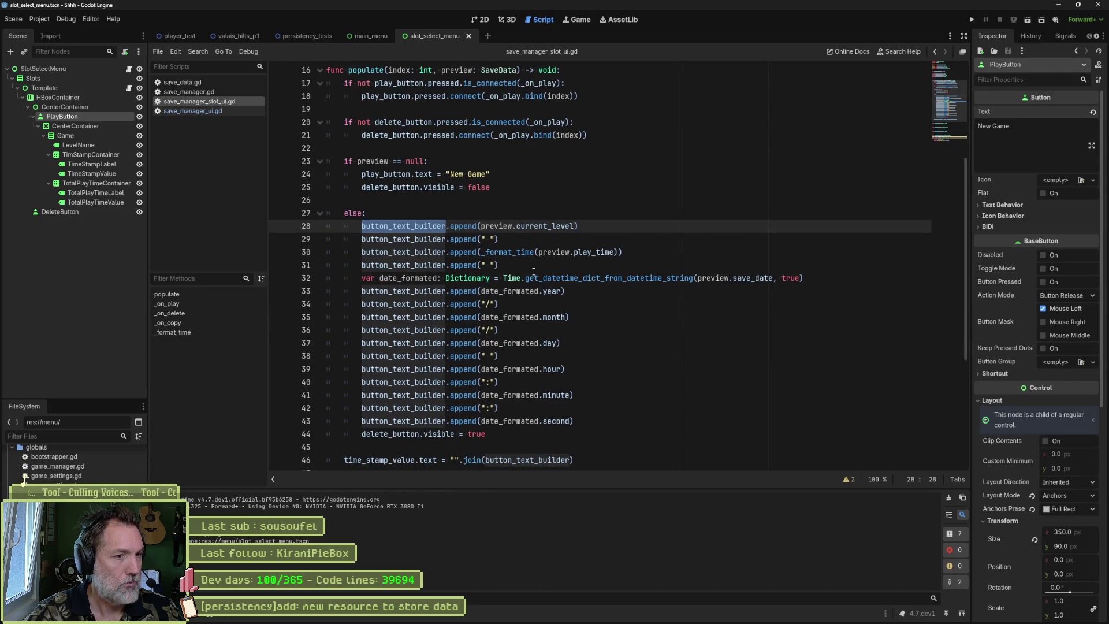
- Rename the button_text_builder declaration to date_builder
scroll(521, 330, "up", 4)
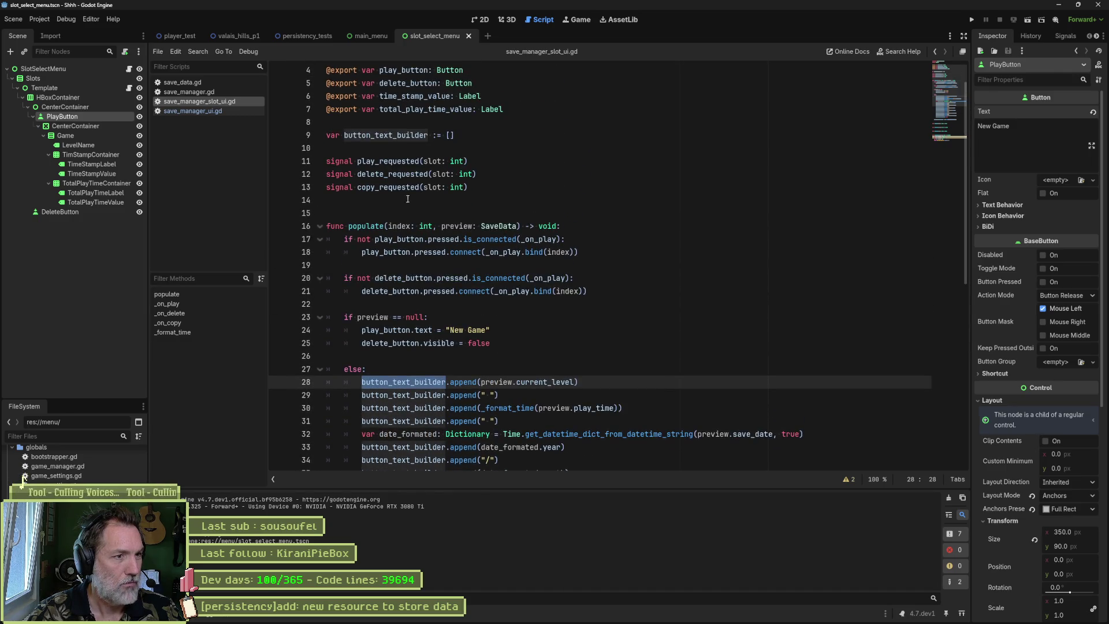
double_click(386, 135)
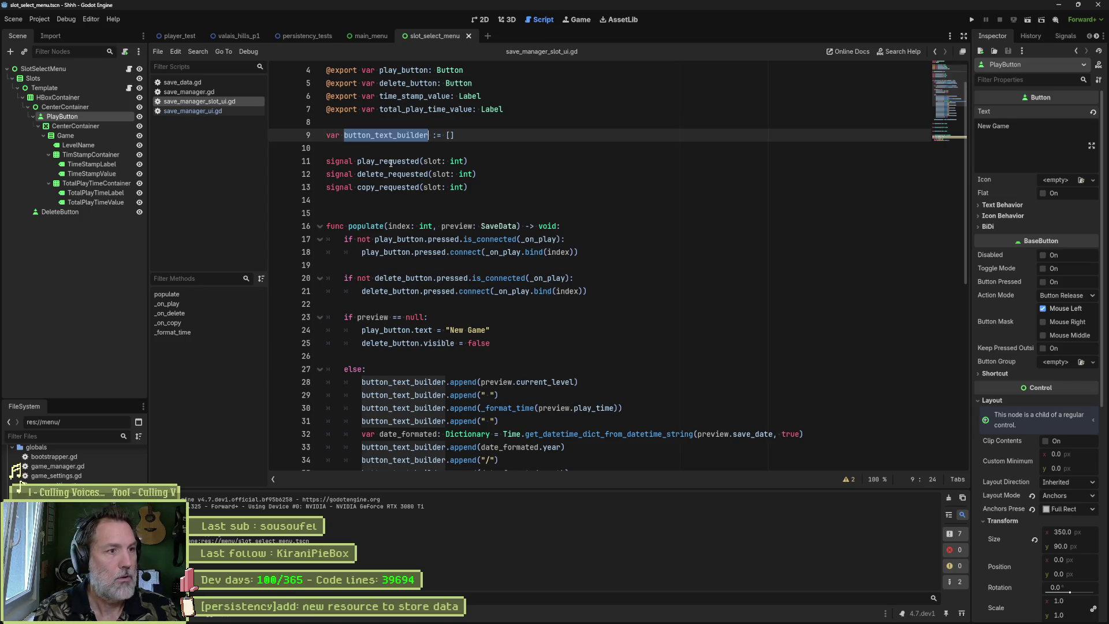
type("date_builder")
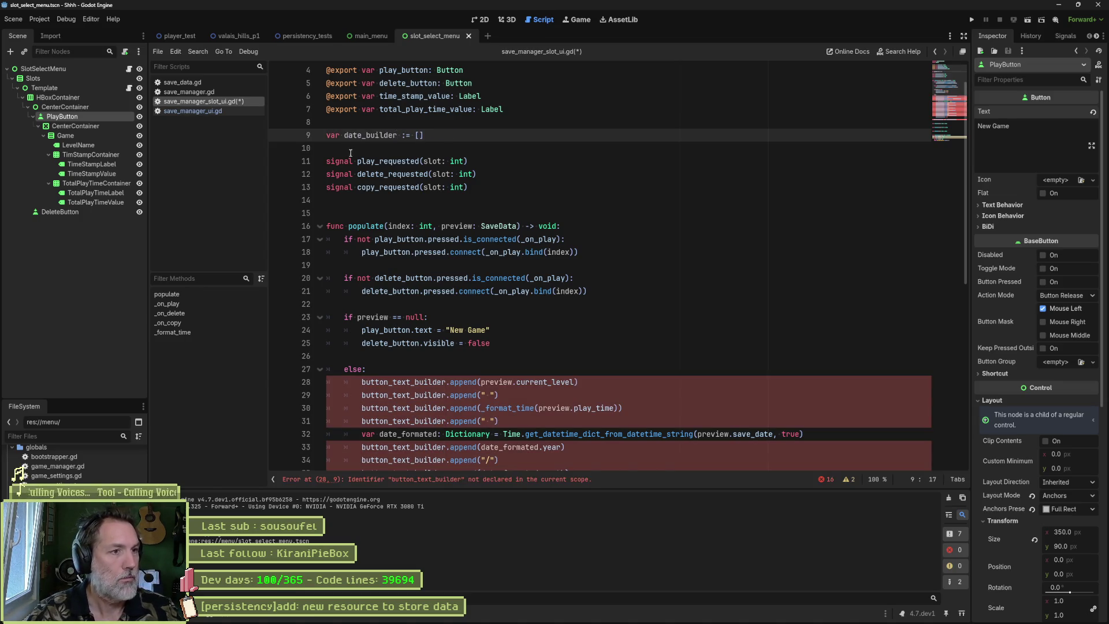
scroll(412, 300, "down", 3)
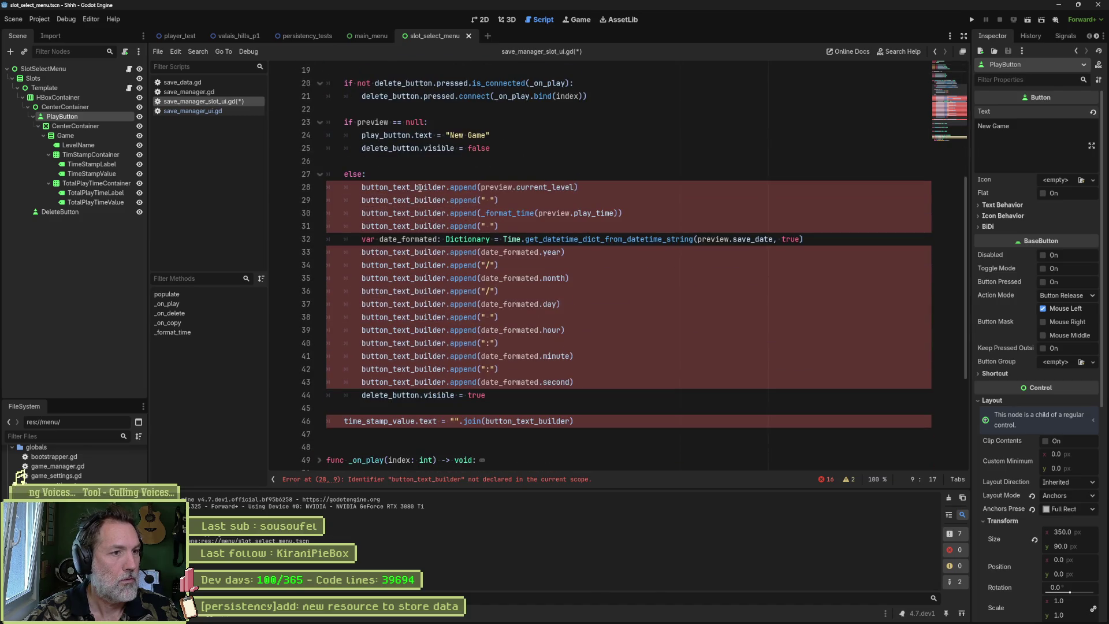
key("ctrl+z")
- Replace the old builder name with date_builder on lines 28 through 37
left_click(394, 200)
double_click(395, 200)
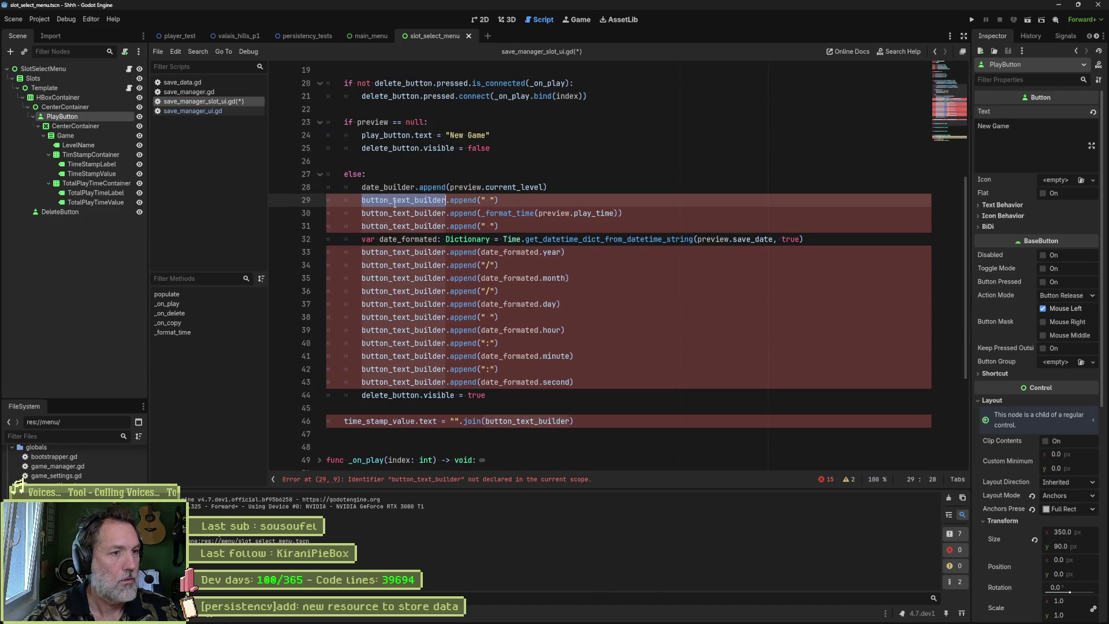
type("date_builder")
left_click(399, 214)
type("date_builder")
double_click(399, 213)
type("date_builder")
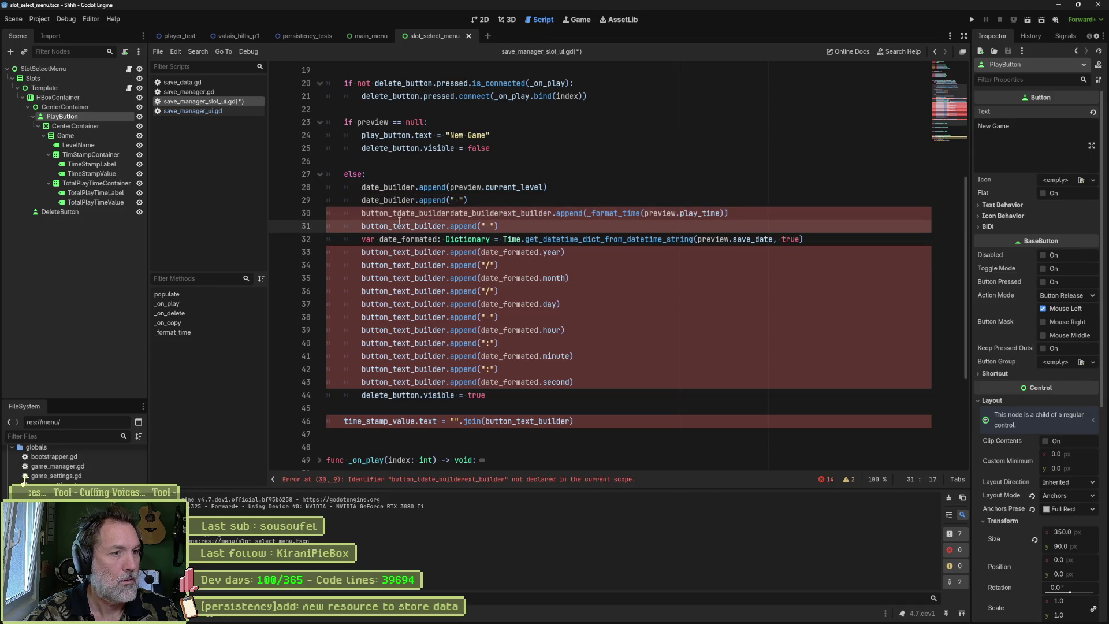
double_click(399, 226)
type("date_builder")
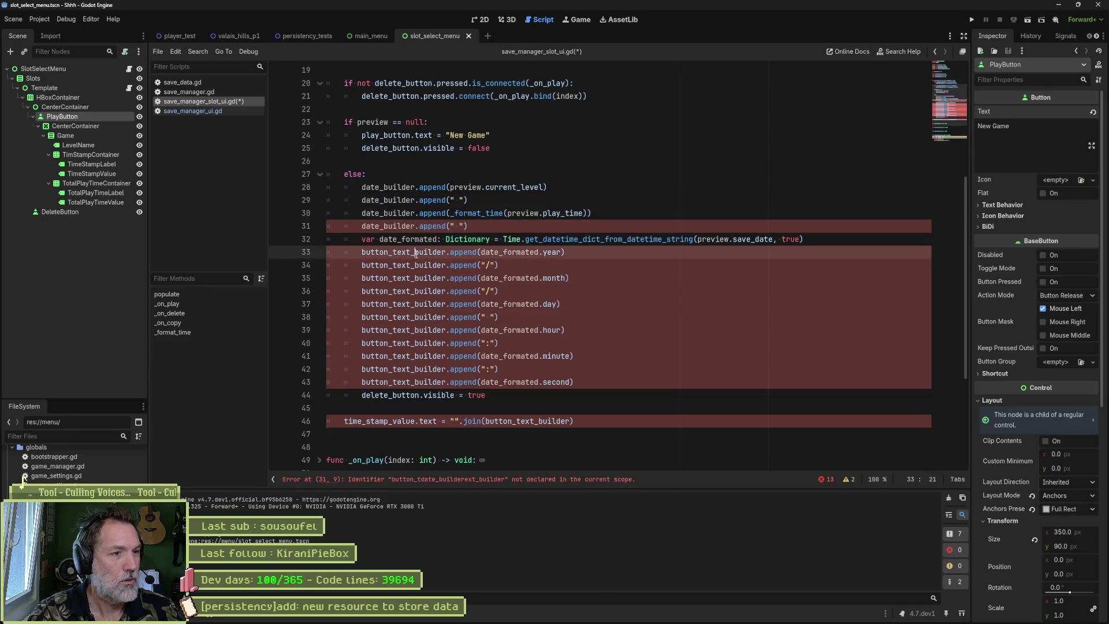
double_click(399, 252)
type("date_builder")
double_click(403, 265)
type("date_builder")
double_click(403, 278)
type("date_builder")
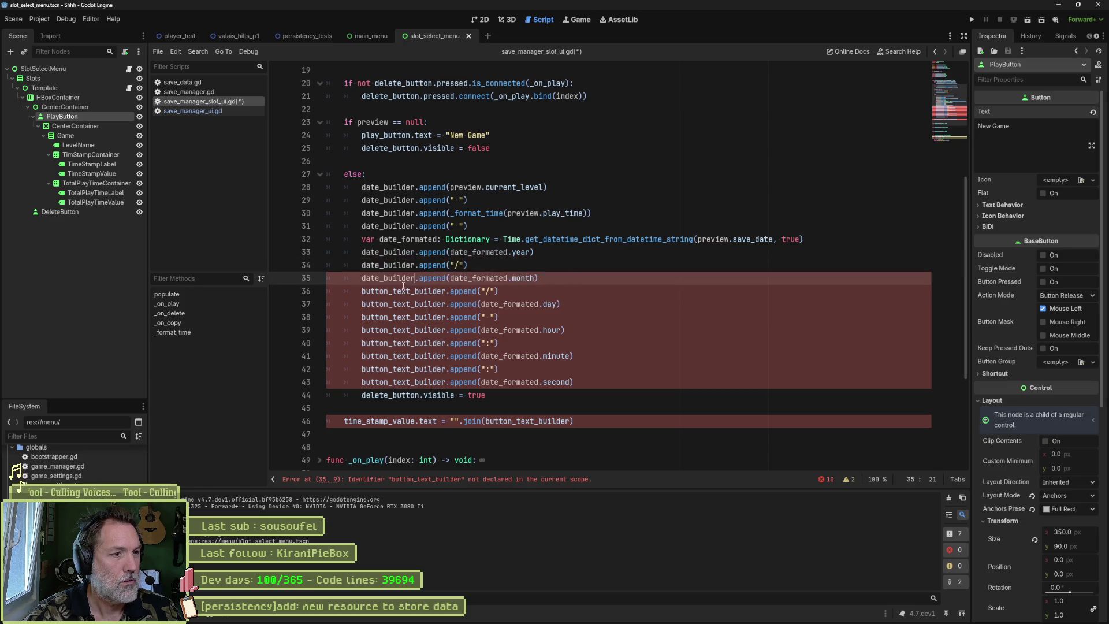
double_click(403, 291)
type("date_builder")
double_click(403, 304)
type("date_builder")
- Replace the remaining builder uses on lines 38–46, including the time_stamp_value join, with date_builder
left_click(403, 318)
double_click(403, 317)
type("date_builder")
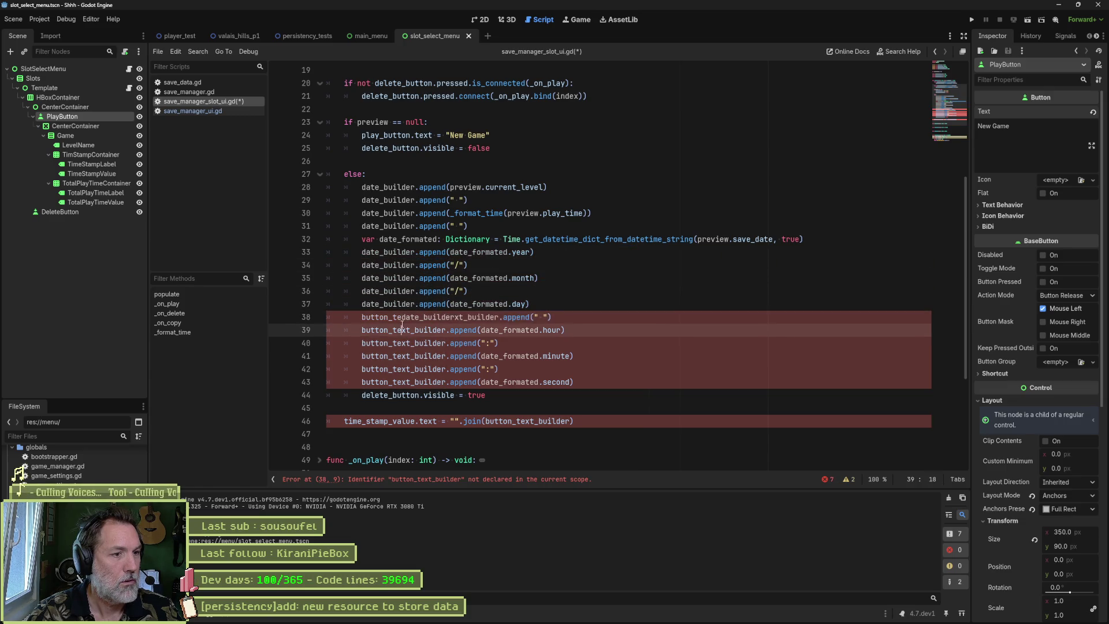
double_click(403, 330)
type("date_builder")
double_click(399, 343)
type("date_builder")
double_click(402, 356)
key("ctrl+v")
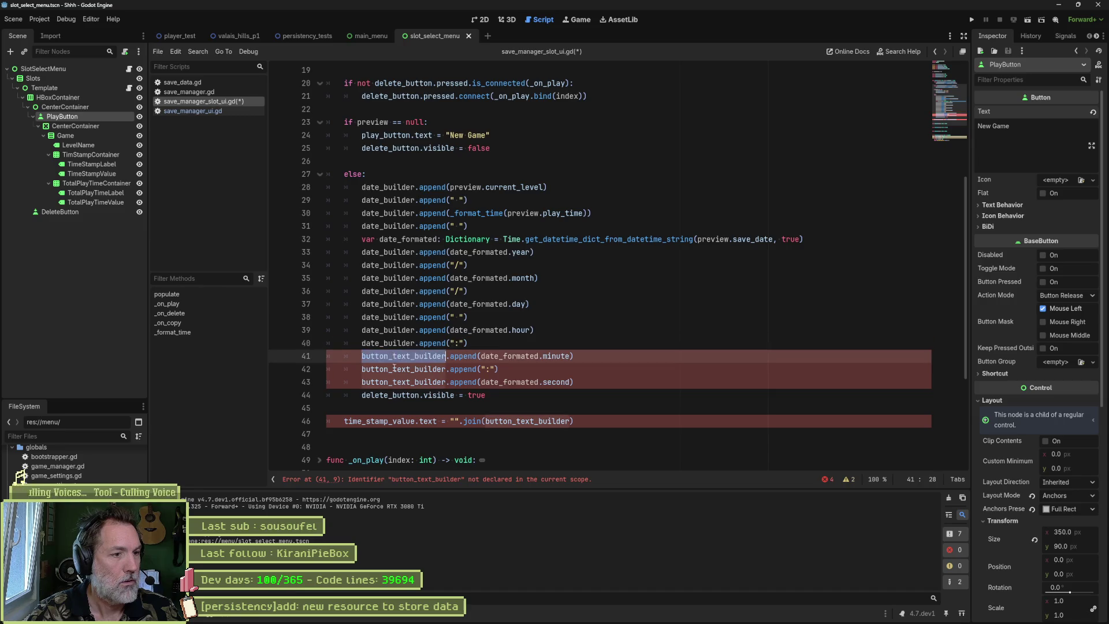
double_click(403, 370)
type("date_builder")
double_click(403, 382)
type("date_builder")
double_click(513, 422)
key("ctrl+v")
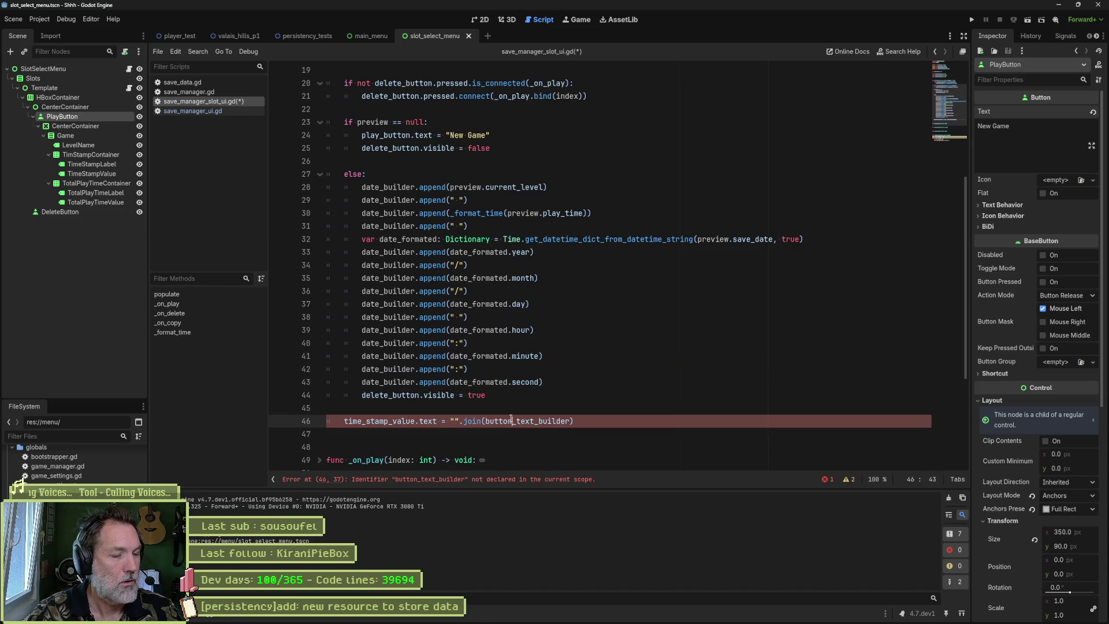
scroll(553, 322, "down", 5)
scroll(553, 322, "up", 4)
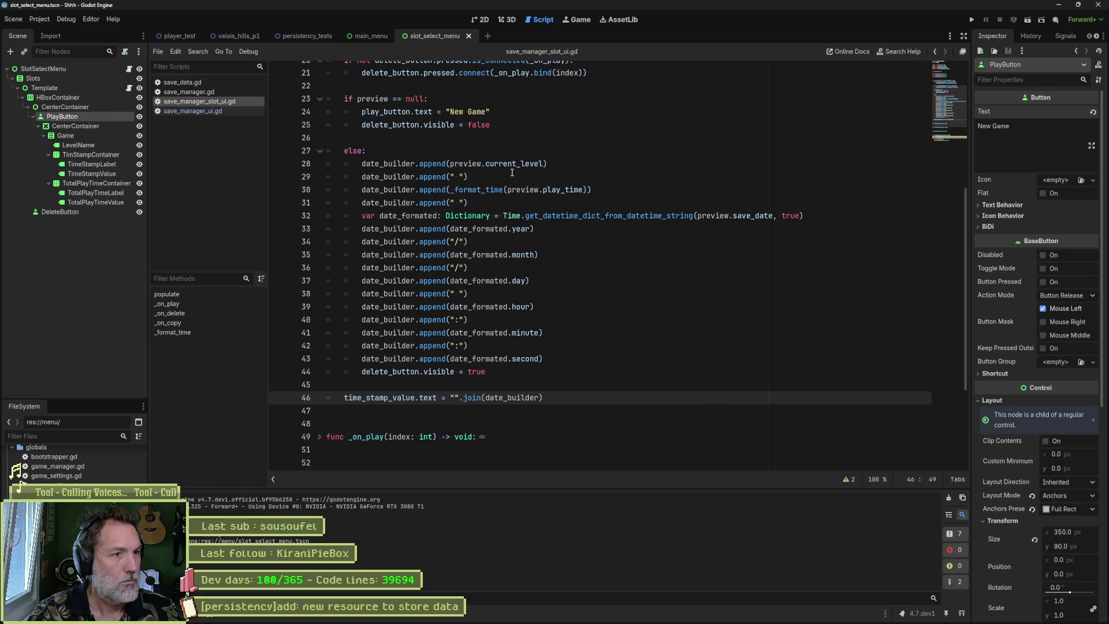
- Add an exported level_name reference to the LevelName label in the script
left_click(449, 164)
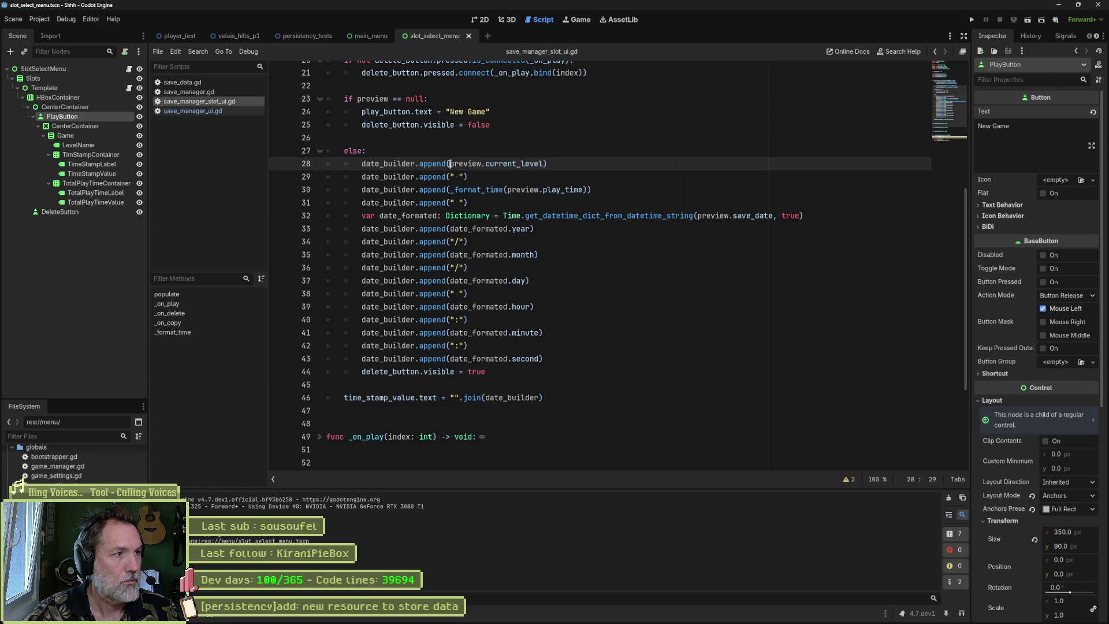
scroll(808, 100, "up", 6)
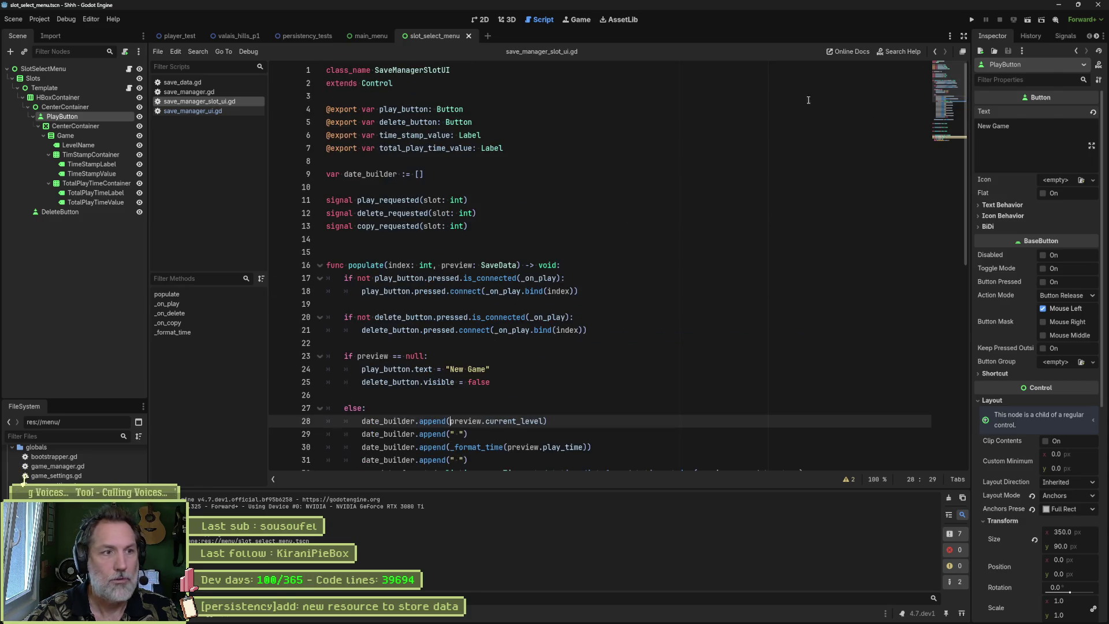
left_click_drag(73, 145, 333, 158)
key("alt+Up")
key("alt+Up")
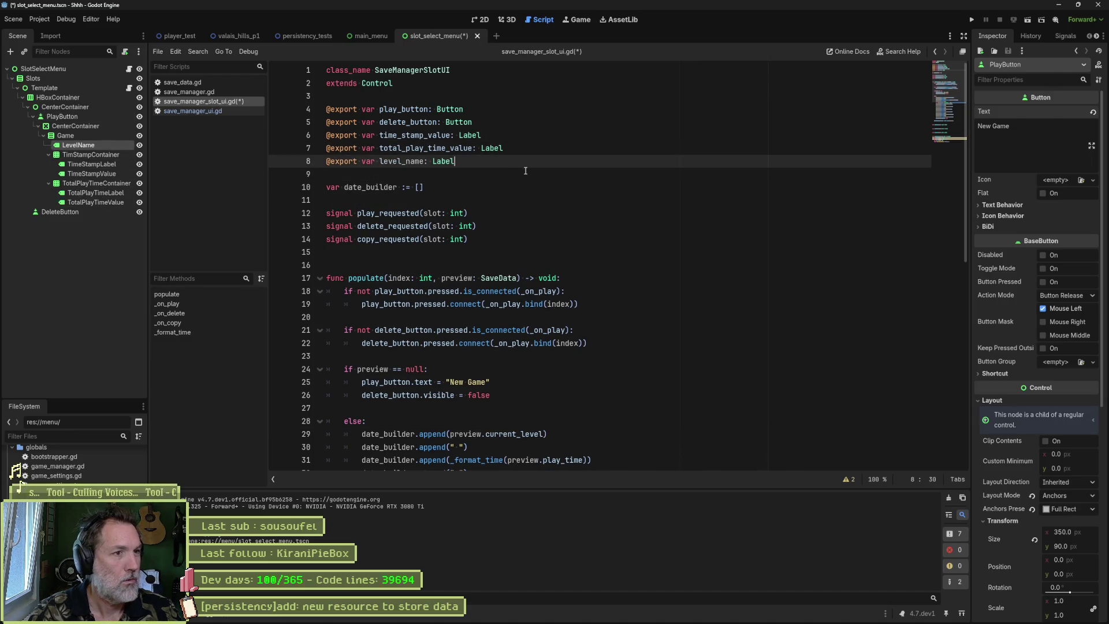
double_click(417, 141)
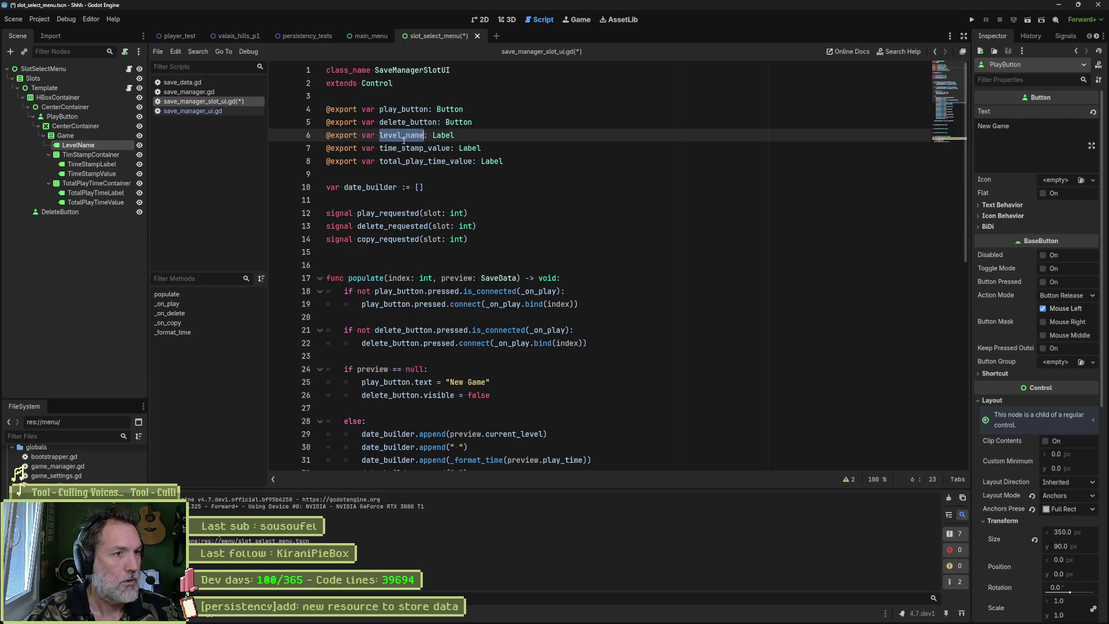
- Replace the current_level append with level_name.text = preview.current_level
scroll(565, 138, "down", 8)
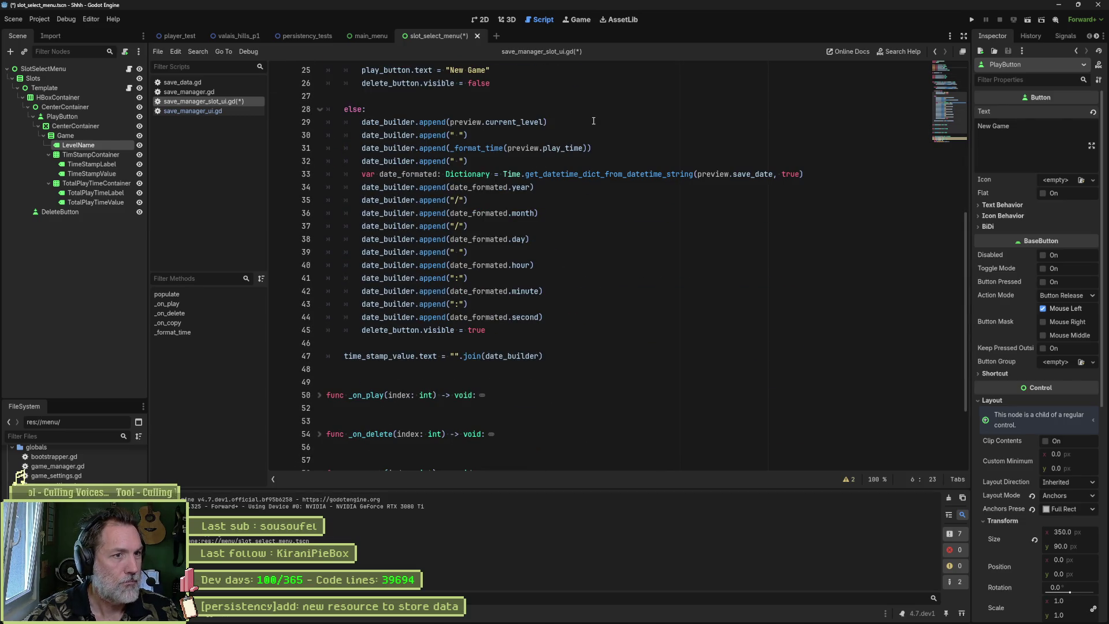
left_click(593, 122)
key("Return")
type("level_name.text =")
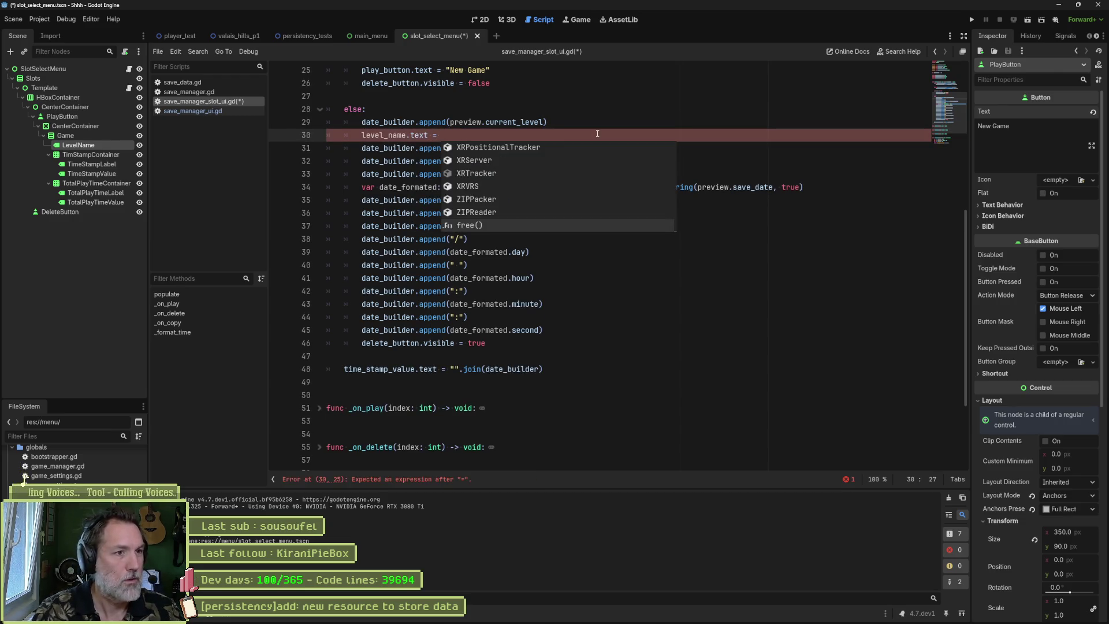
key("Escape")
key("Up")
key("ctrl+shift+Right")
key("ctrl+shift+Right")
key("ctrl+shift+Right")
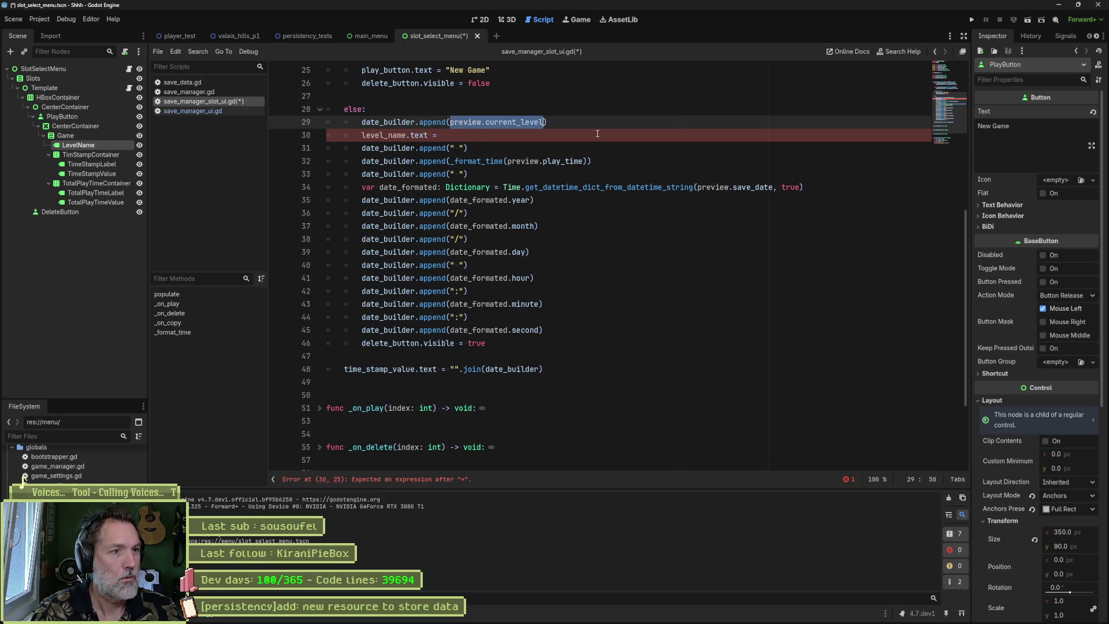
key("ctrl+c")
key("Down")
key("ctrl+v")
key("Up")
key("ctrl+shift+k")
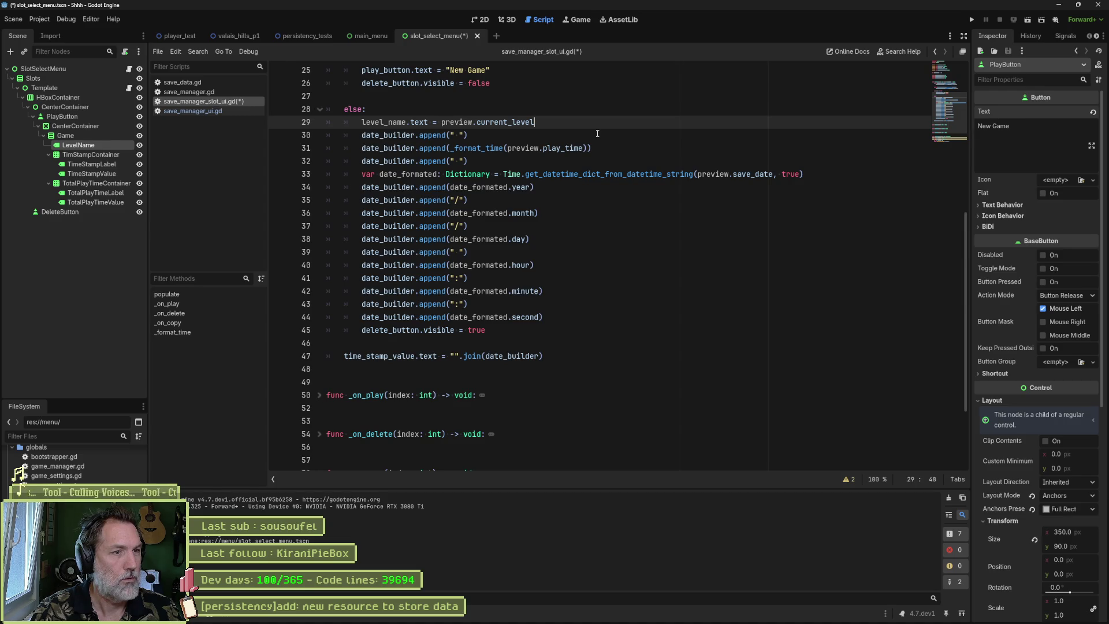
- Delete the spacer append line below it and save the slot script
key("Down")
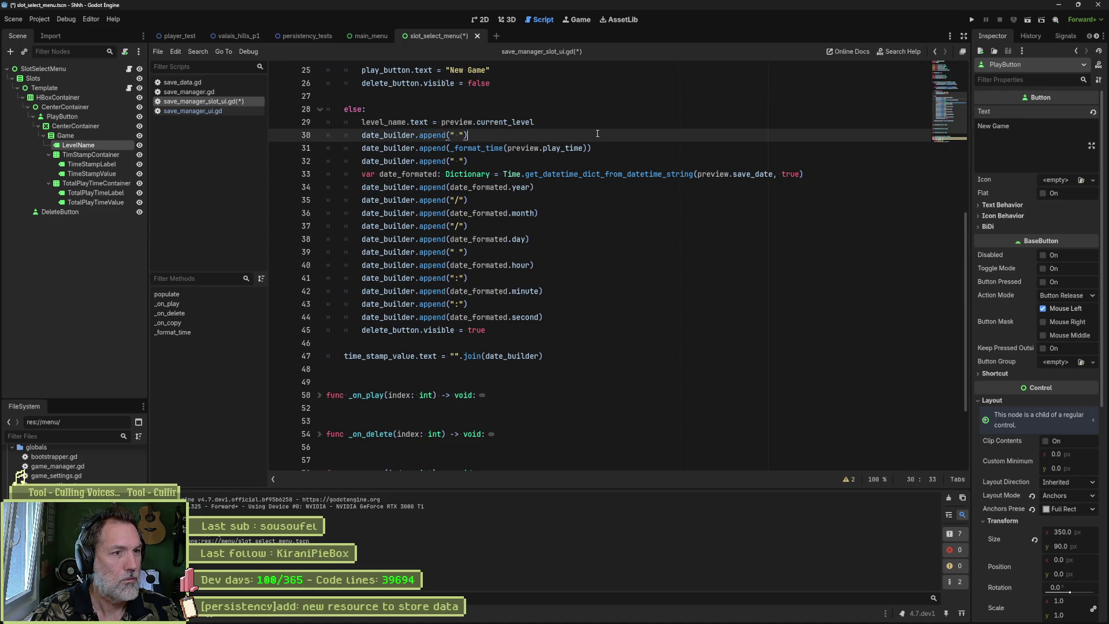
key("ctrl+shift+k")
key("Return")
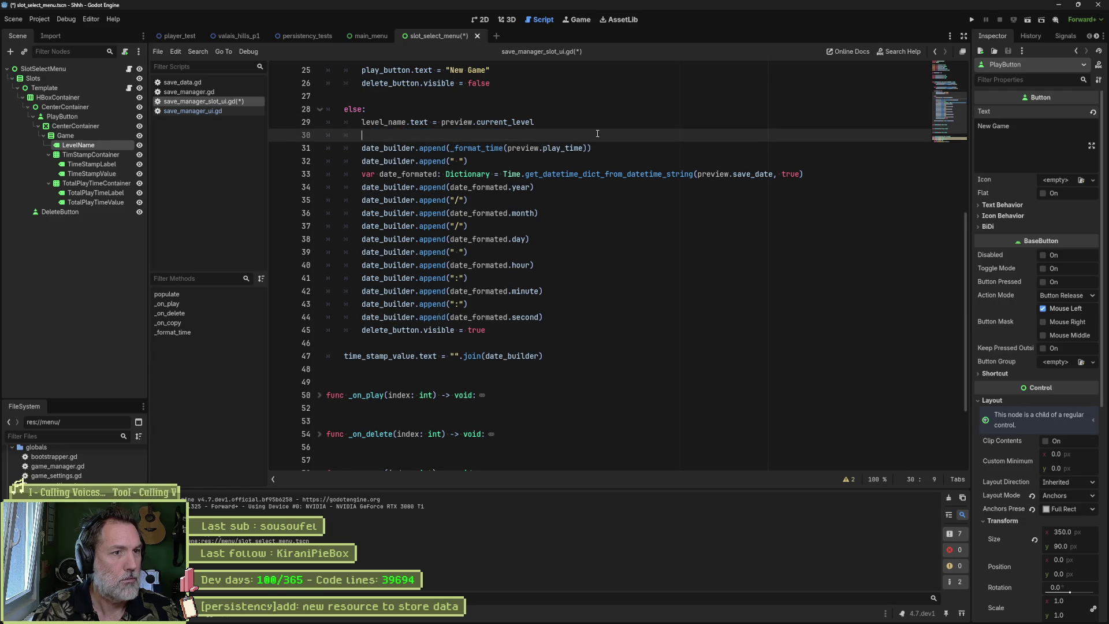
key("ctrl+s")
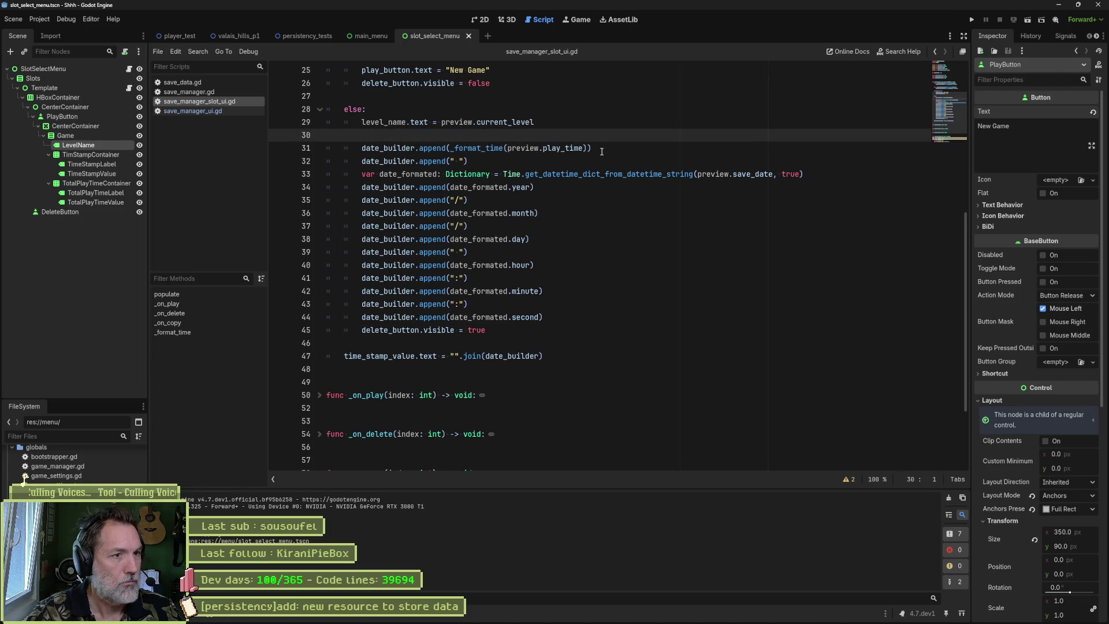
left_click(602, 150)
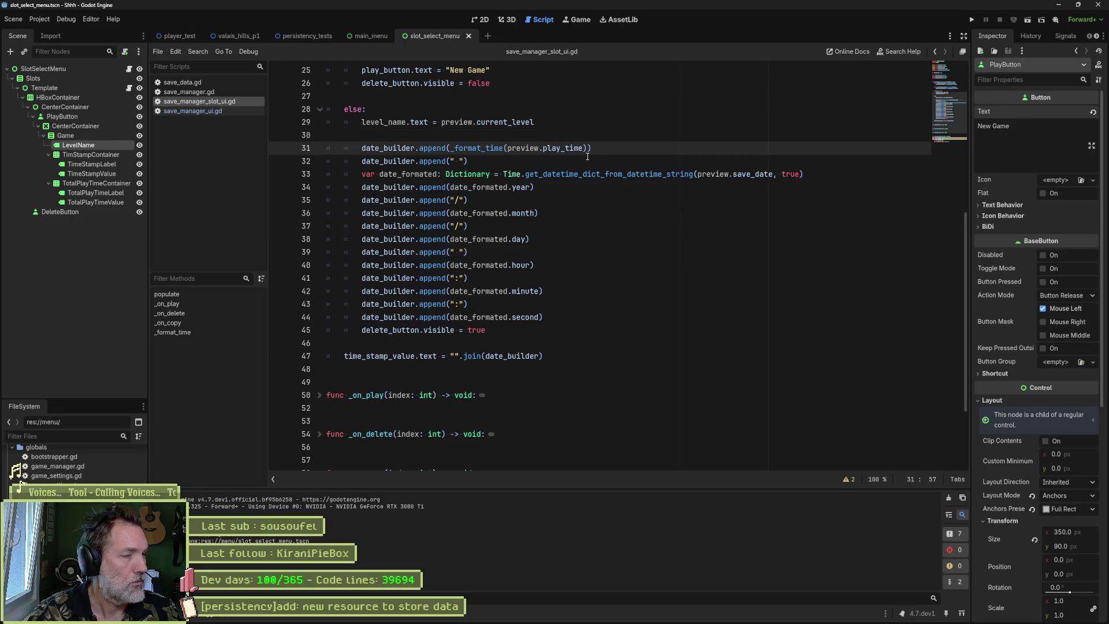
left_click(481, 22)
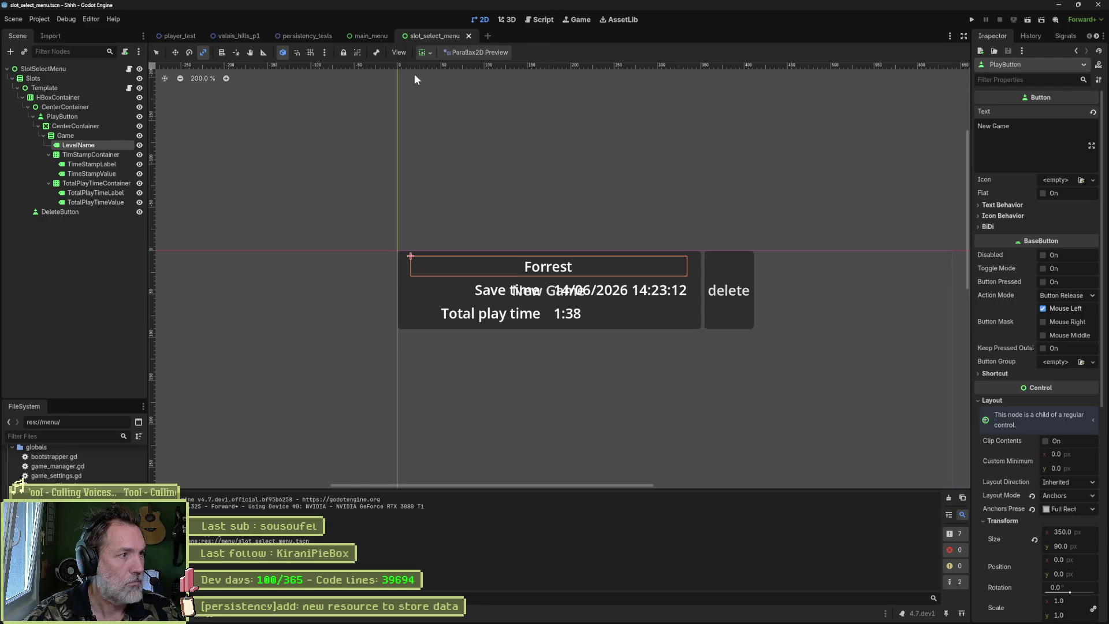
left_click(548, 20)
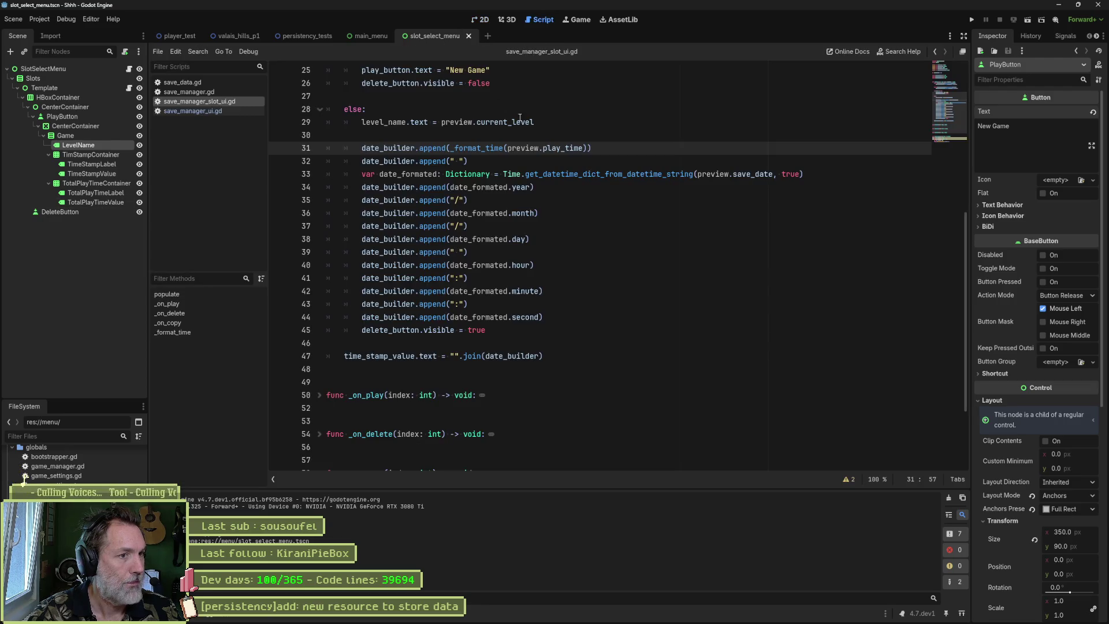
scroll(492, 145, "up", 8)
double_click(456, 162)
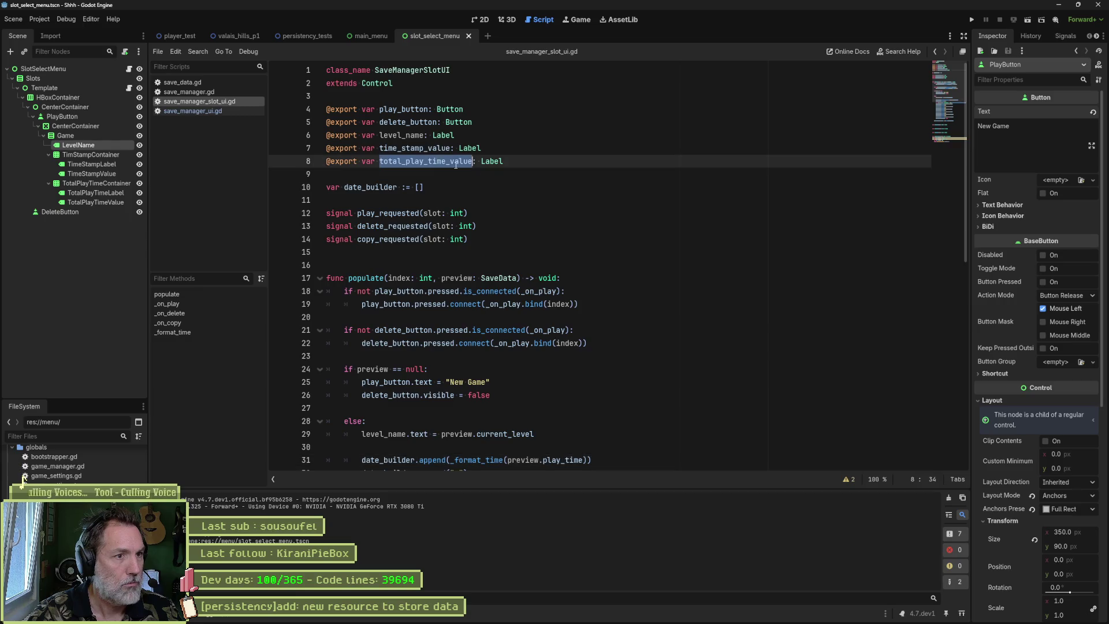
scroll(455, 165, "down", 6)
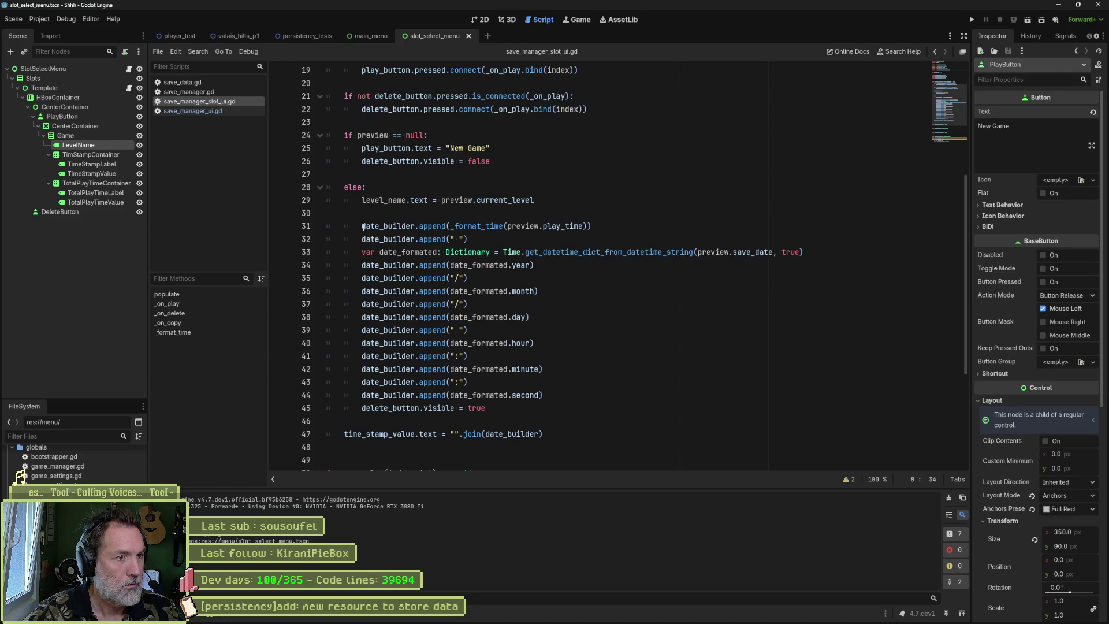
left_click_drag(362, 226, 436, 224)
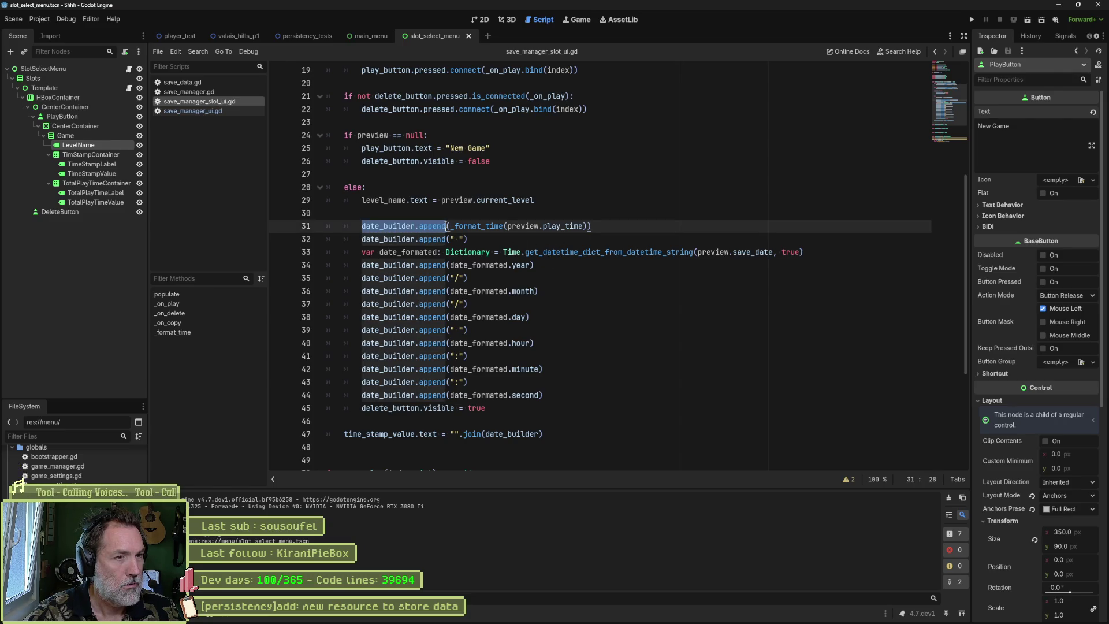
- Change line 31 to total_play_time_value.text = _format_time(preview.play_time) and save
type("total_play_time_value =")
key("Right")
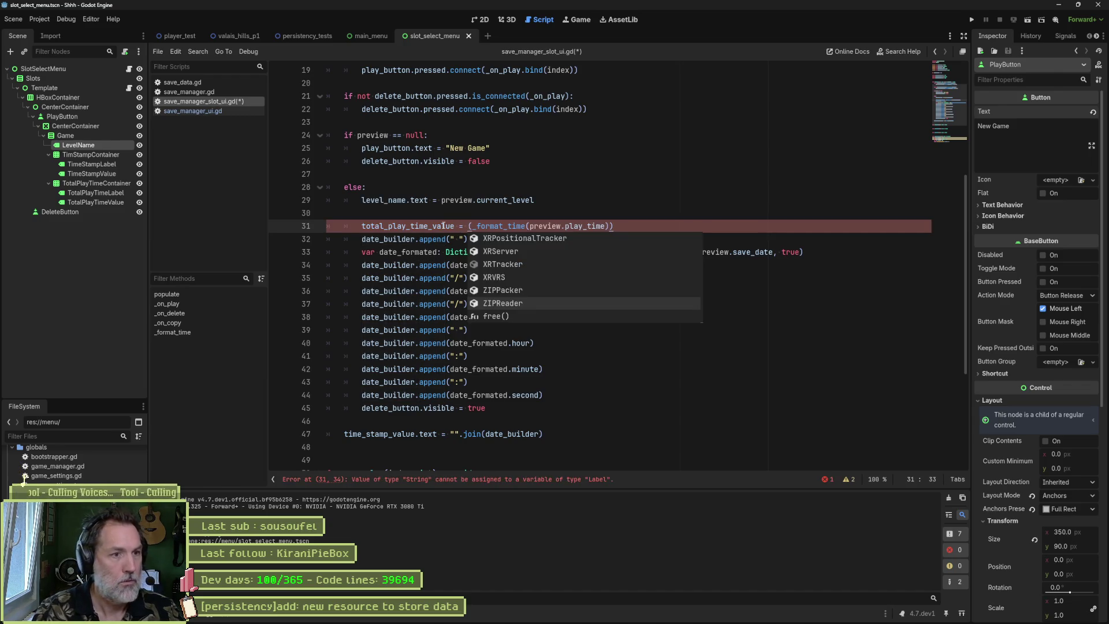
key("BackSpace")
key("End")
key("BackSpace")
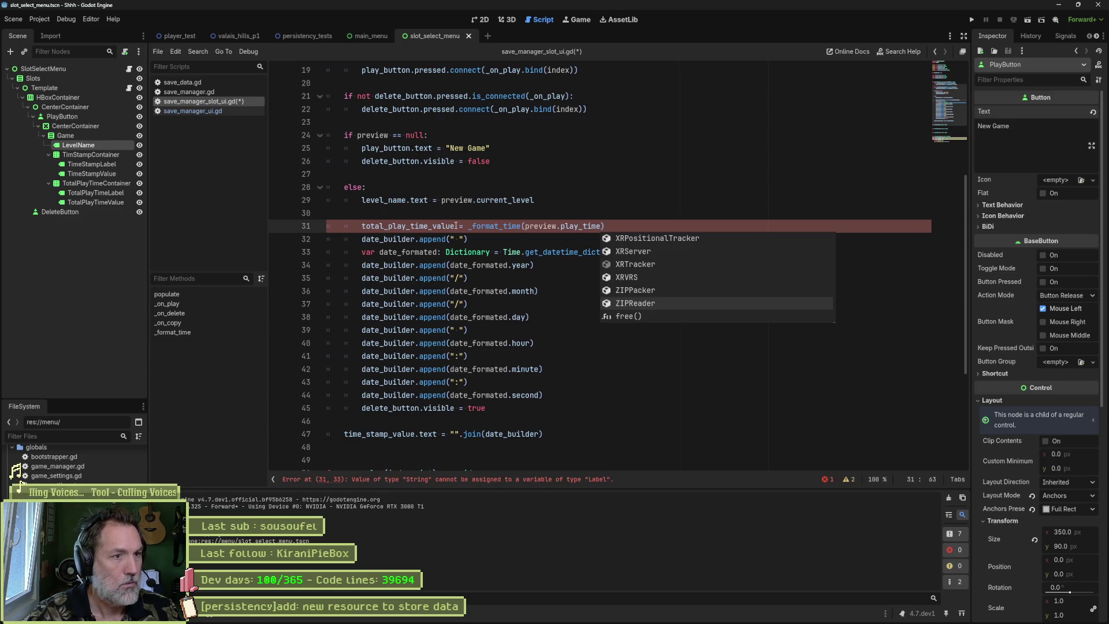
left_click(456, 226)
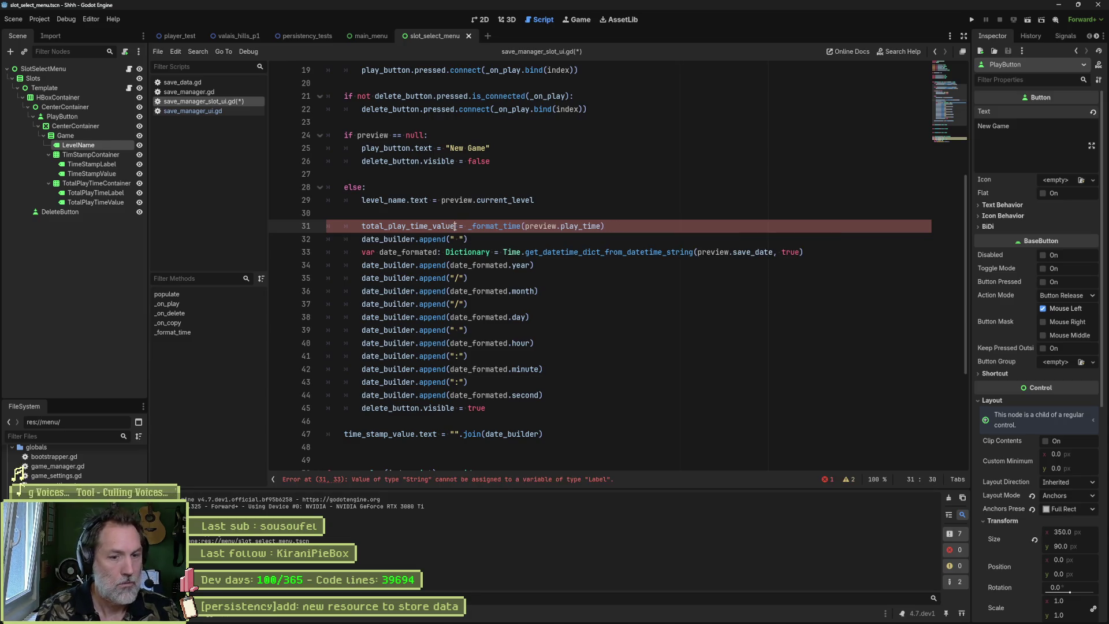
type(".text")
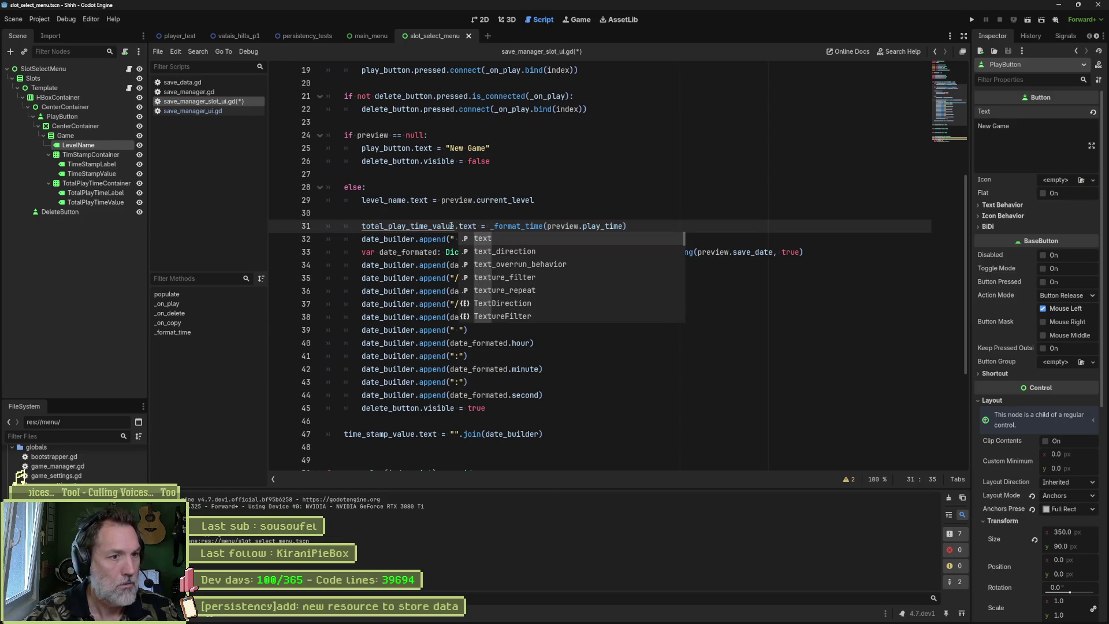
key("ctrl+s")
- Delete the leftover spacer append line and run the save-slot scene with F6
left_click(485, 212)
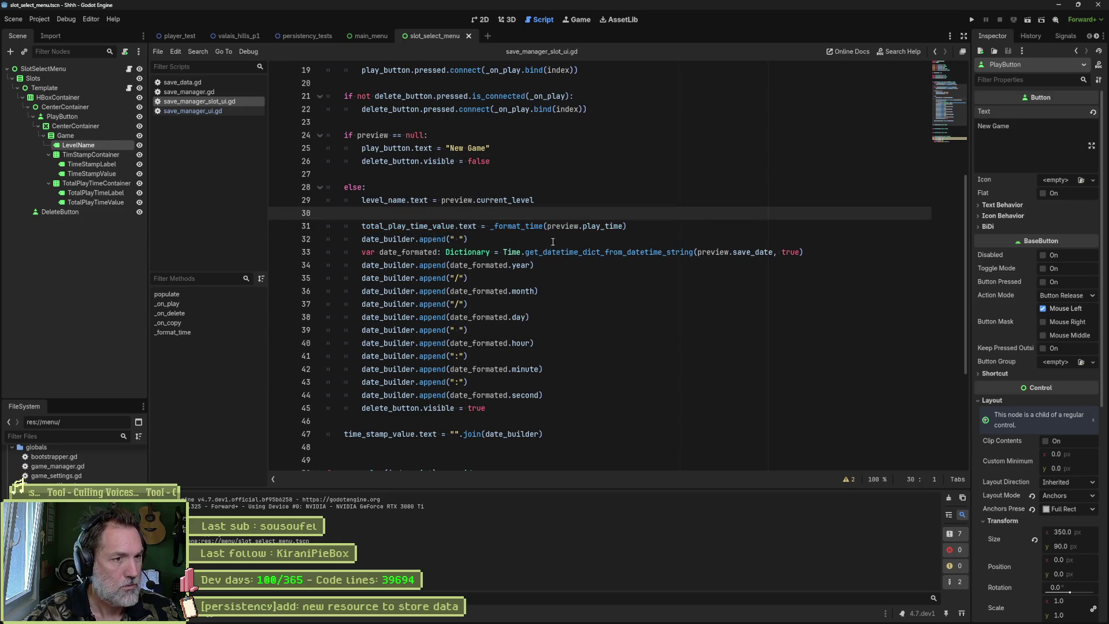
left_click(553, 241)
key("ctrl+shift+k")
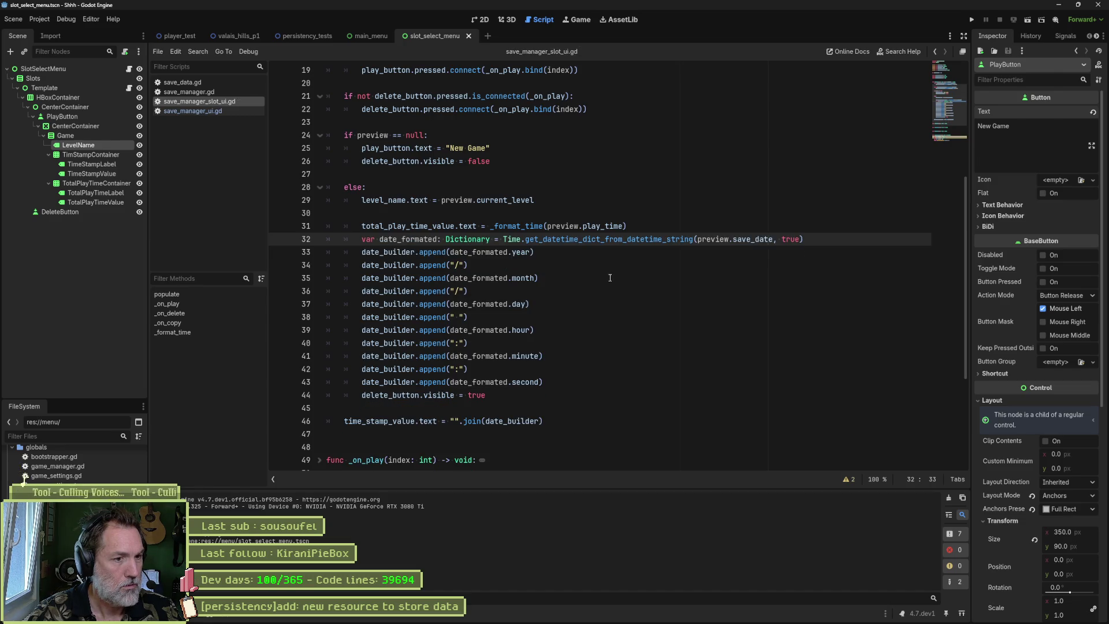
key("F6")
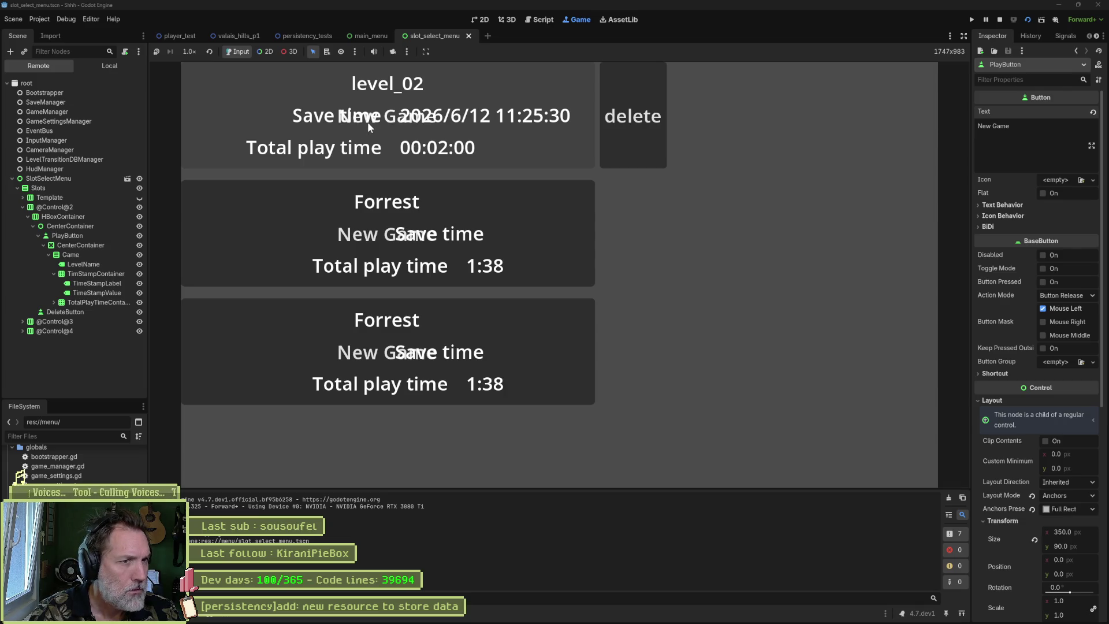
- Stop the game, delete the empty line 30 in the script, and return to the 2D view
key("F8")
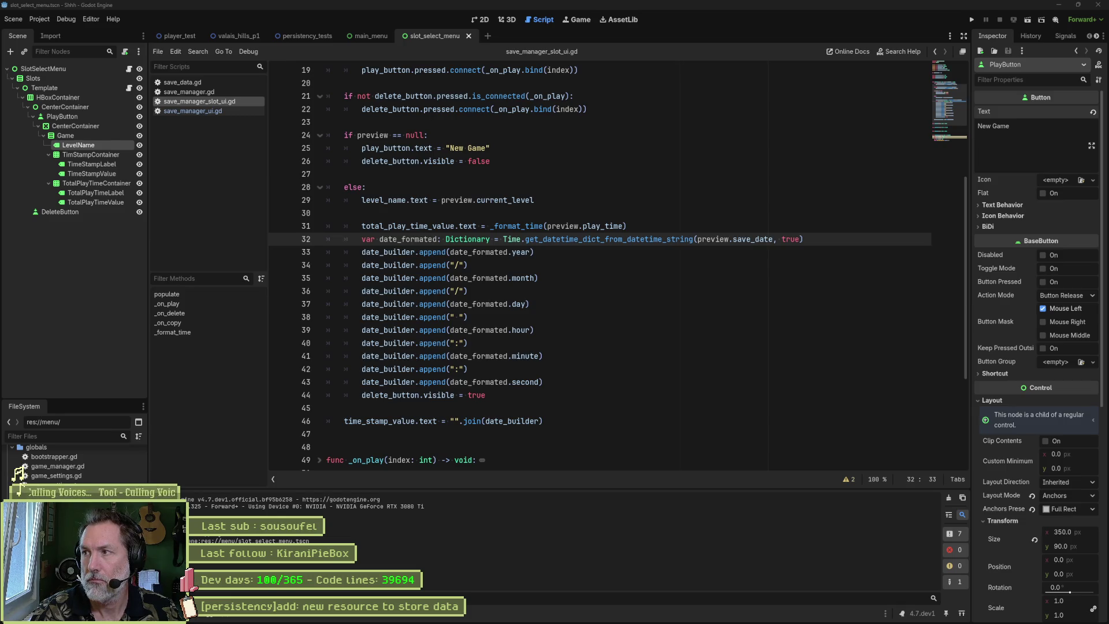
key("alt+Tab")
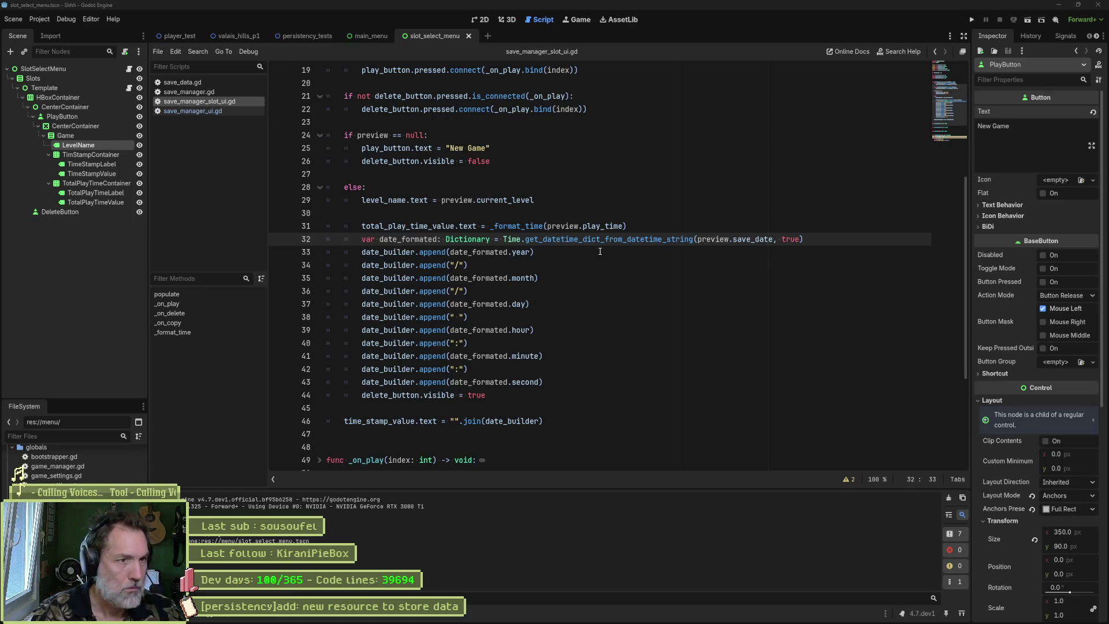
left_click(514, 214)
key("Delete")
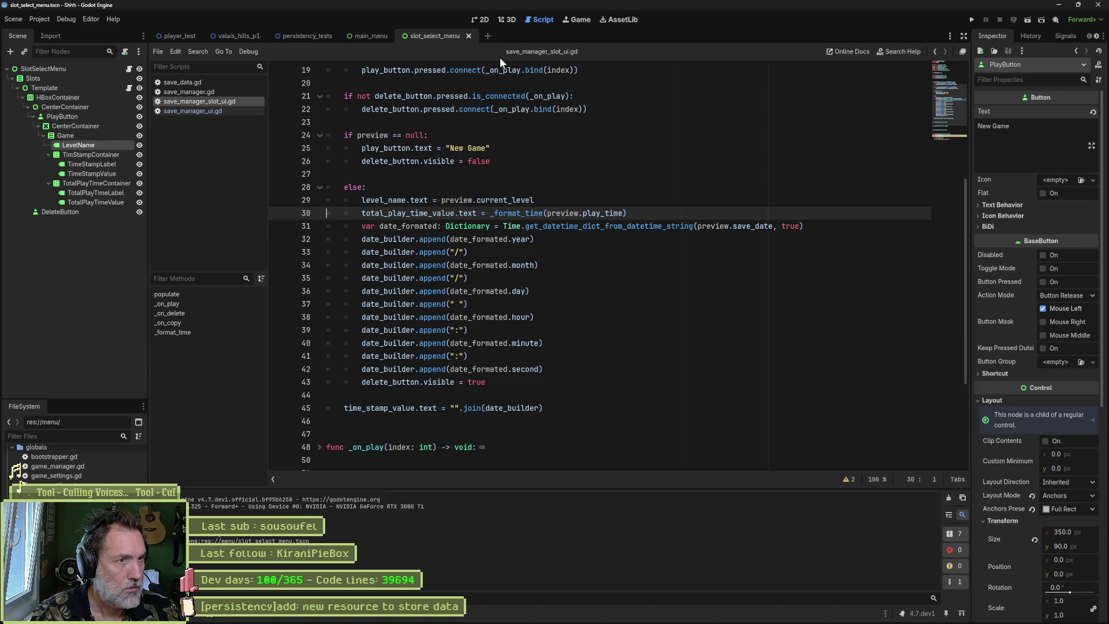
left_click(482, 20)
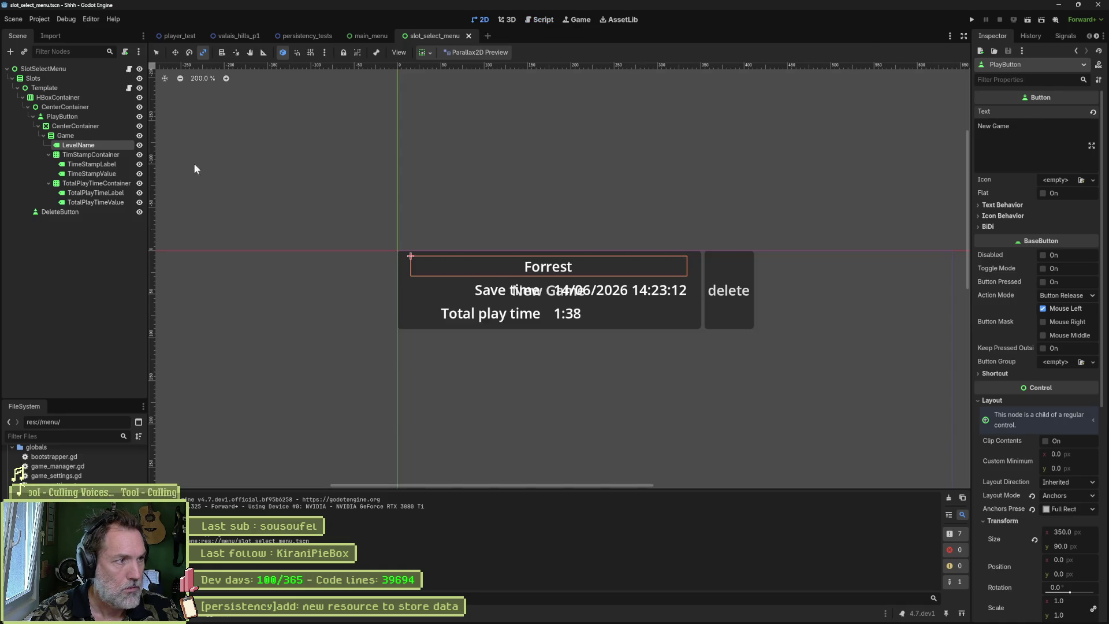
- Toggle TimeStampLabel's visibility off and on, then hide the CenterContainer
left_click(139, 164)
left_click(139, 165)
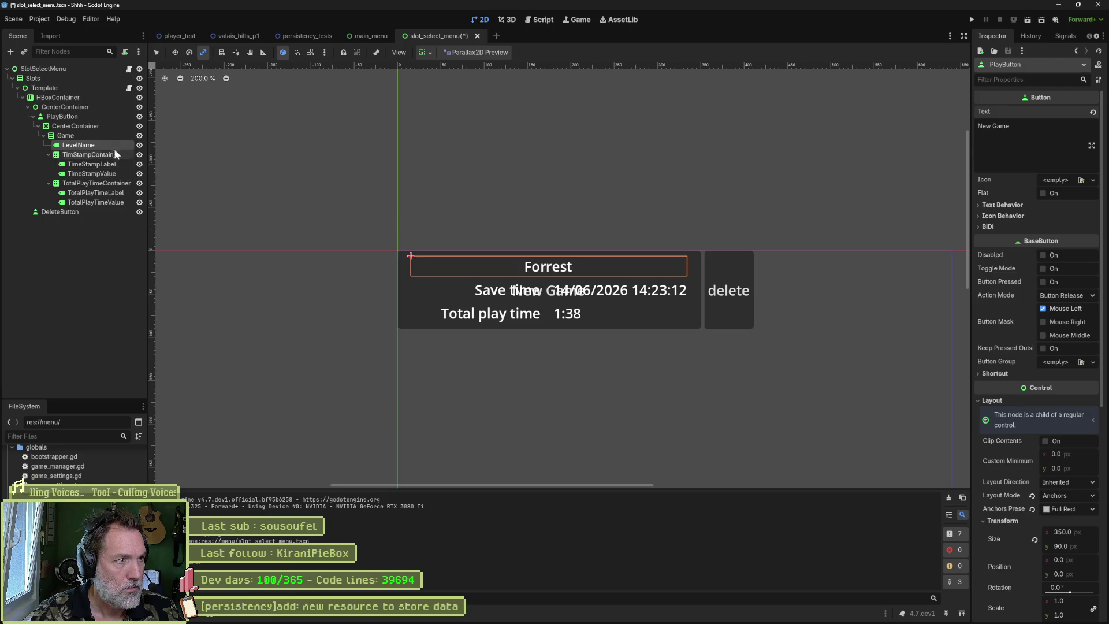
left_click(139, 126)
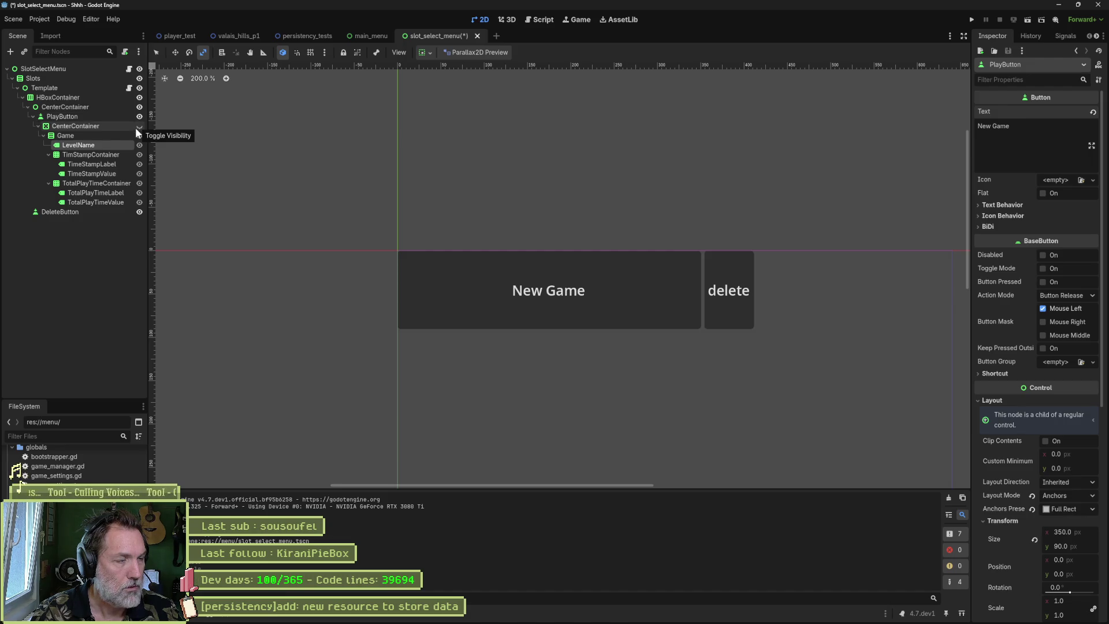
- Clear the PlayButton's New Game text, show CenterContainer again, and run the scene
left_click(119, 117)
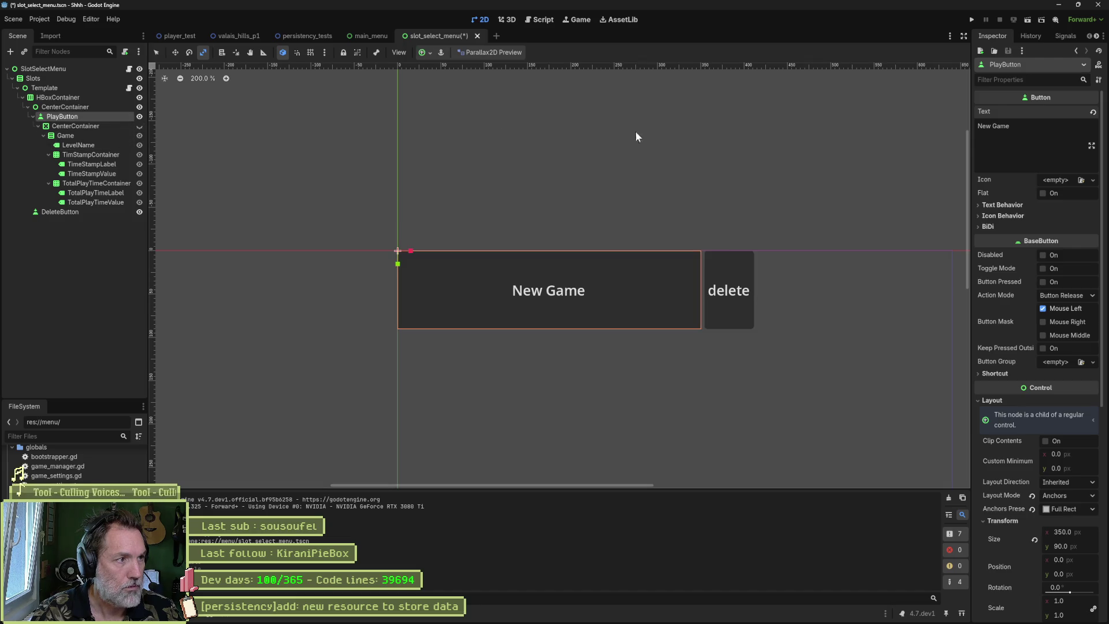
triple_click(1020, 133)
key("BackSpace")
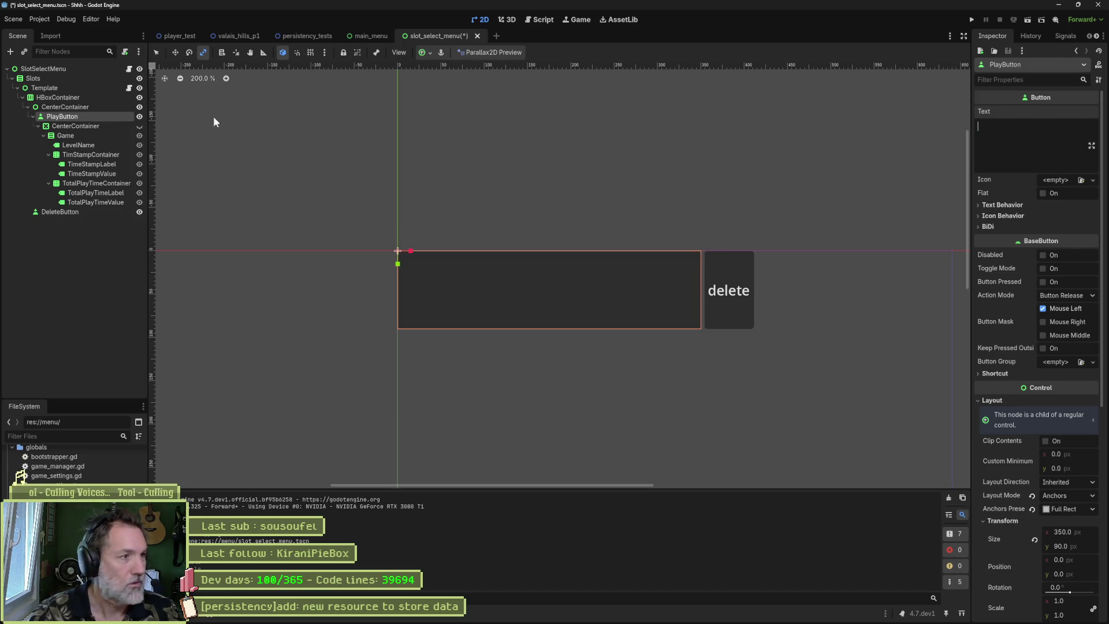
left_click(213, 116)
left_click(138, 126)
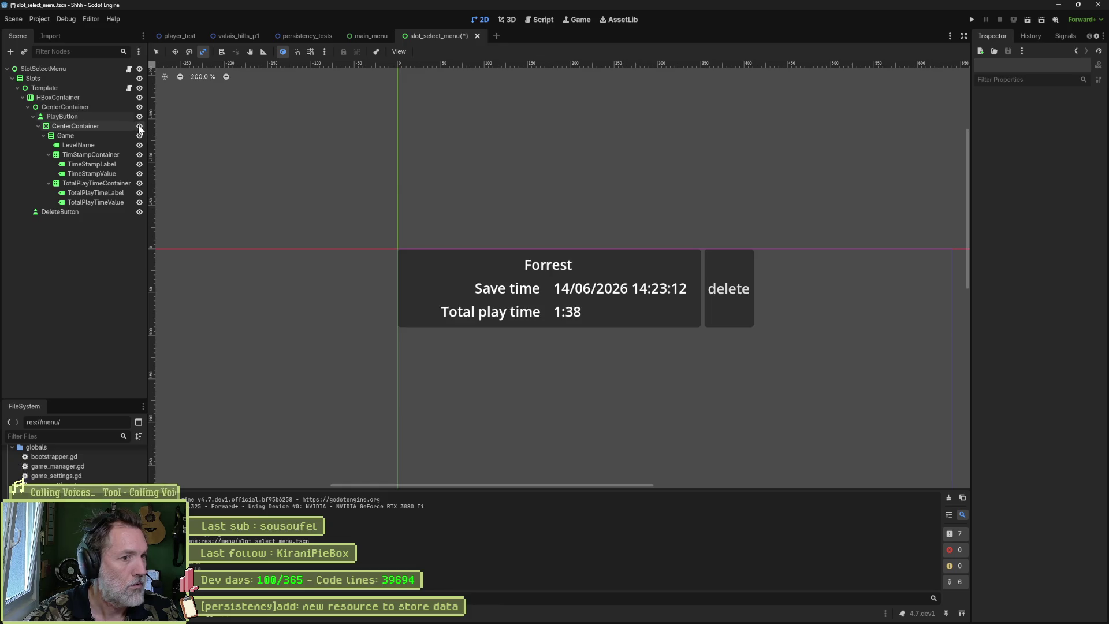
key("F6")
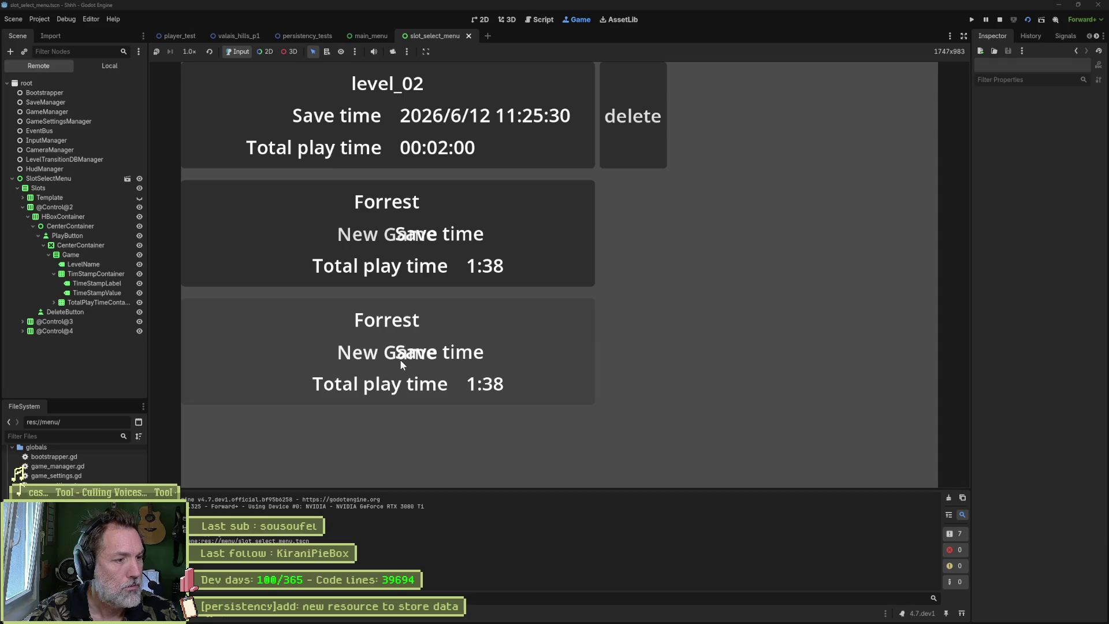
- Copy the level_name and total_play_time_value assignments into the preview == null branch
key("F8")
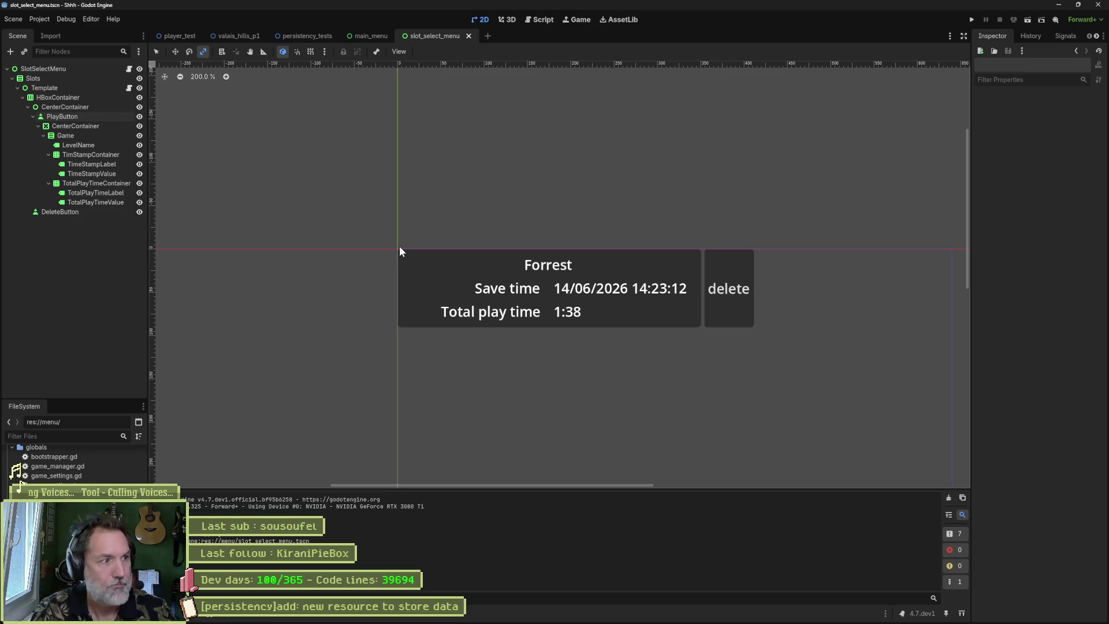
key("ctrl+F3")
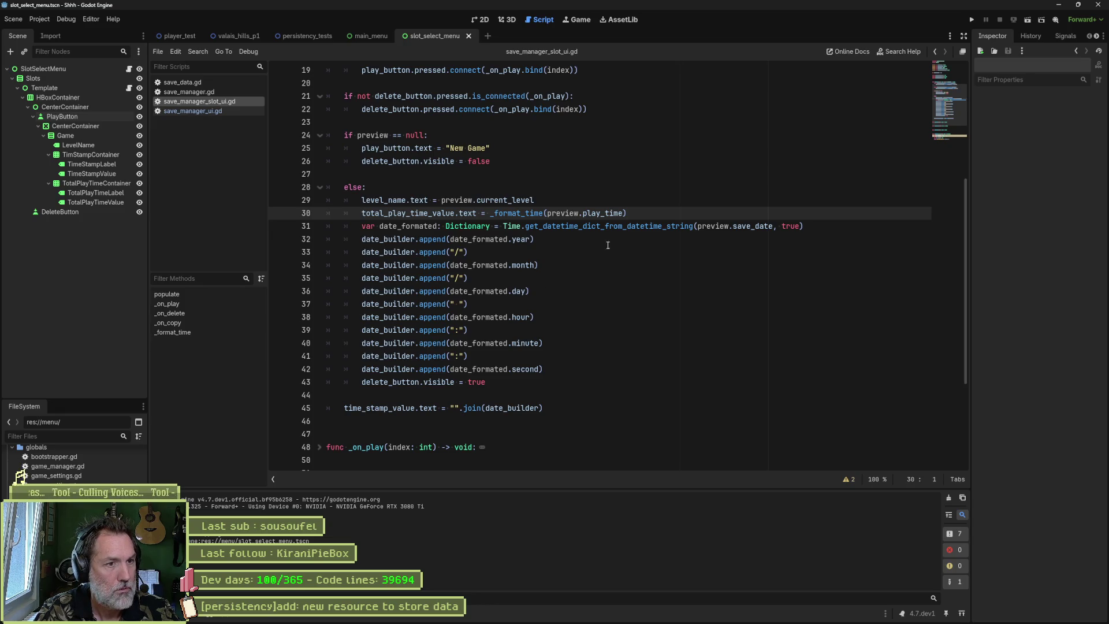
left_click_drag(655, 208, 653, 189)
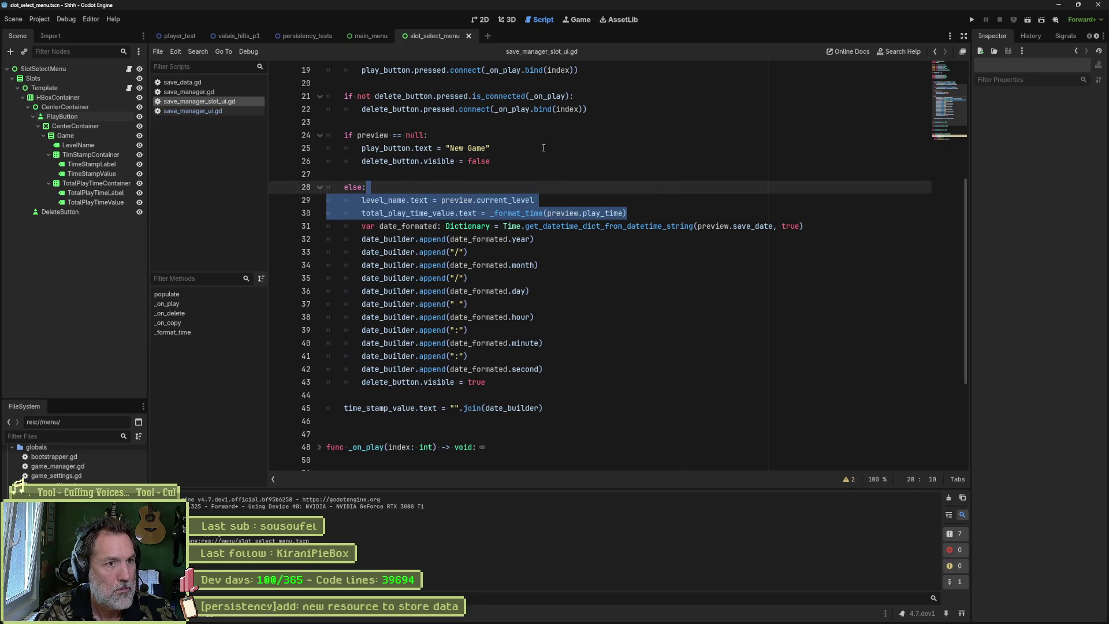
key("ctrl+c")
left_click(544, 148)
key("ctrl+v")
- Set both copied assignments to empty text "" and run the scene
left_click_drag(444, 162, 537, 162)
type("\"")
key("ctrl+BackSpace")
key("ctrl+BackSpace")
key("ctrl+BackSpace")
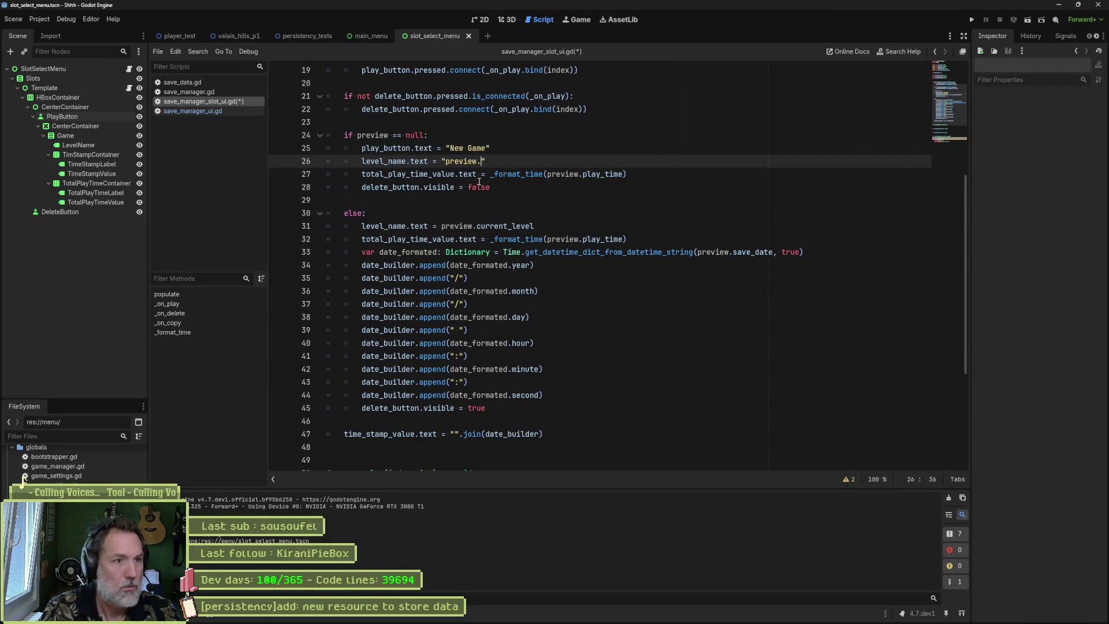
key("Down")
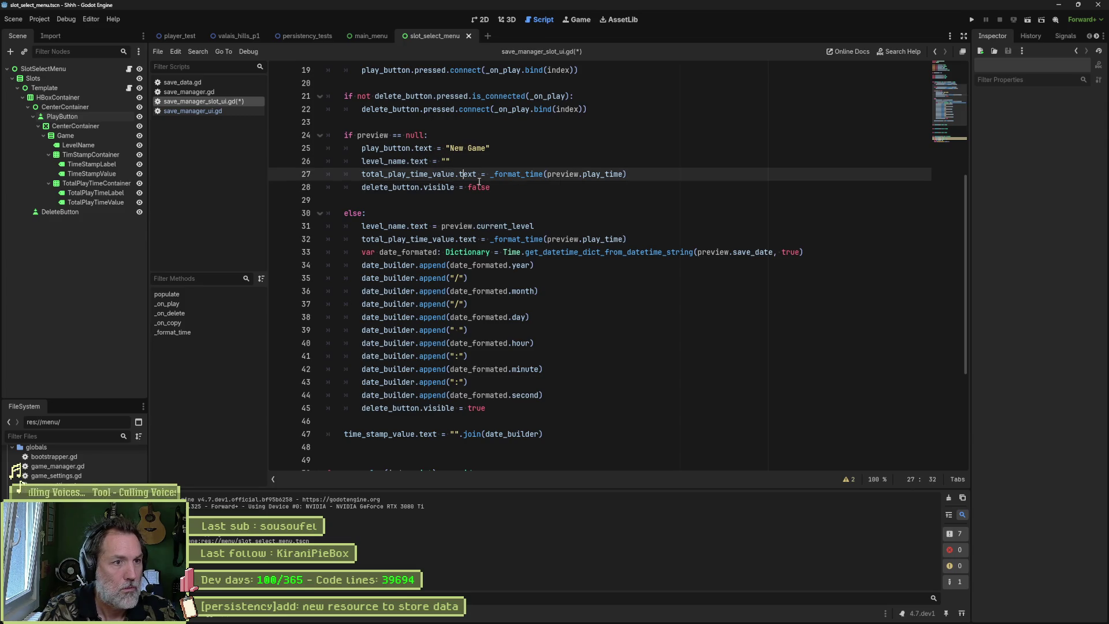
key("shift+End")
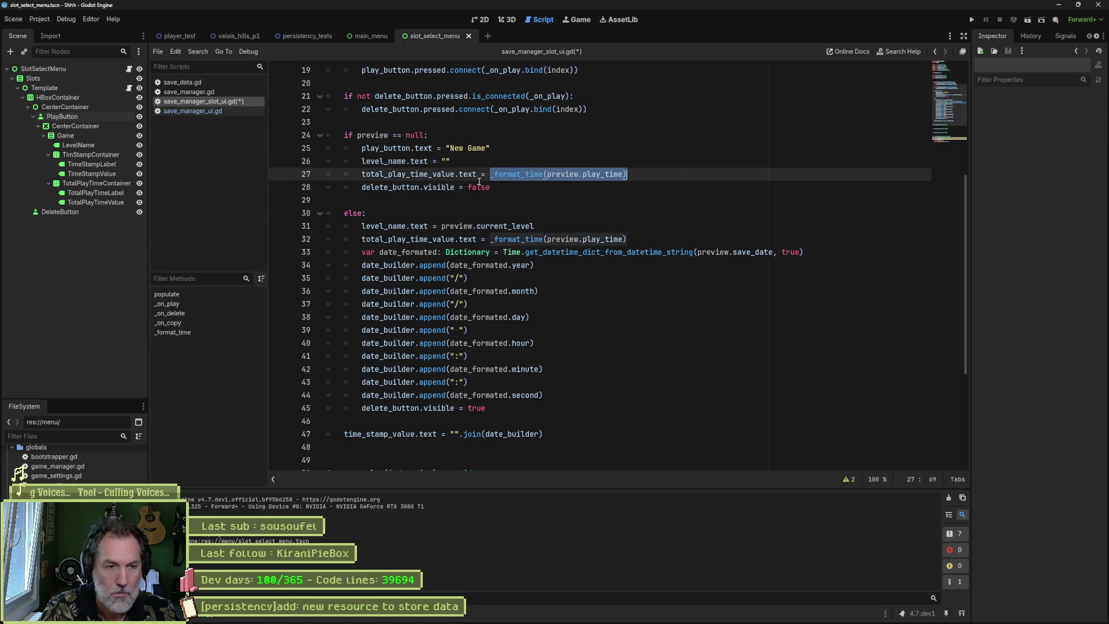
key("BackSpace")
type("\"")
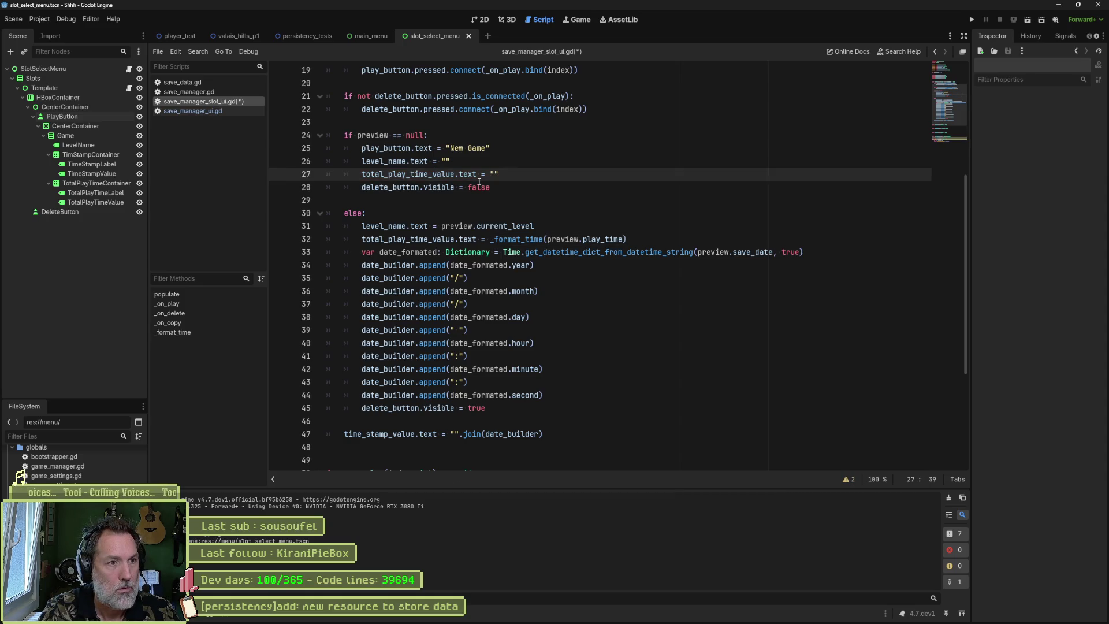
key("F6")
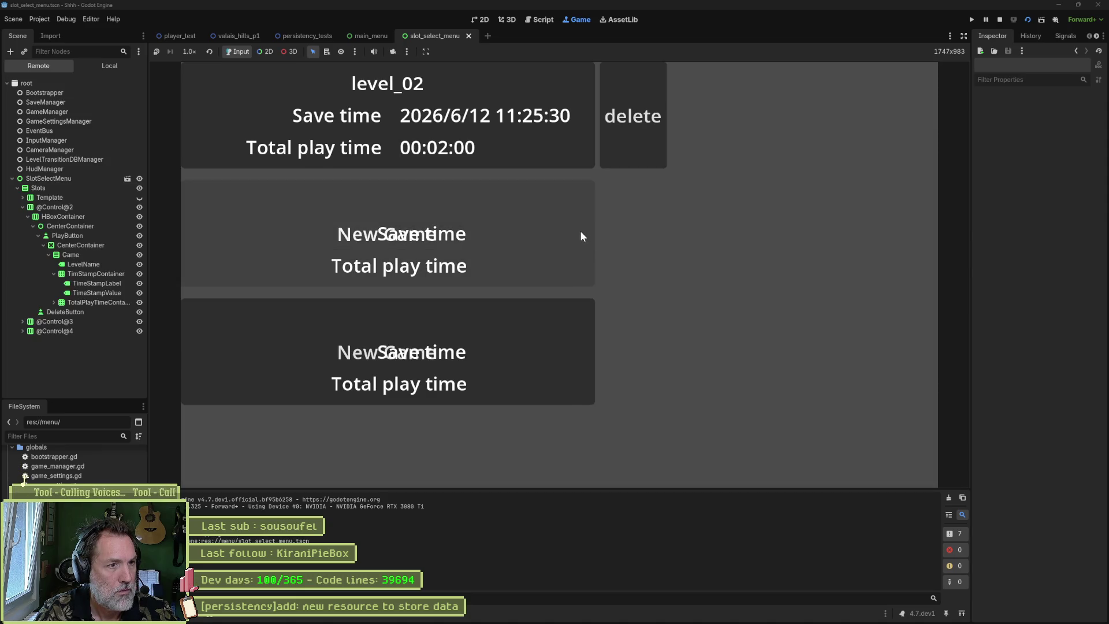
- Add time_stamp_value.text = "" to the empty-slot branch and rerun the menu
key("F8")
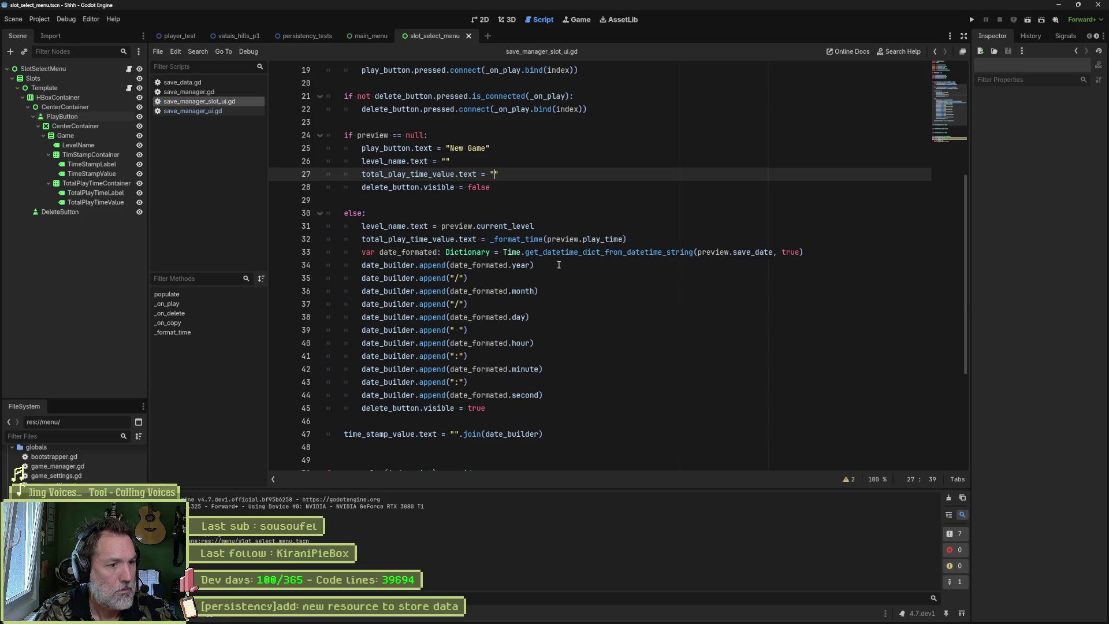
left_click_drag(345, 435, 459, 435)
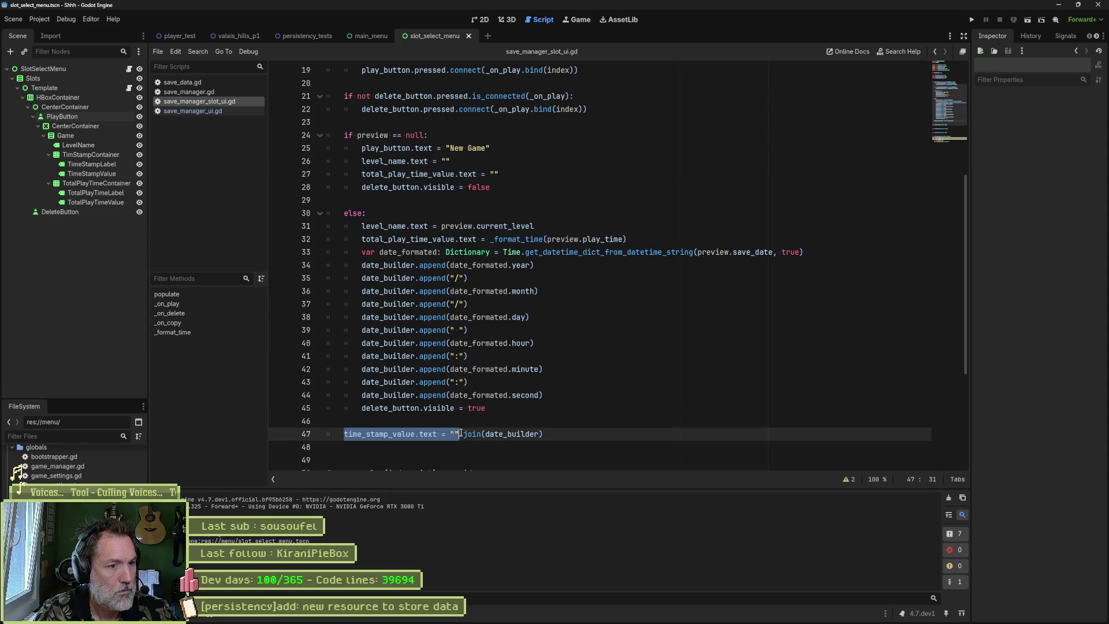
left_click(515, 184)
key("Up")
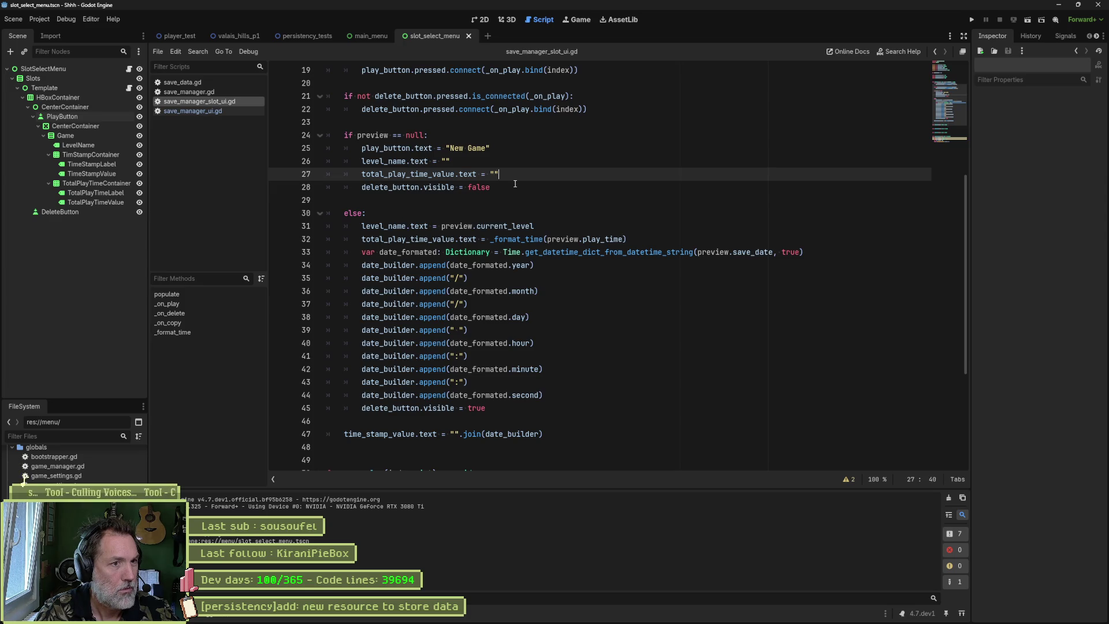
key("Return")
key("ctrl+v")
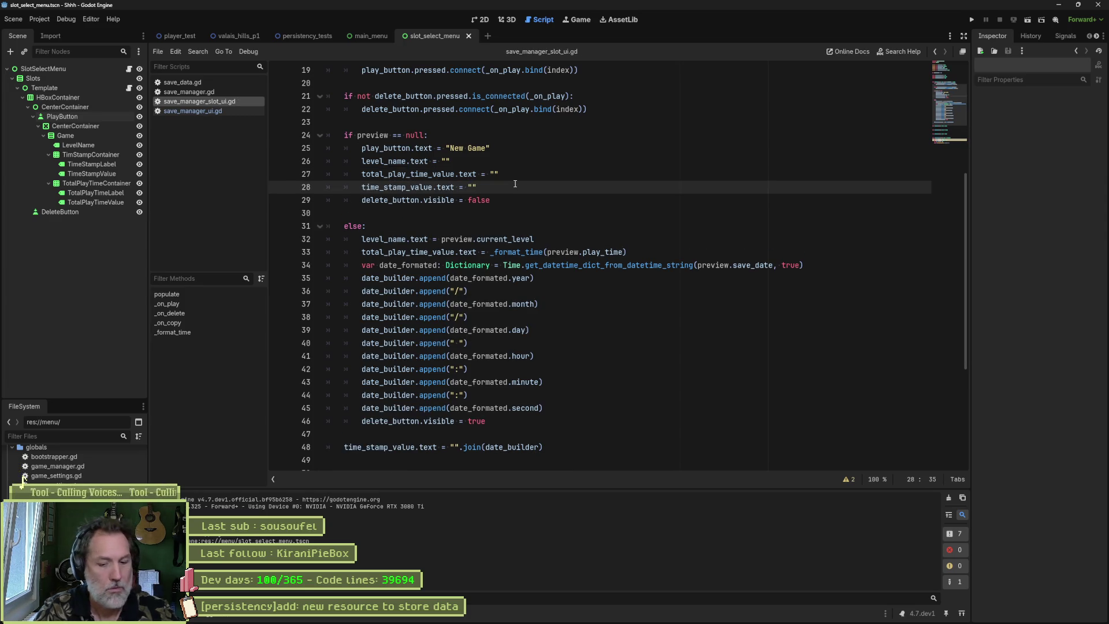
key("F6")
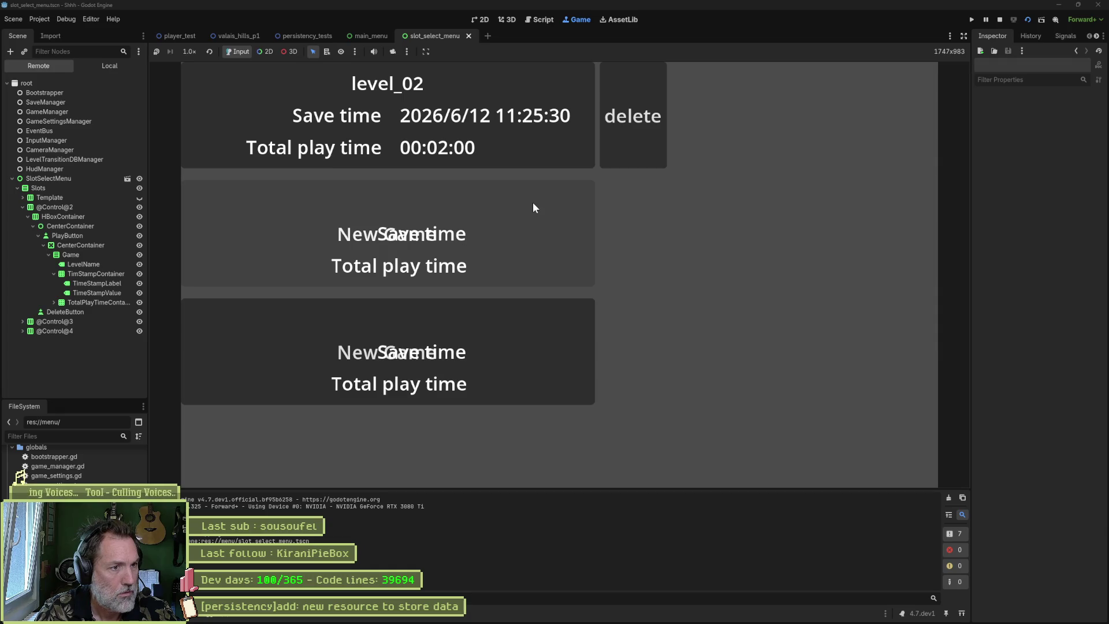
- Stop the game and change time_stamp_value's blank-text line to .visible = false
key("F8")
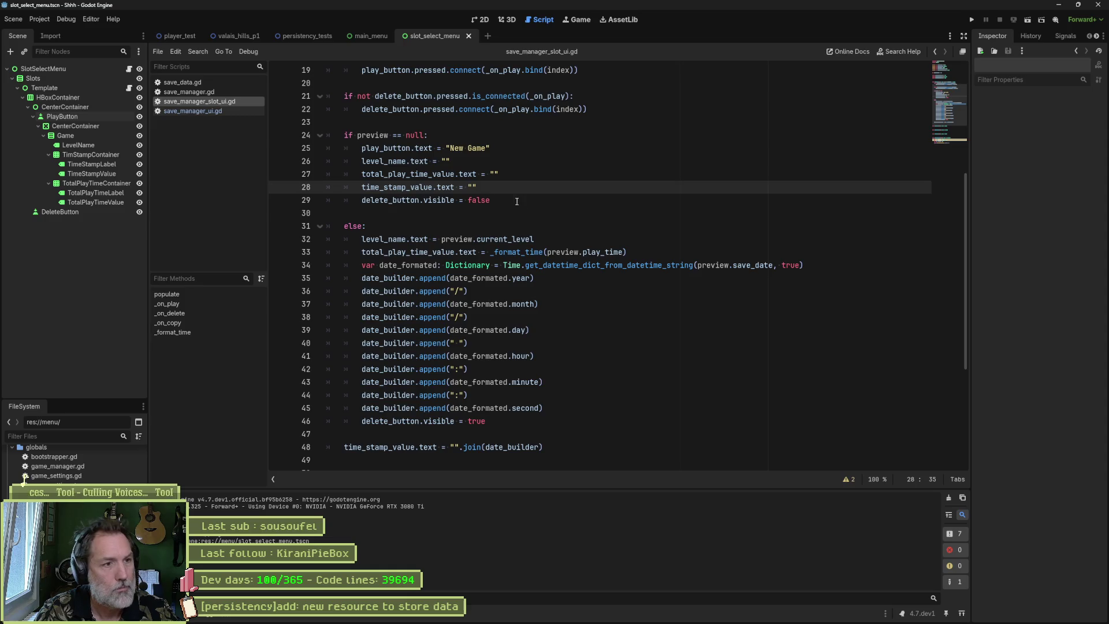
double_click(417, 189)
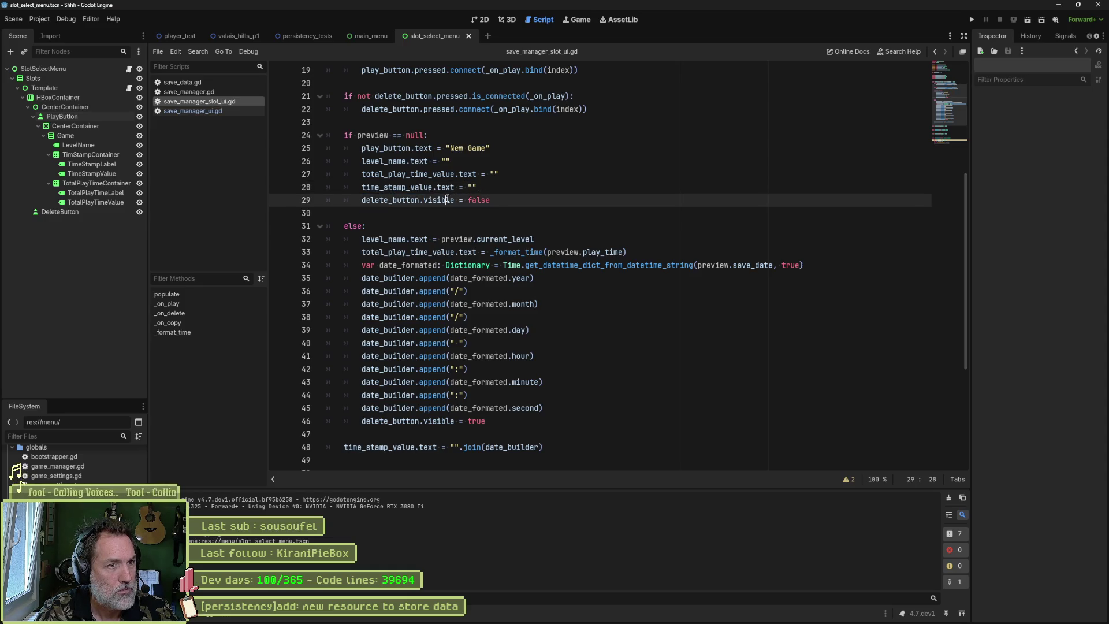
double_click(439, 200)
left_click_drag(419, 200, 500, 199)
key("ctrl+c")
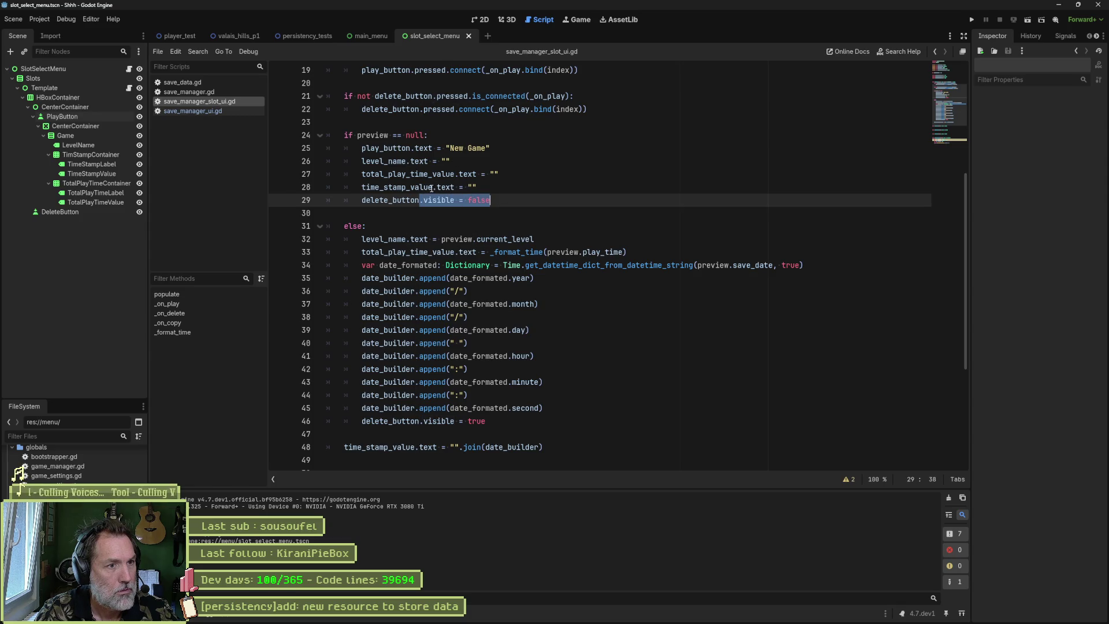
left_click_drag(433, 188, 498, 174)
key("ctrl+v")
- Hide total_play_time_value and level_name with .visible = false too, then run the slot select scene
key("ctrl+v")
left_click_drag(429, 162, 509, 166)
key("ctrl+v")
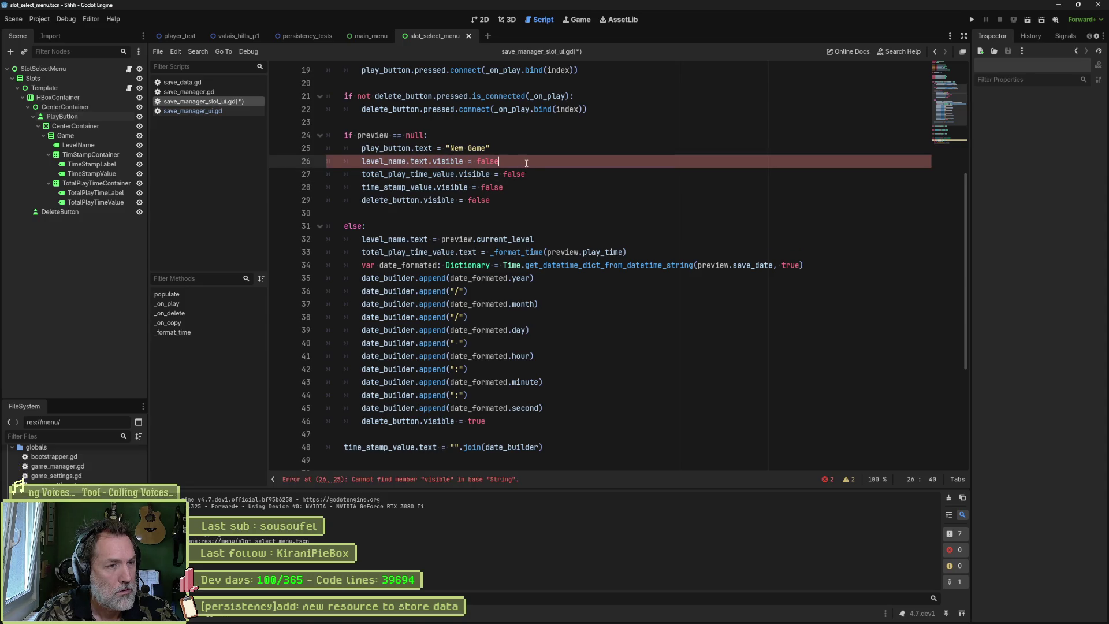
double_click(420, 161)
key("BackSpace")
key("BackSpace")
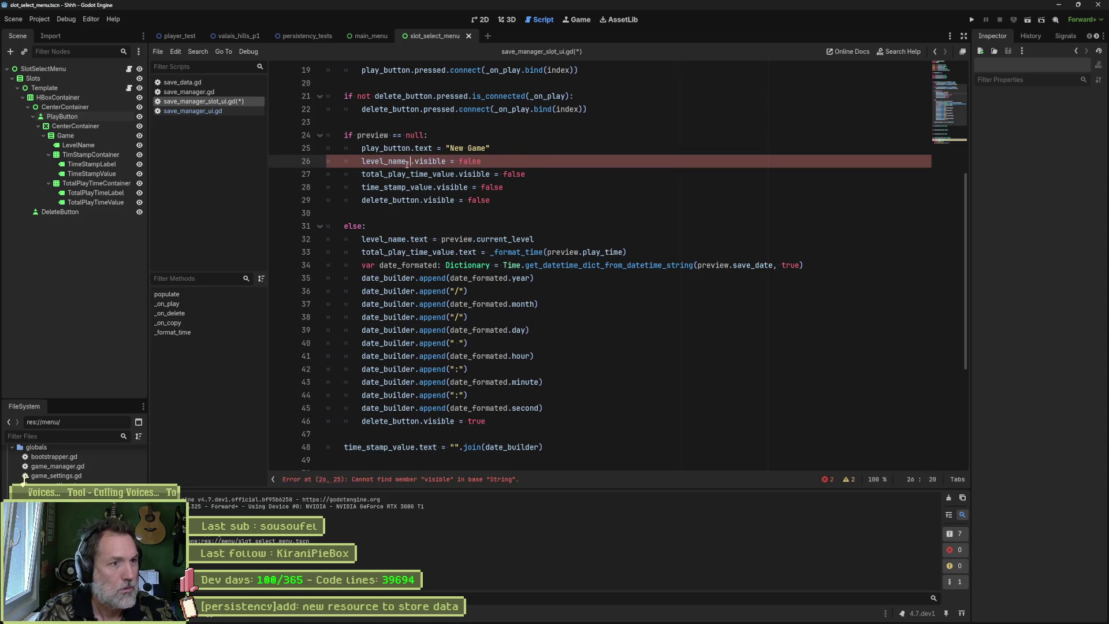
key("F6")
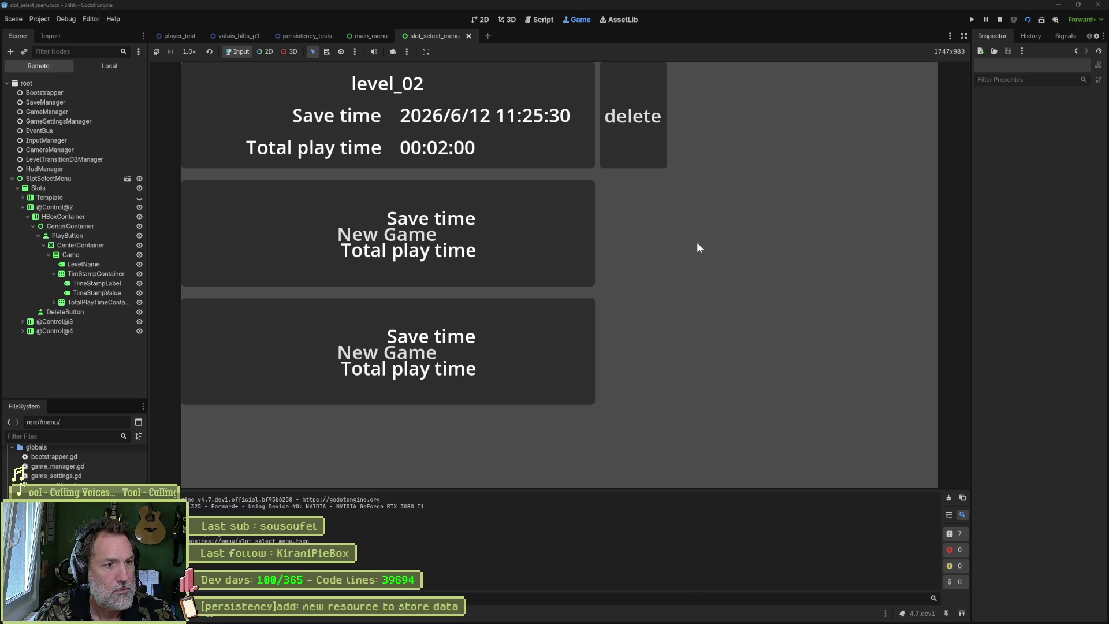
- Stop the running slot menu with F8 to get back to the script
key("F8")
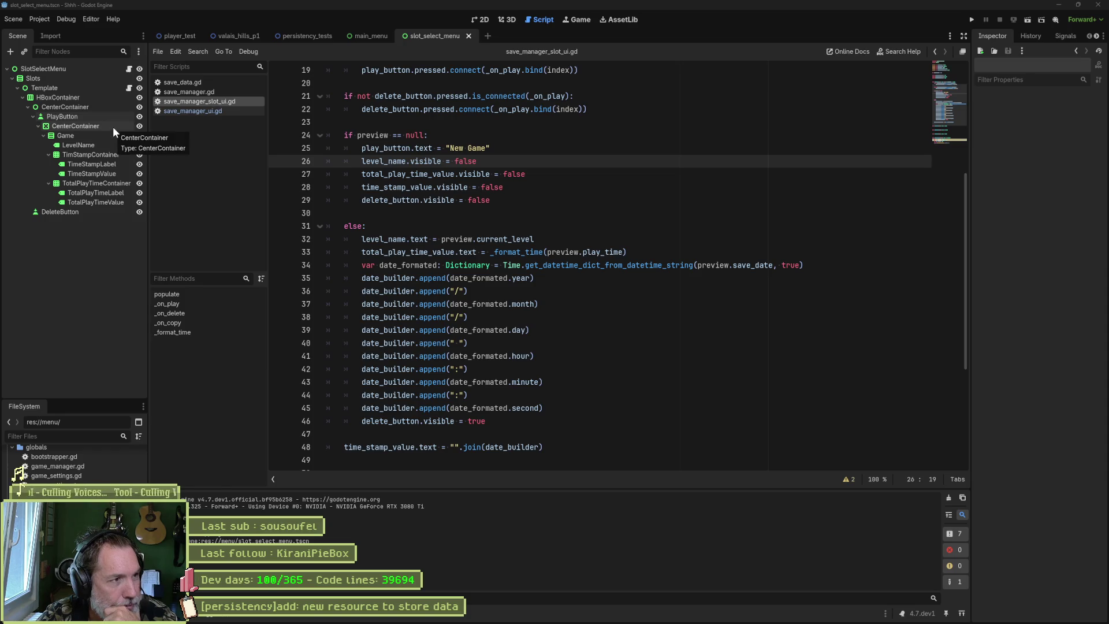
- Add the CenterContainer as an exported center_container variable and copy its name
scroll(536, 224, "up", 6)
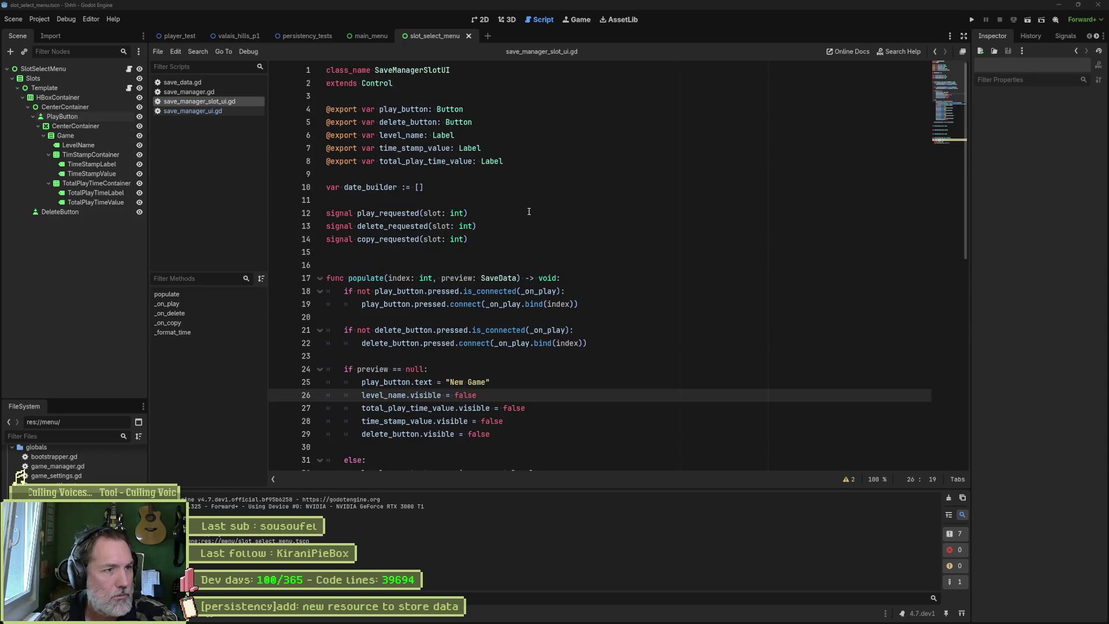
left_click_drag(87, 128, 334, 174)
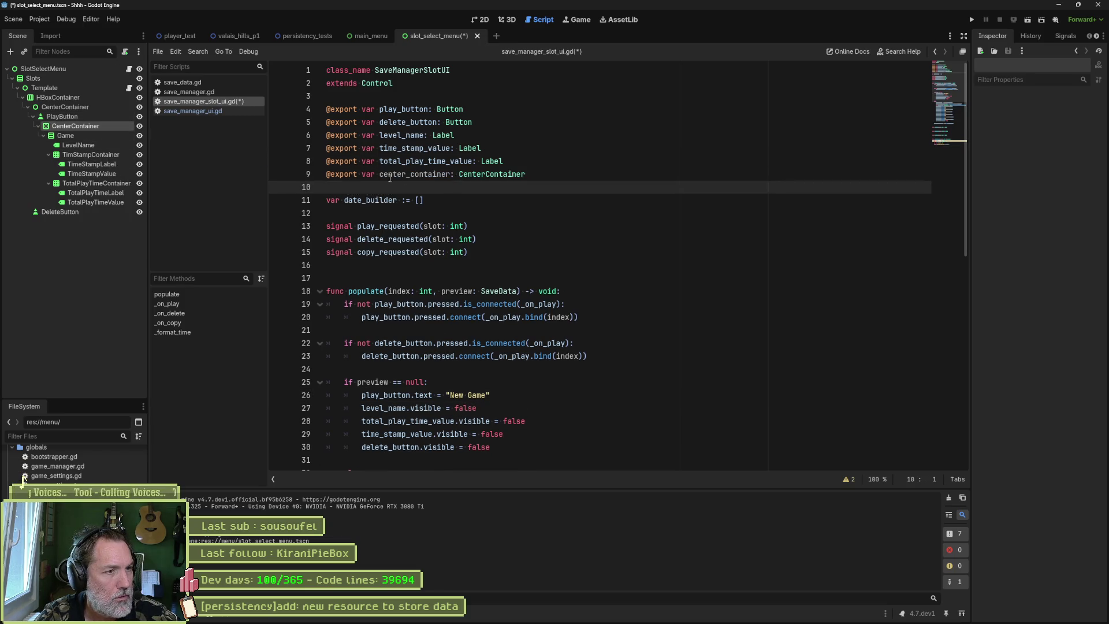
double_click(453, 174)
scroll(503, 333, "down", 2)
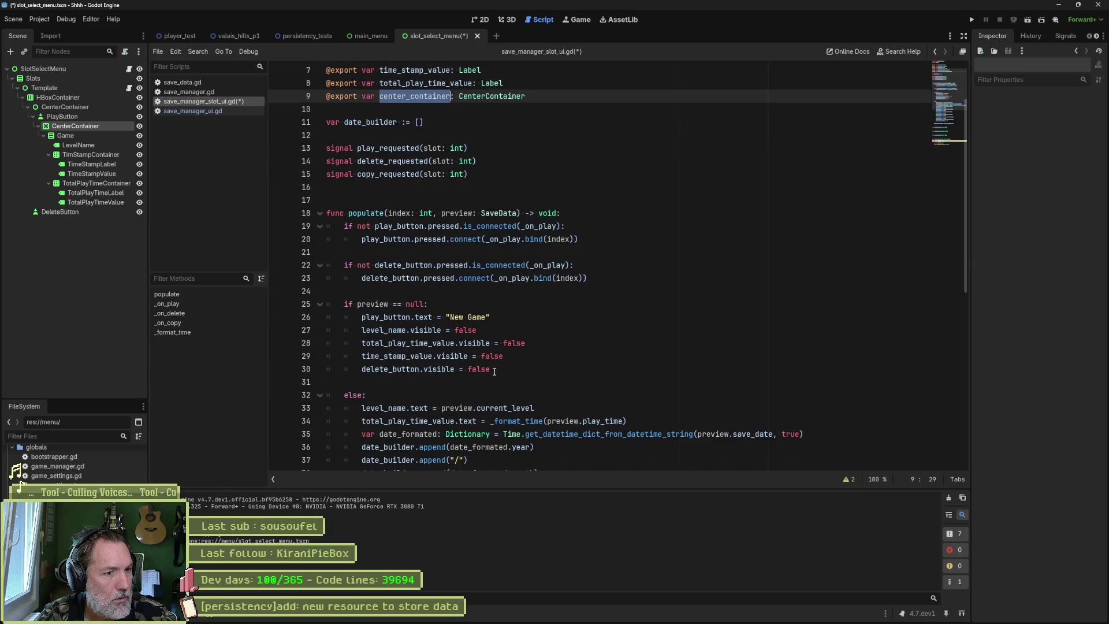
key("ctrl+c")
- Hide center_container instead of level_name on line 27, delete the three leftover visibility lines, and run
double_click(384, 330)
key("ctrl+v")
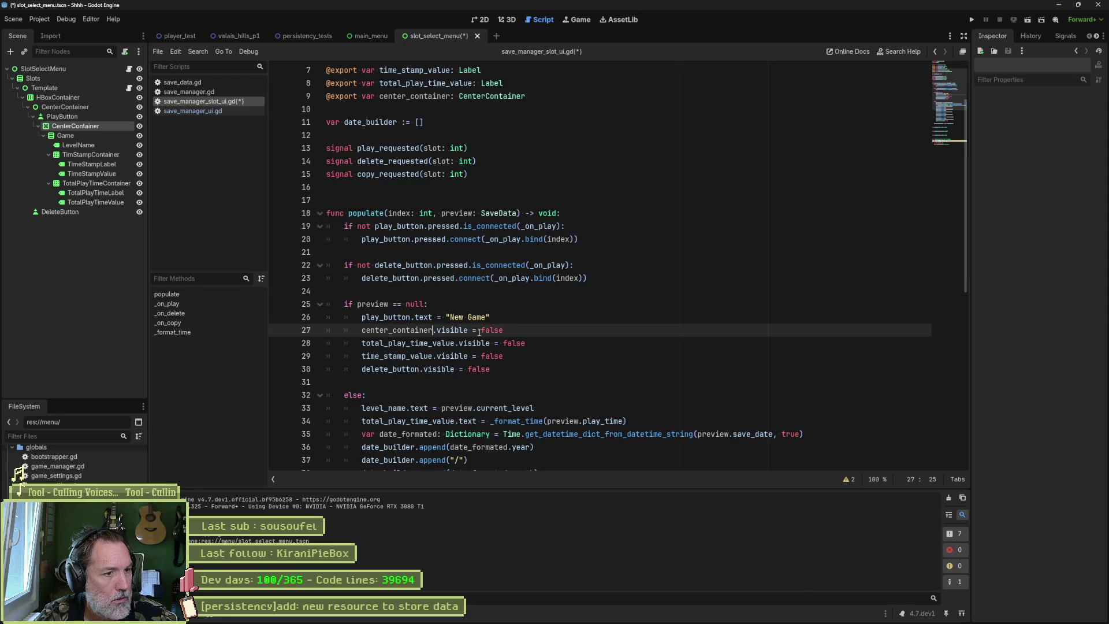
left_click_drag(491, 368, 522, 330)
key("Delete")
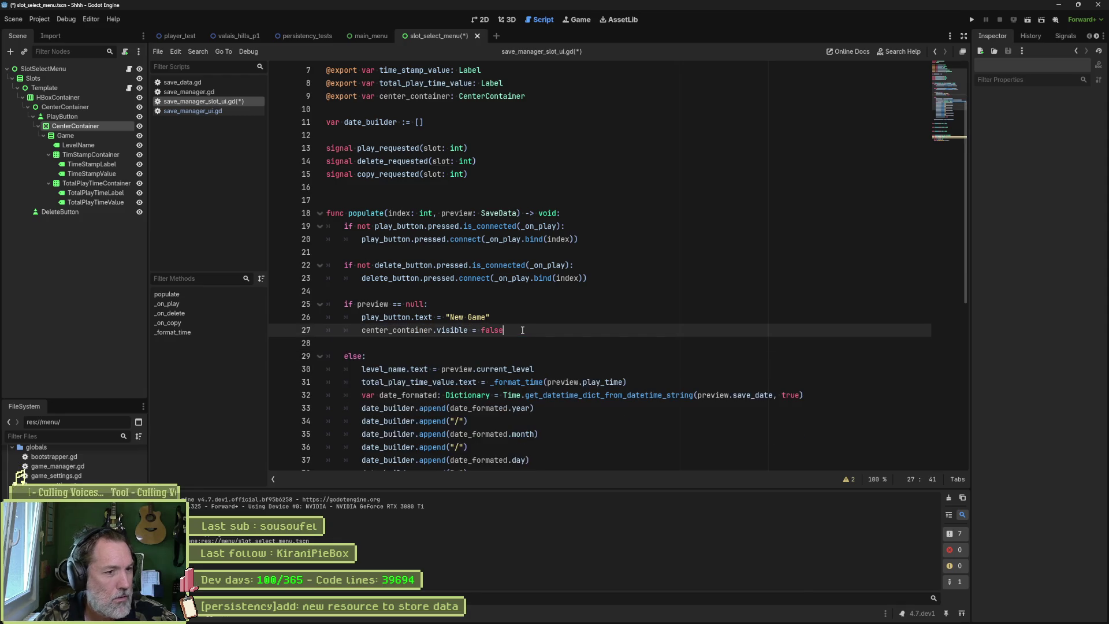
key("F6")
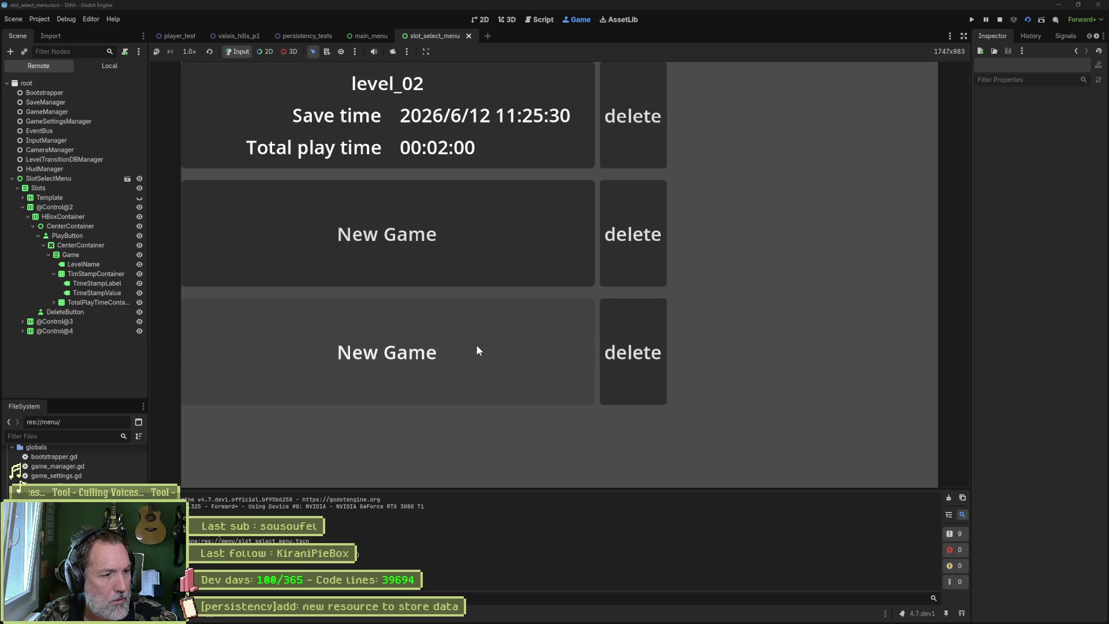
- Click the bottom and middle New Game slots, then stop the game and save the scene
left_click(477, 350)
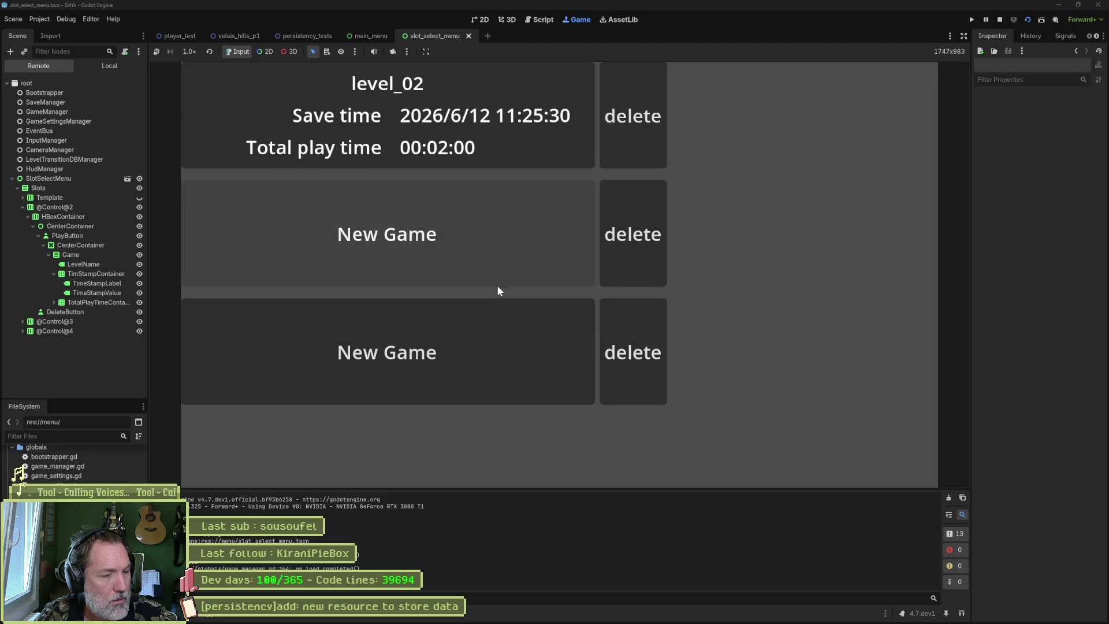
left_click(473, 254)
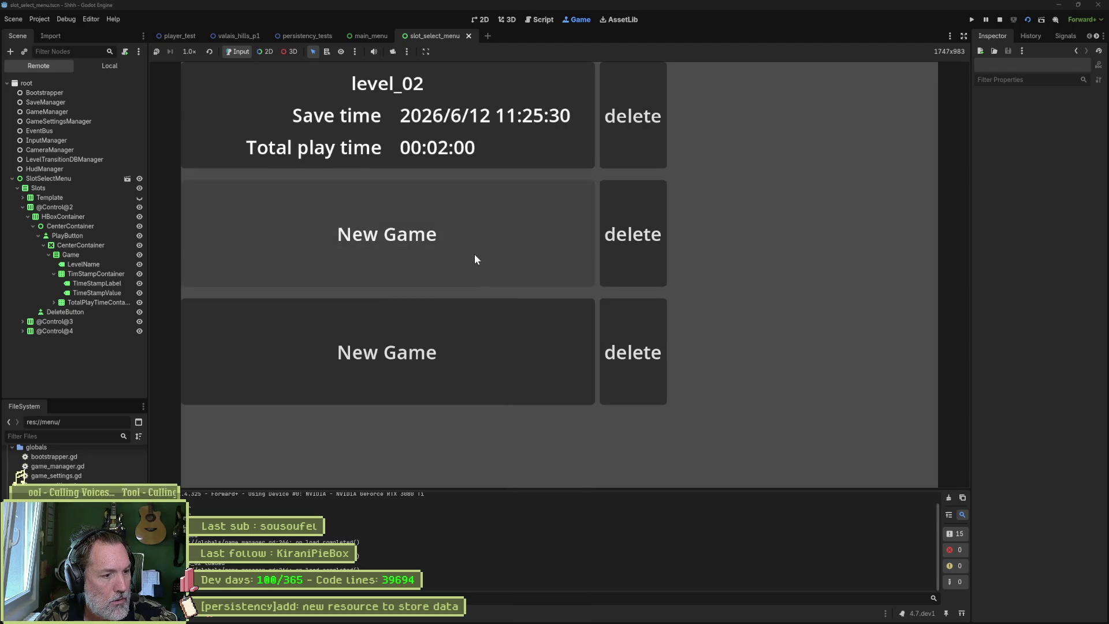
left_click(640, 248)
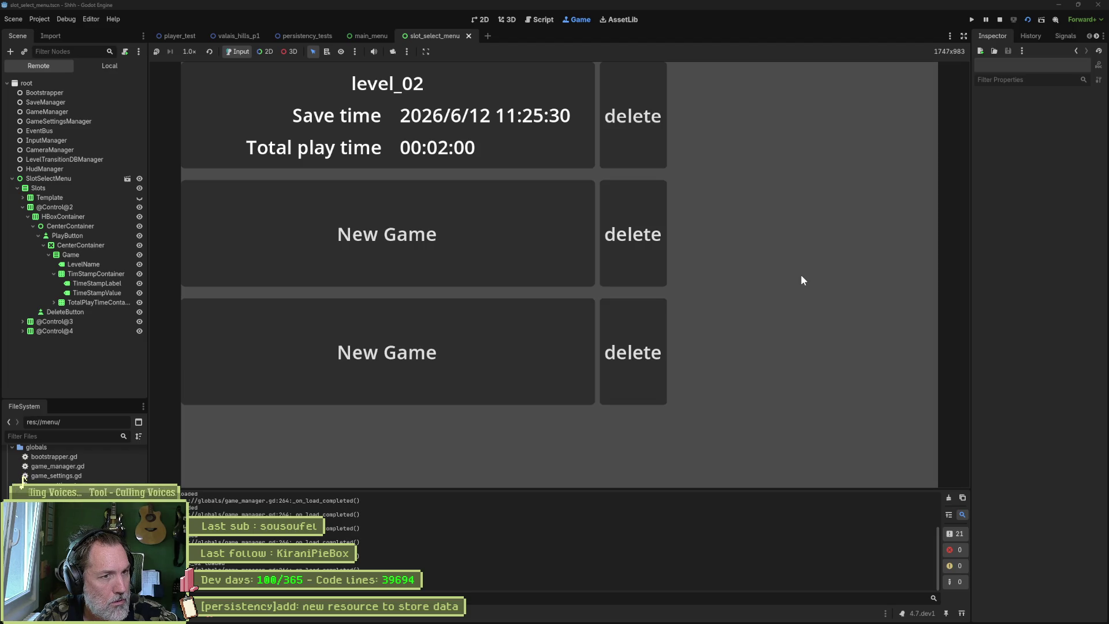
key("F8")
key("ctrl+s")
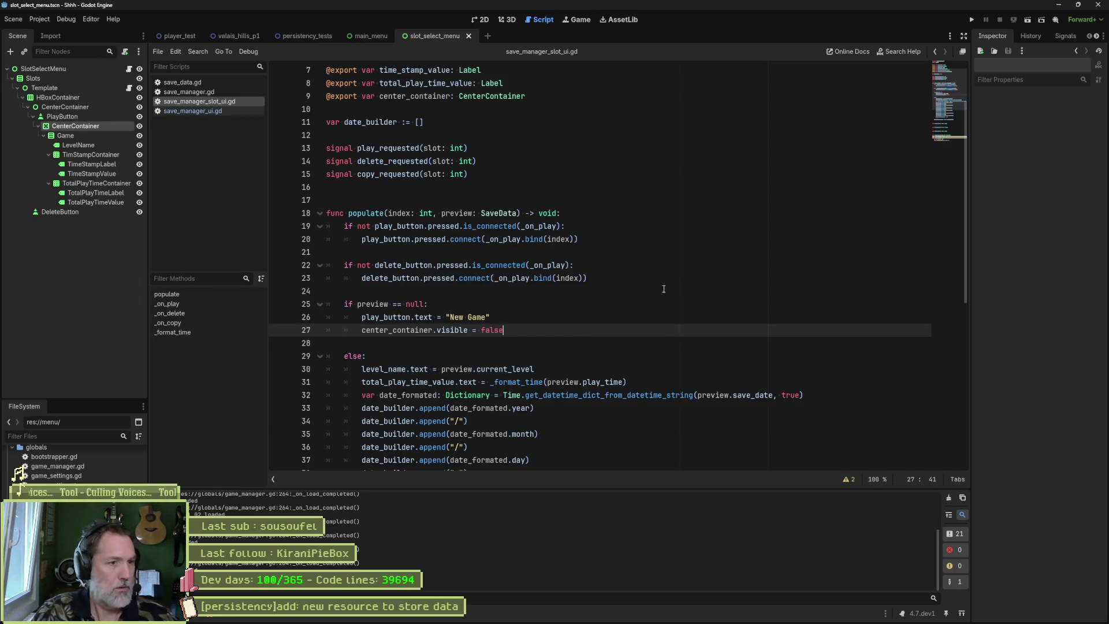
- Scroll the script, then switch to the 2D workspace showing the slot layout
scroll(664, 289, "down", 4)
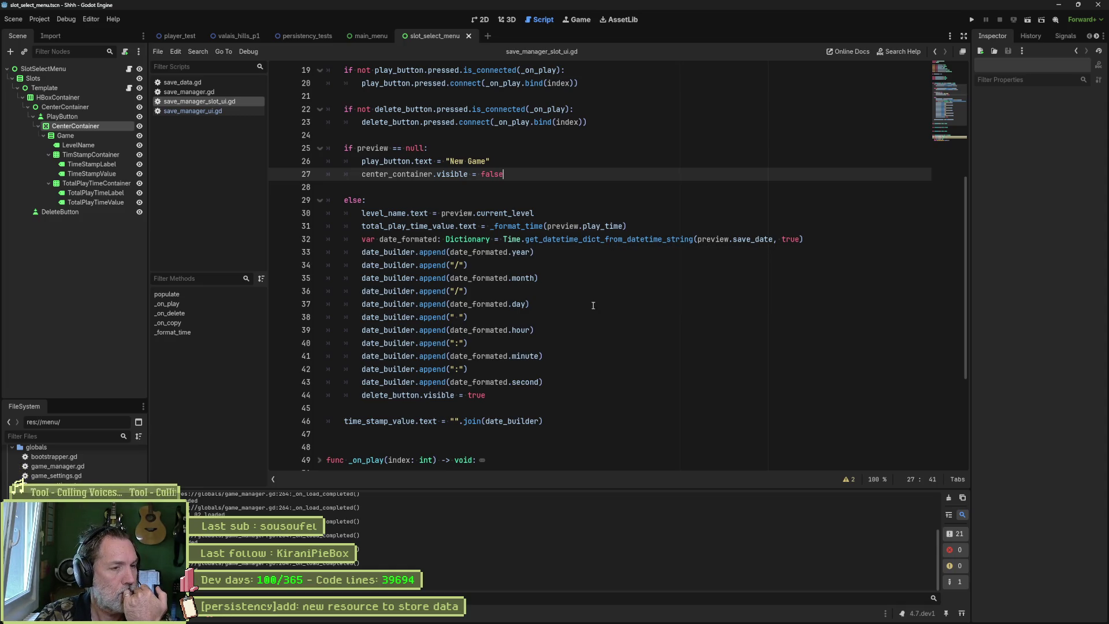
left_click(479, 20)
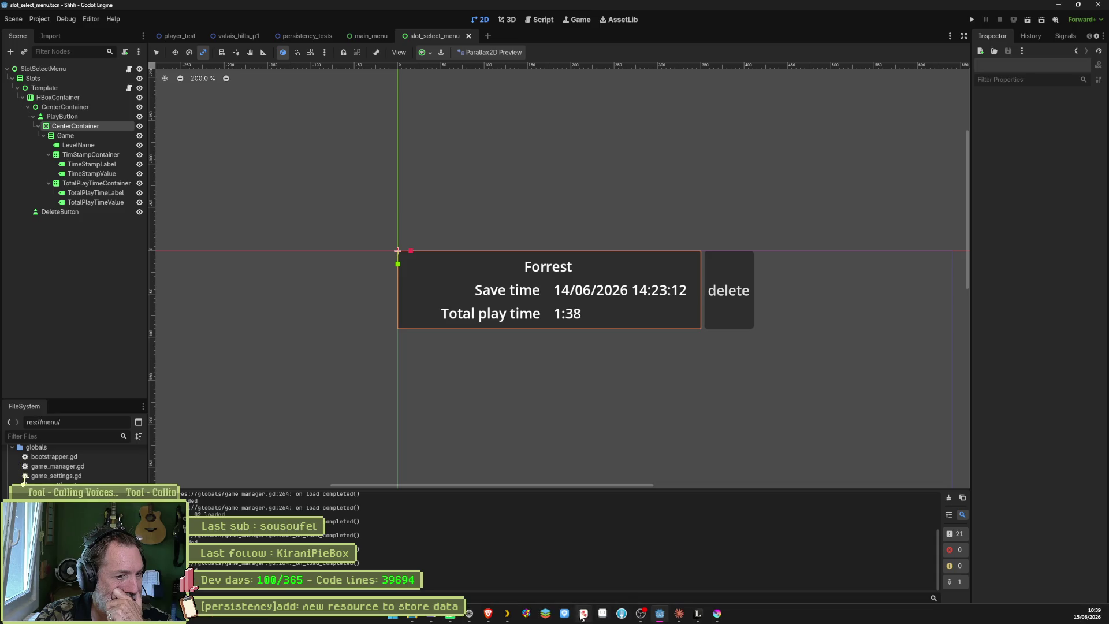
left_click(583, 616)
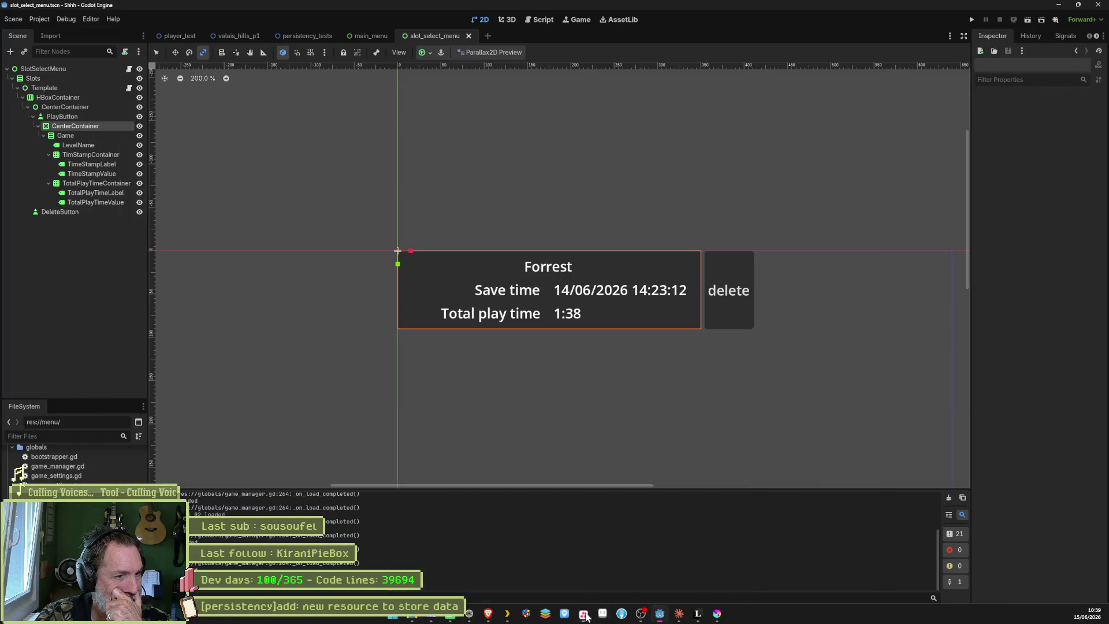
left_click(585, 616)
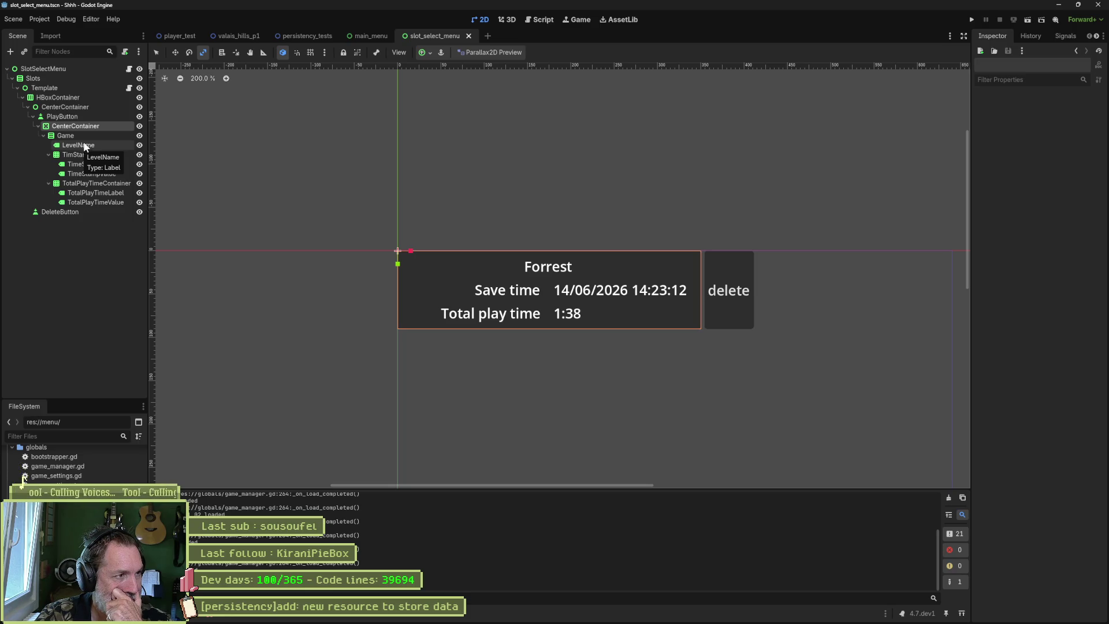
- Add a ColorRect child to the Game container via the 'rect' node search
left_click(87, 137)
key("ctrl+a")
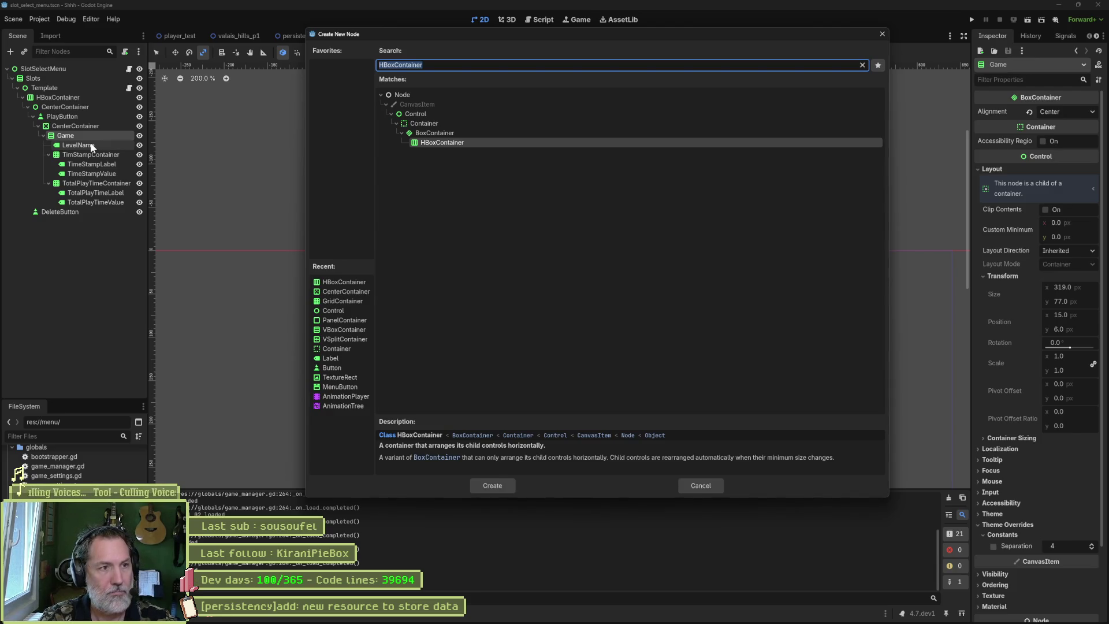
type("rect")
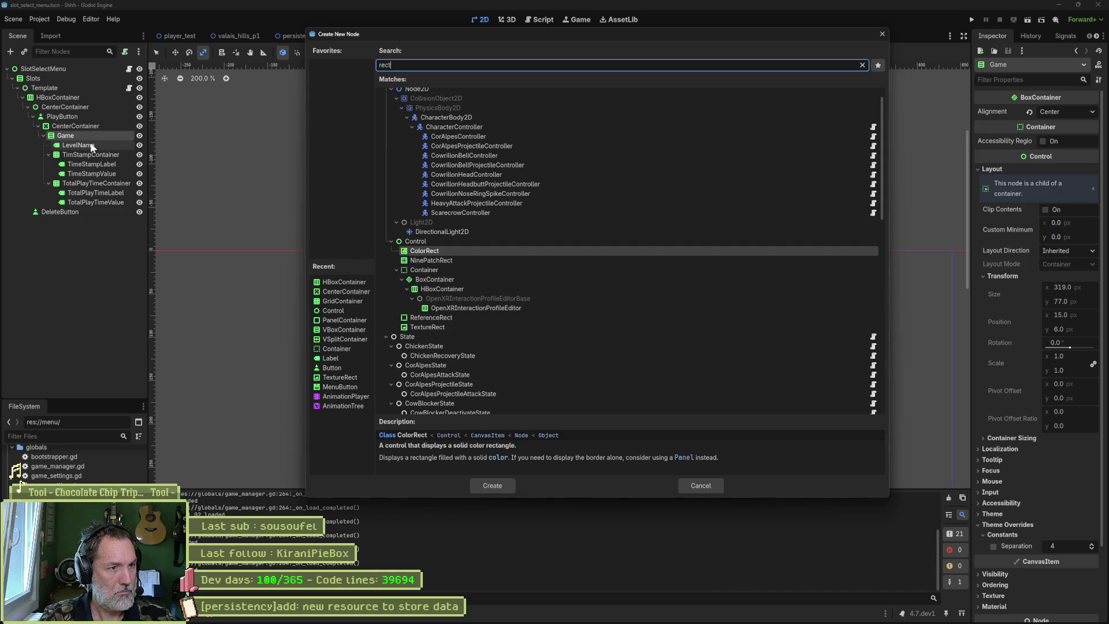
key("Return")
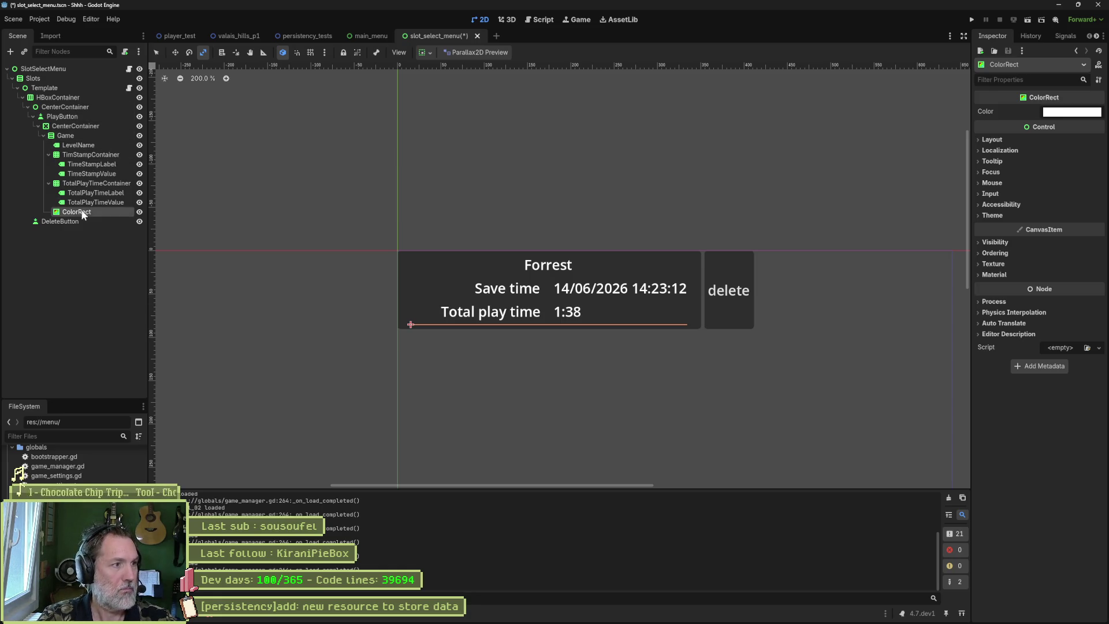
- Move the ColorRect just below LevelName and give it a 2.53 px minimum height
left_click_drag(82, 214, 80, 149)
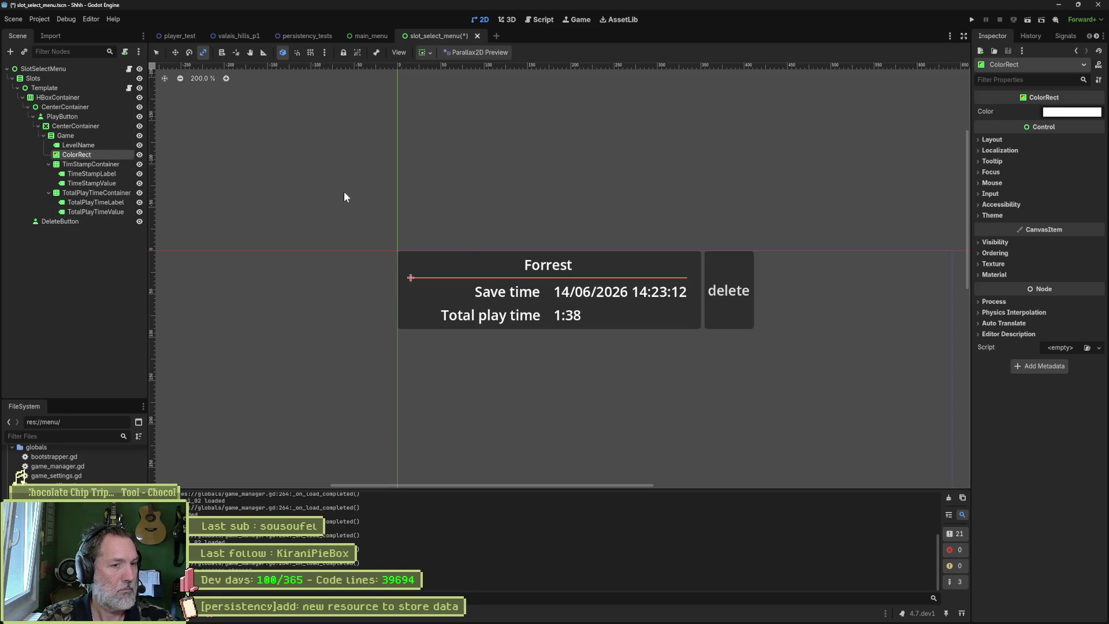
scroll(530, 274, "up", 2)
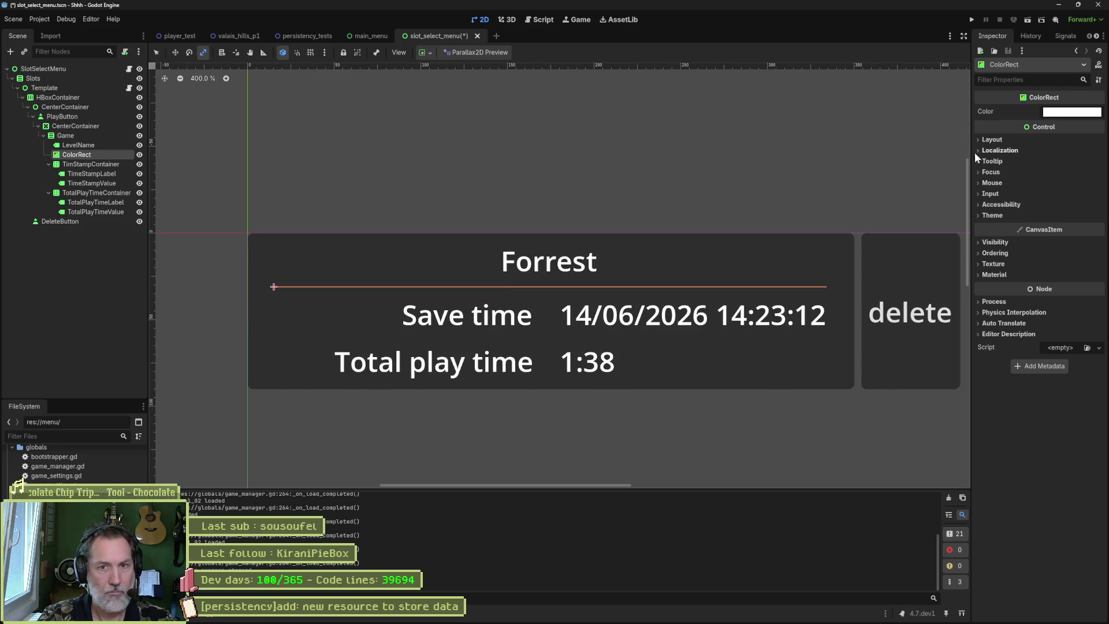
left_click(992, 140)
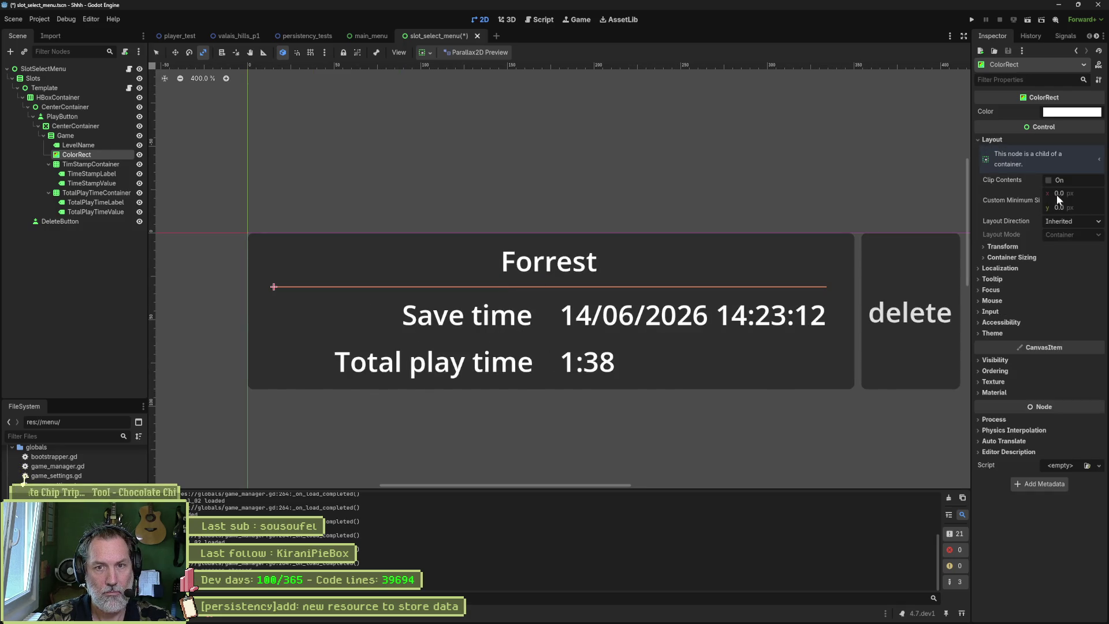
left_click_drag(1075, 208, 1098, 208)
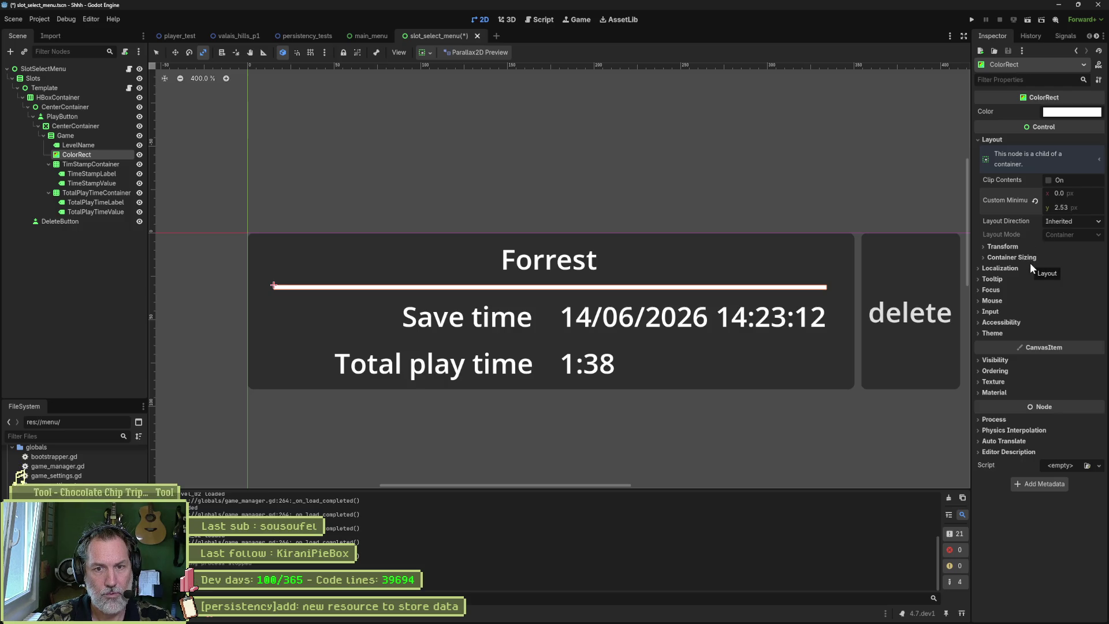
- Review texture, material and colour settings keeping white, then duplicate the divider and move the copy down
left_click(994, 383)
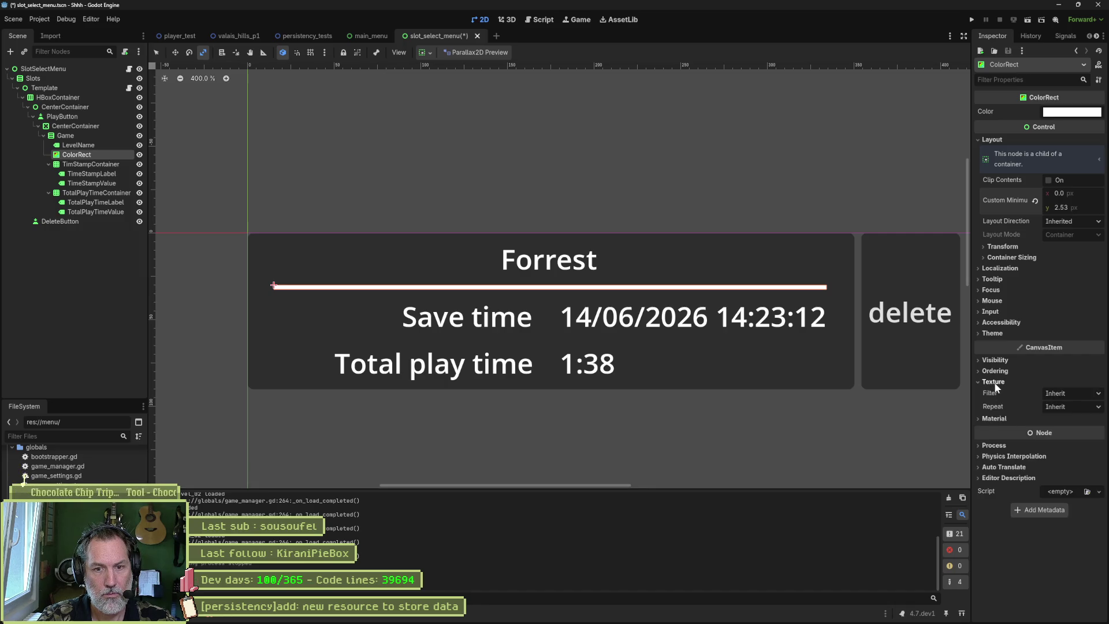
left_click(995, 382)
left_click(1002, 393)
left_click(1059, 405)
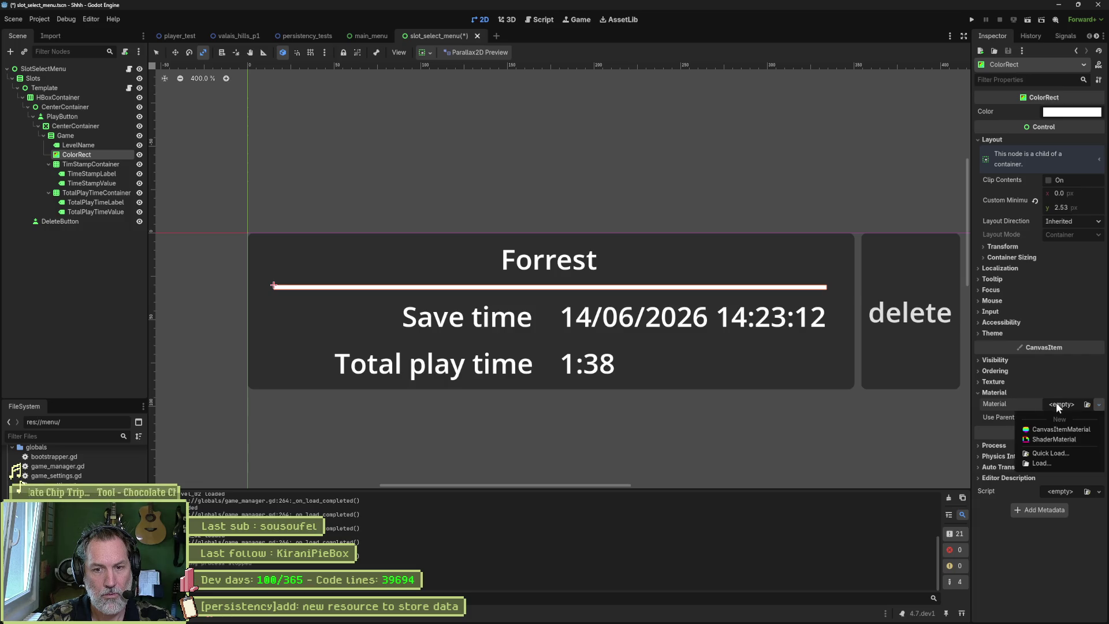
left_click(996, 393)
left_click(996, 393)
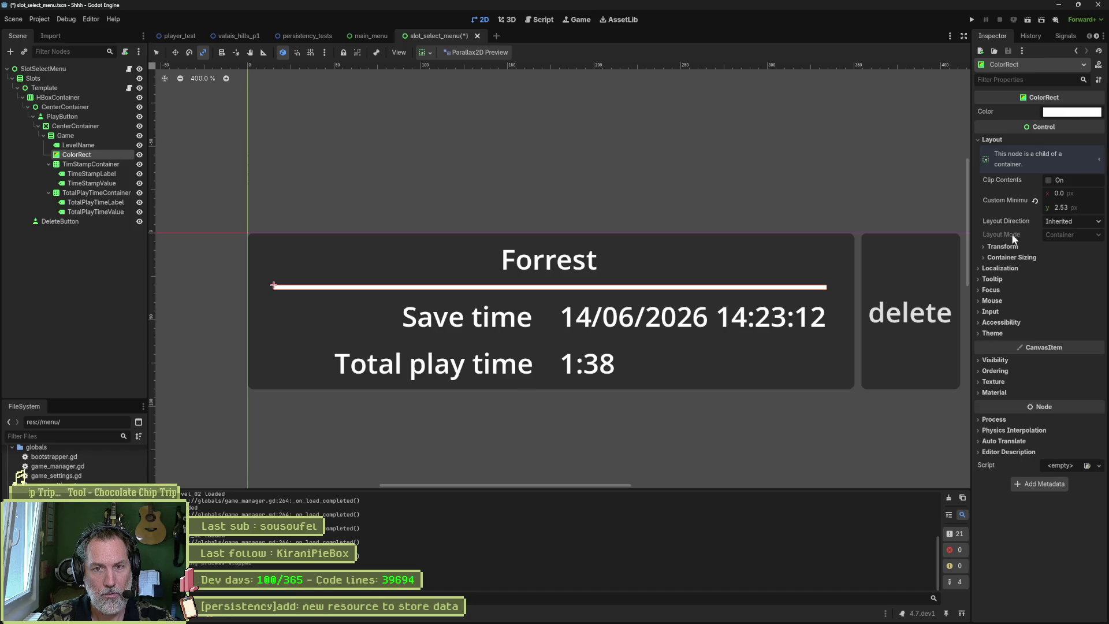
left_click(1063, 112)
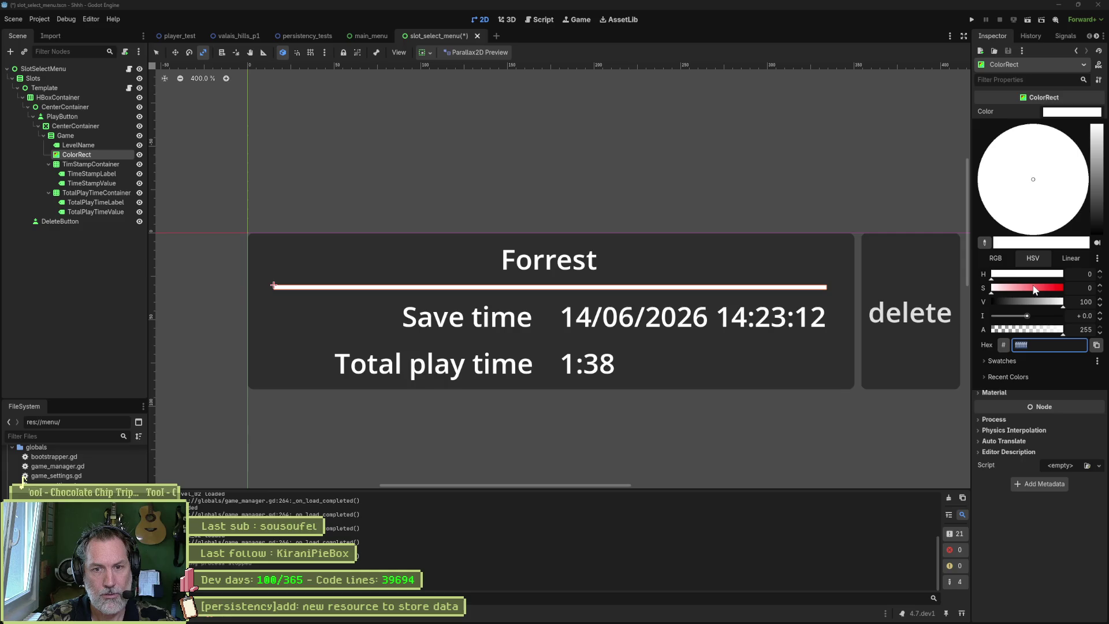
left_click(866, 193)
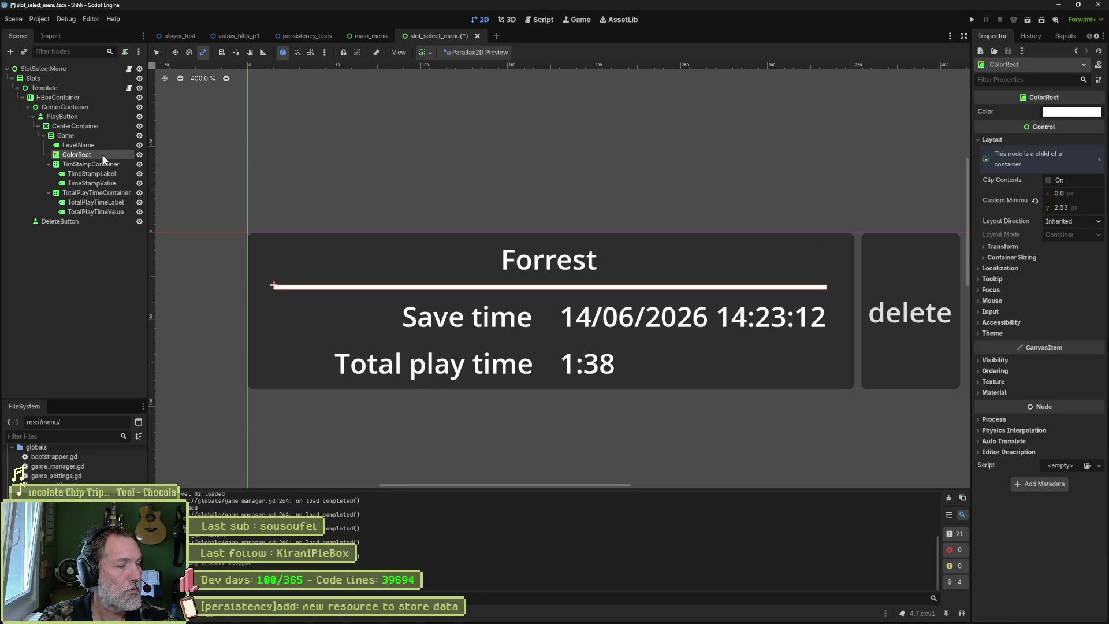
key("ctrl+d")
mouse_move(92, 170)
left_mouse_down()
mouse_move(85, 196)
mouse_move(81, 176)
left_mouse_up()
- Collapse the TimStampContainer and TotalPlayTimeContainer branches, then test-run the scene to check both dividers
left_click(49, 174)
left_click(48, 183)
left_click(62, 165)
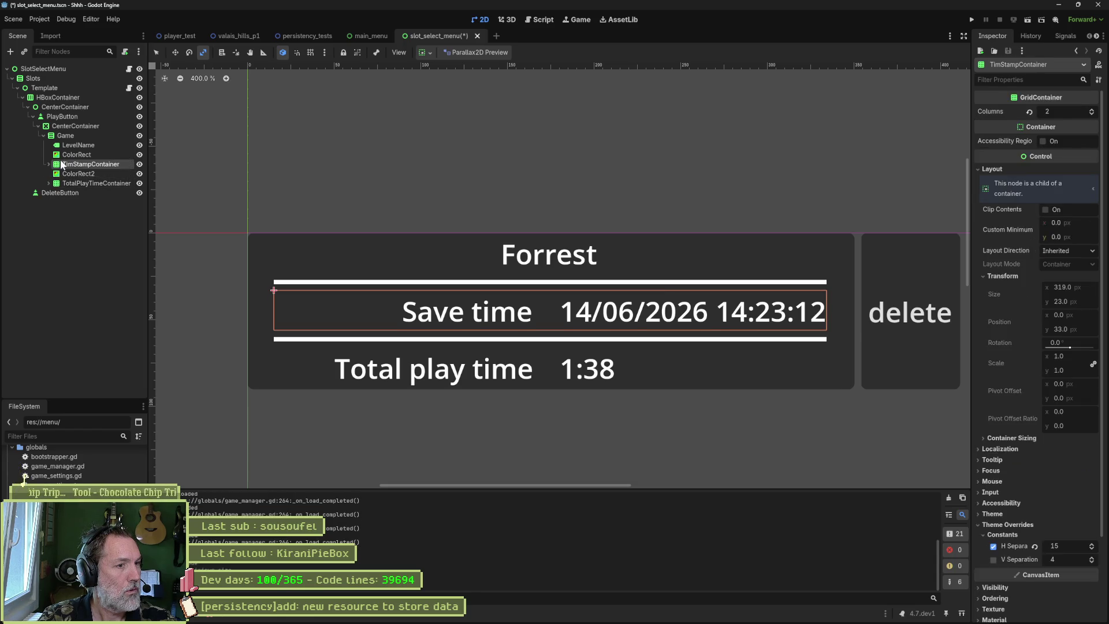
key("F6")
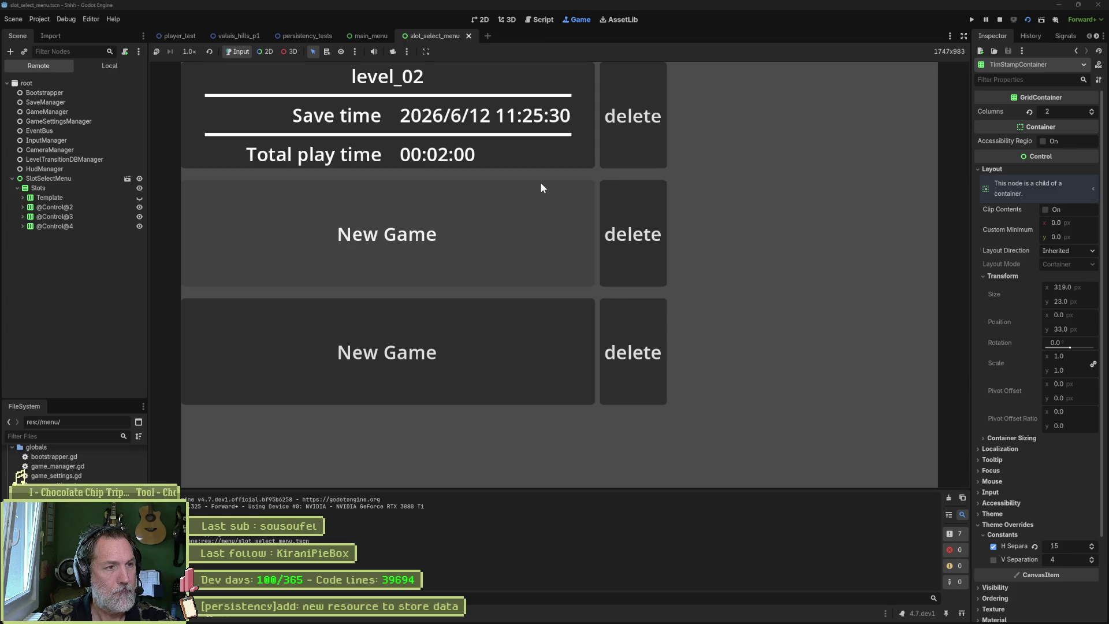
key("F8")
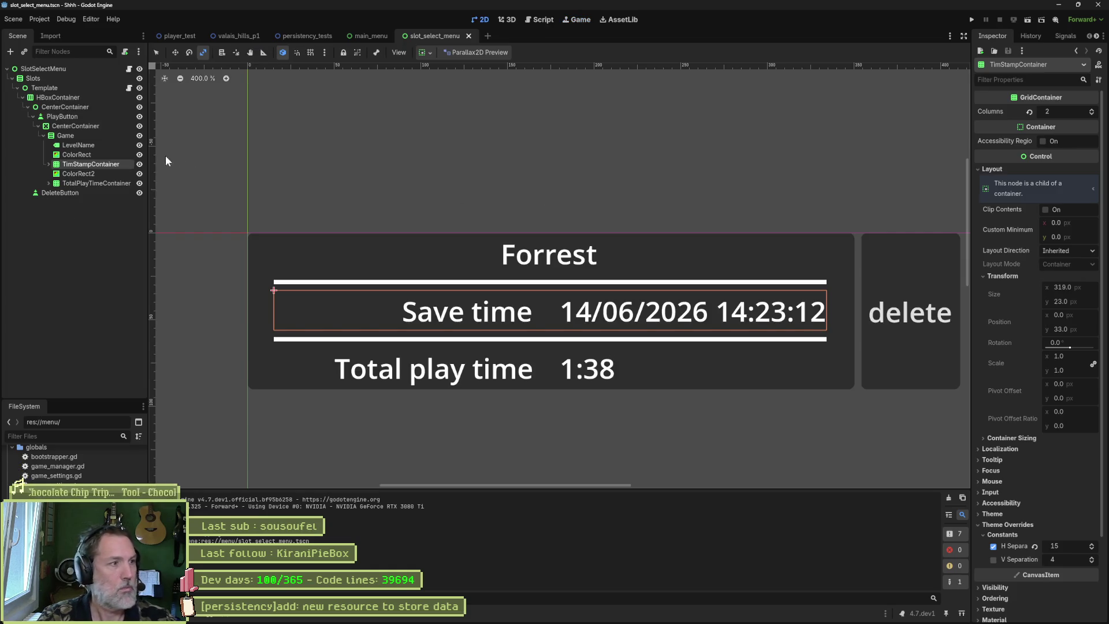
- Set the Game container's separation between slot rows to 0
left_click(111, 156)
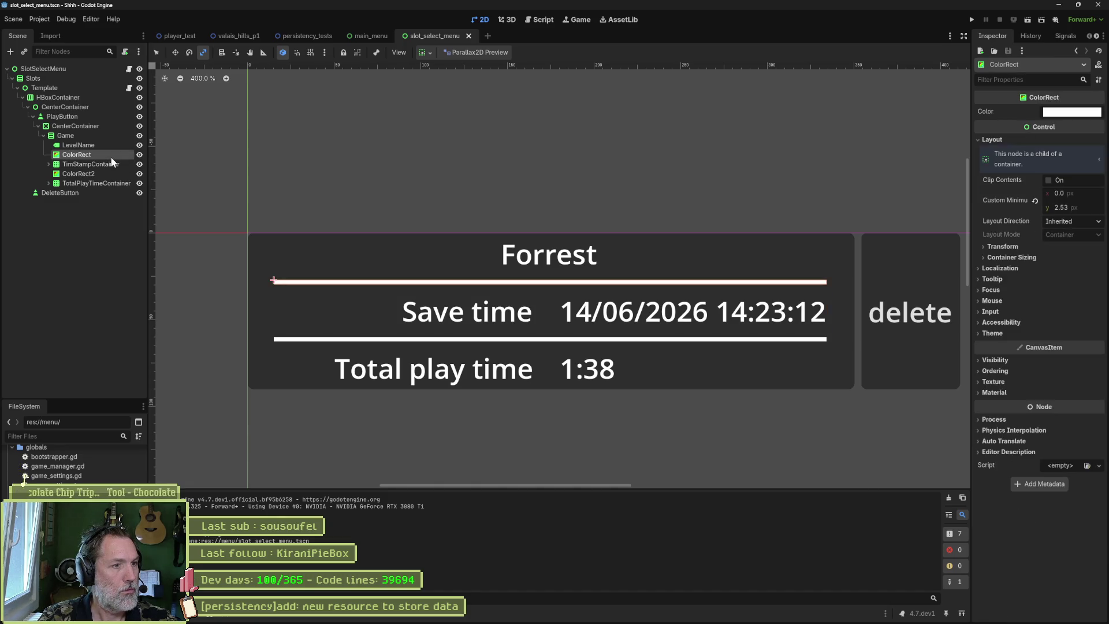
left_click(112, 164)
left_click(113, 155)
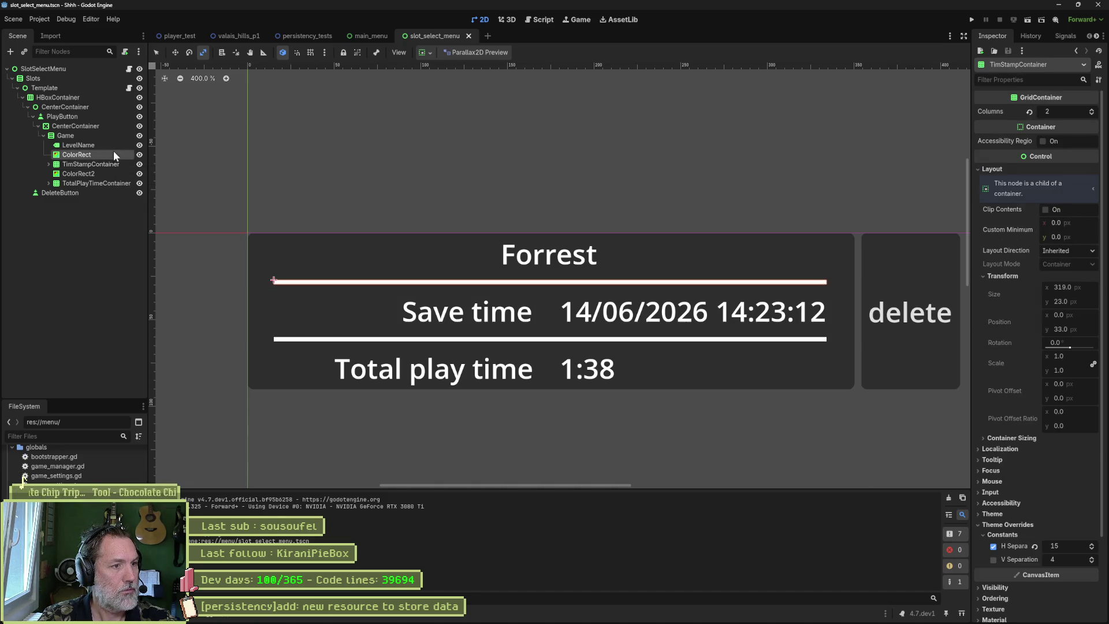
left_click(102, 137)
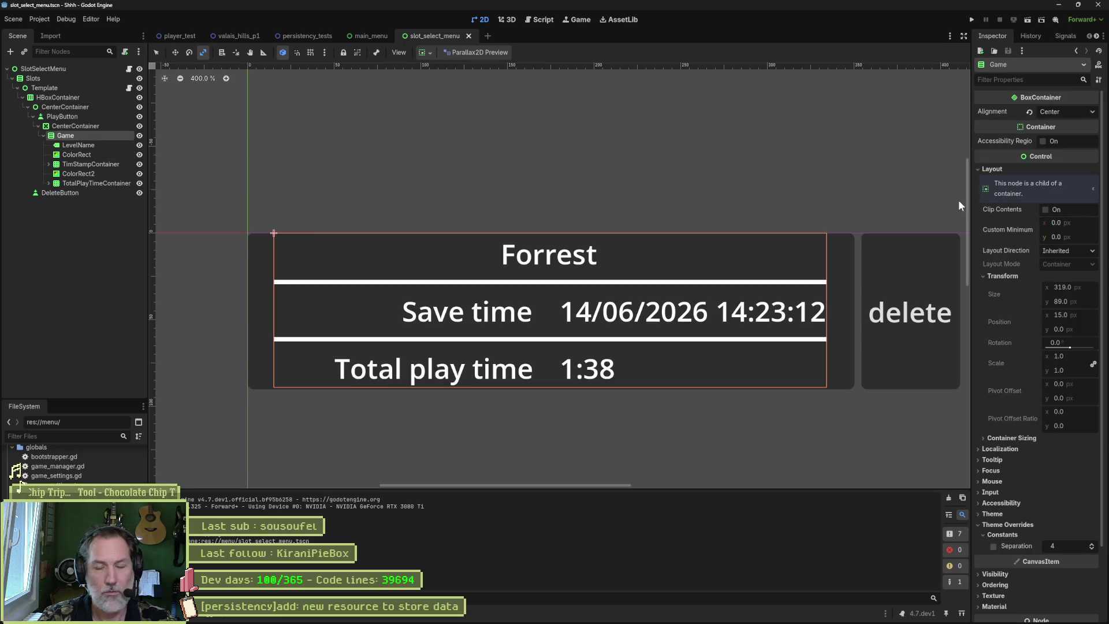
scroll(1038, 320, "down", 3)
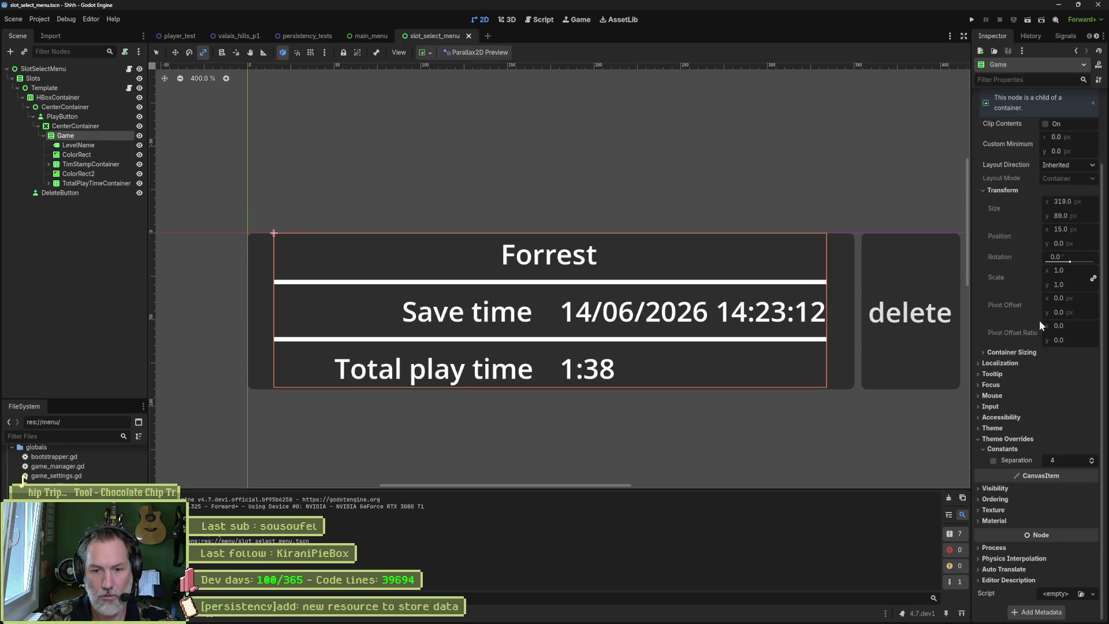
left_click(1093, 463)
left_click(1092, 462)
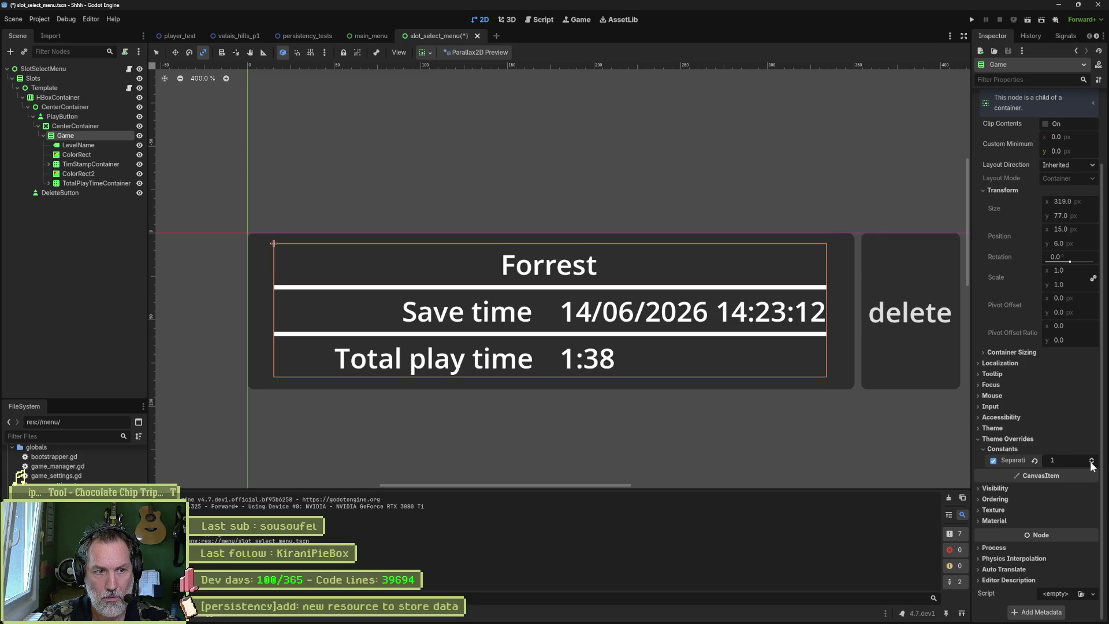
left_click(1092, 462)
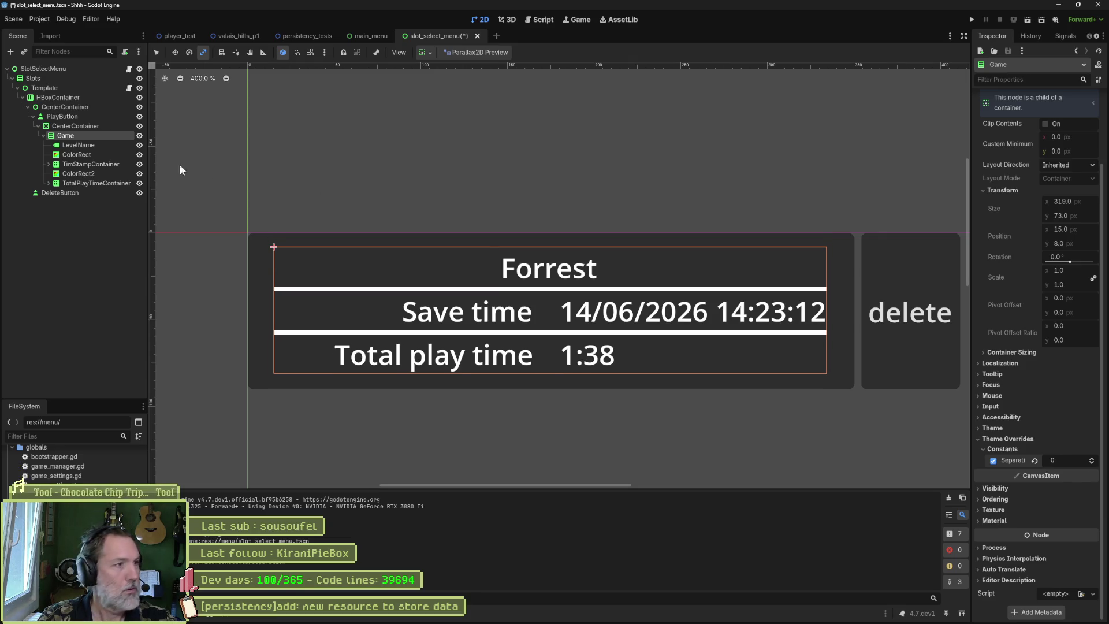
- Set the divider ColorRects' minimum height to 1 px and test-run the scene
left_click(101, 155)
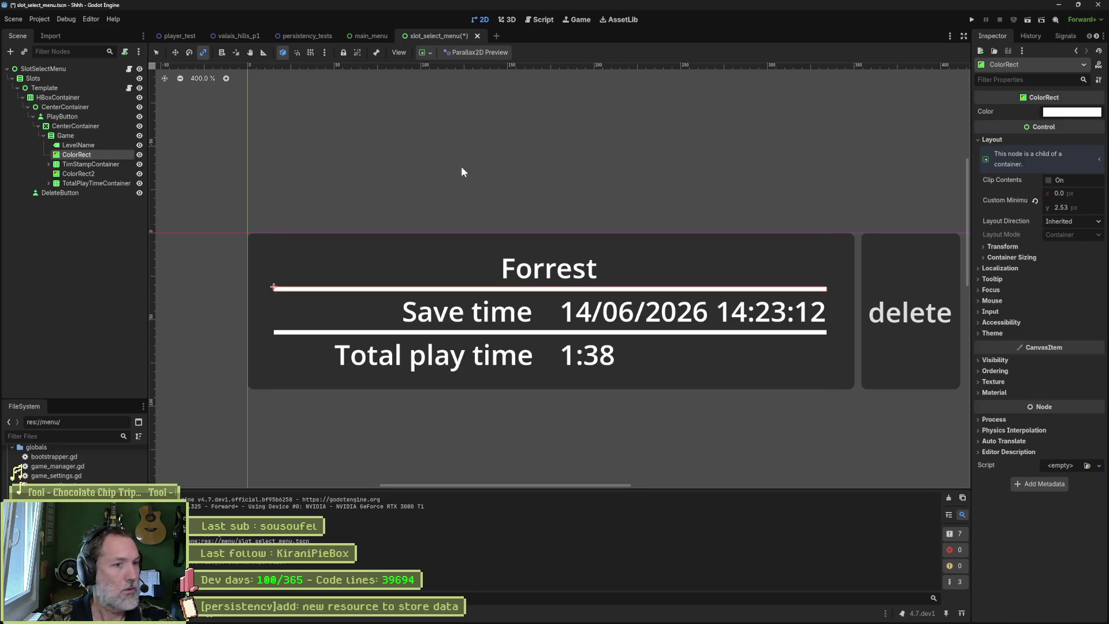
left_click(1084, 207)
type("1")
key("Return")
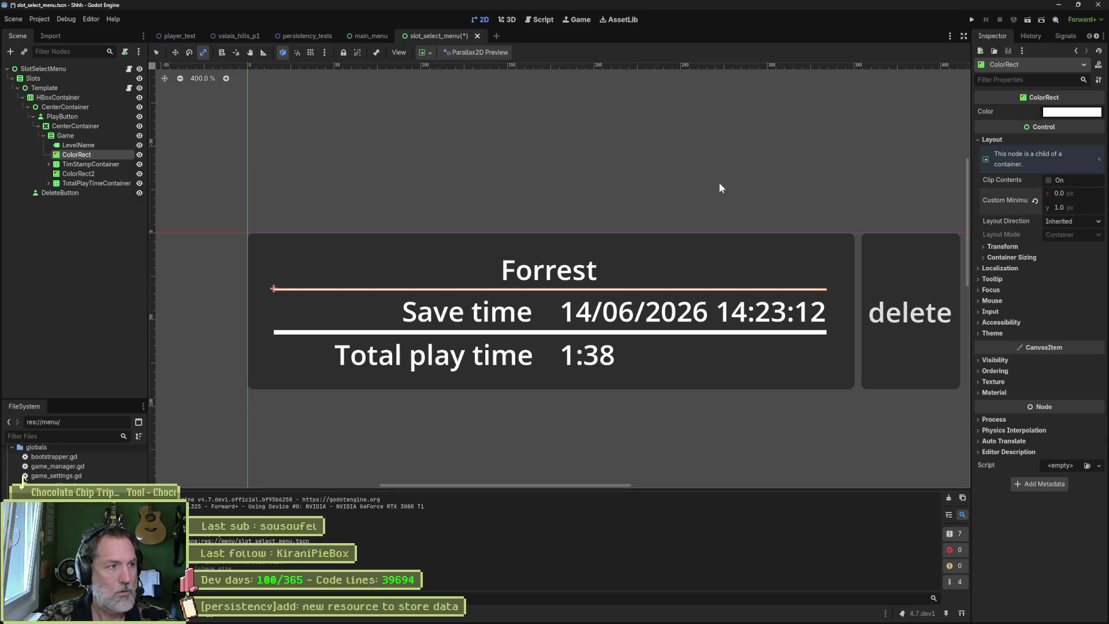
left_click(78, 173)
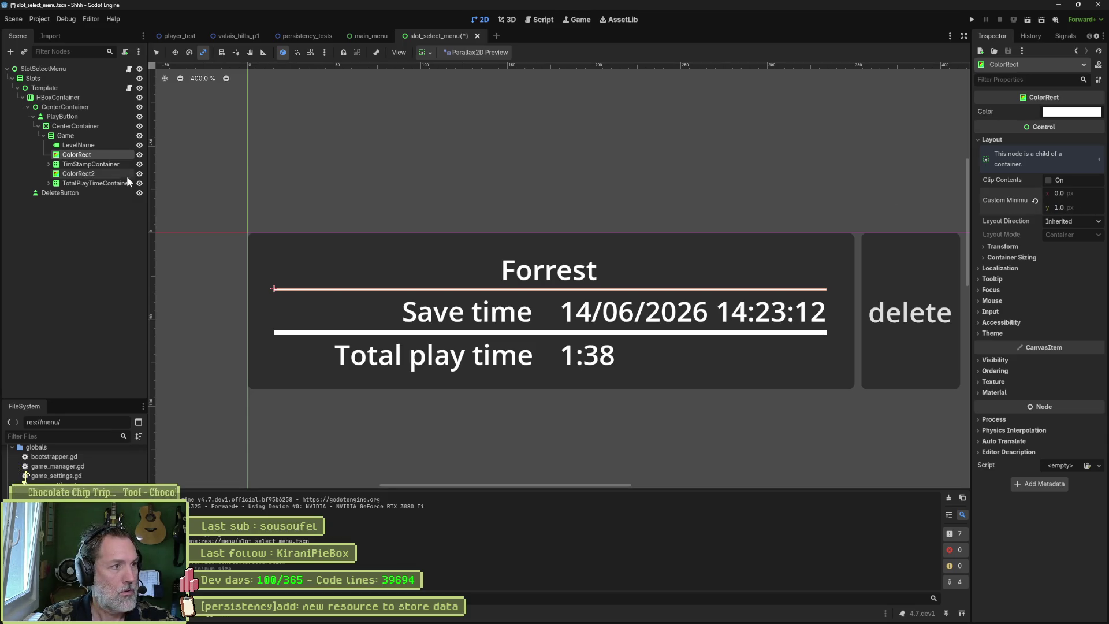
left_click(1018, 140)
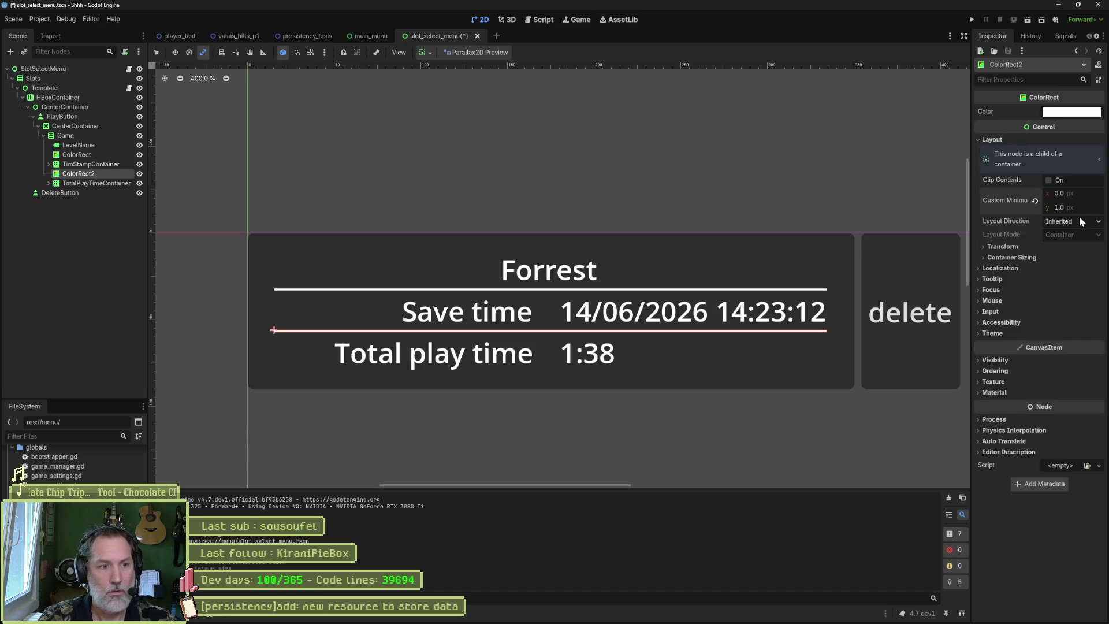
key("F6")
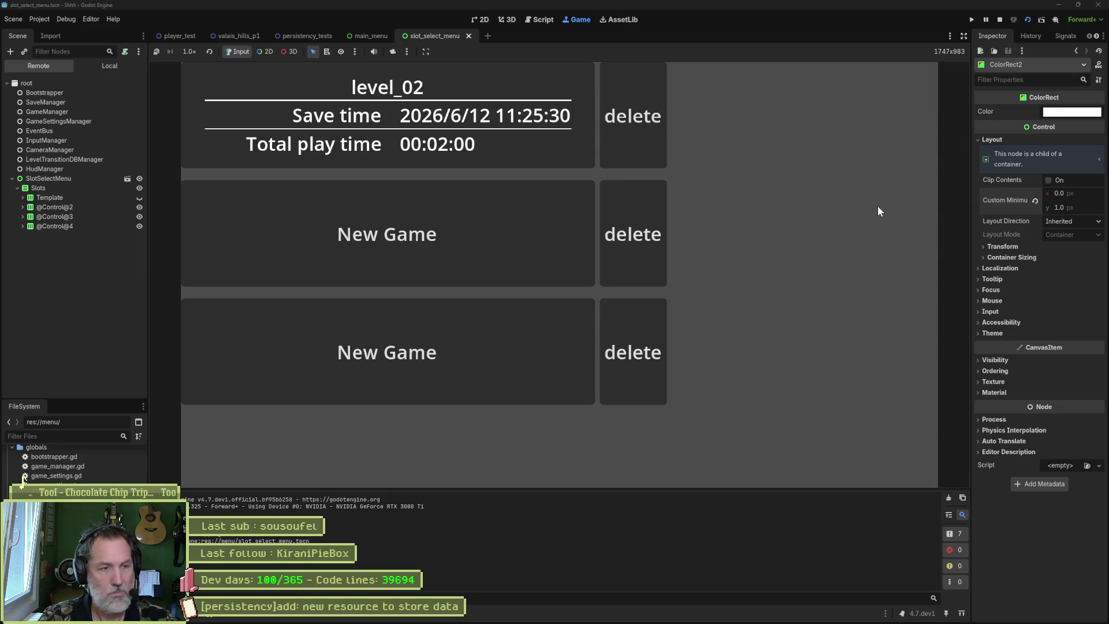
key("F8")
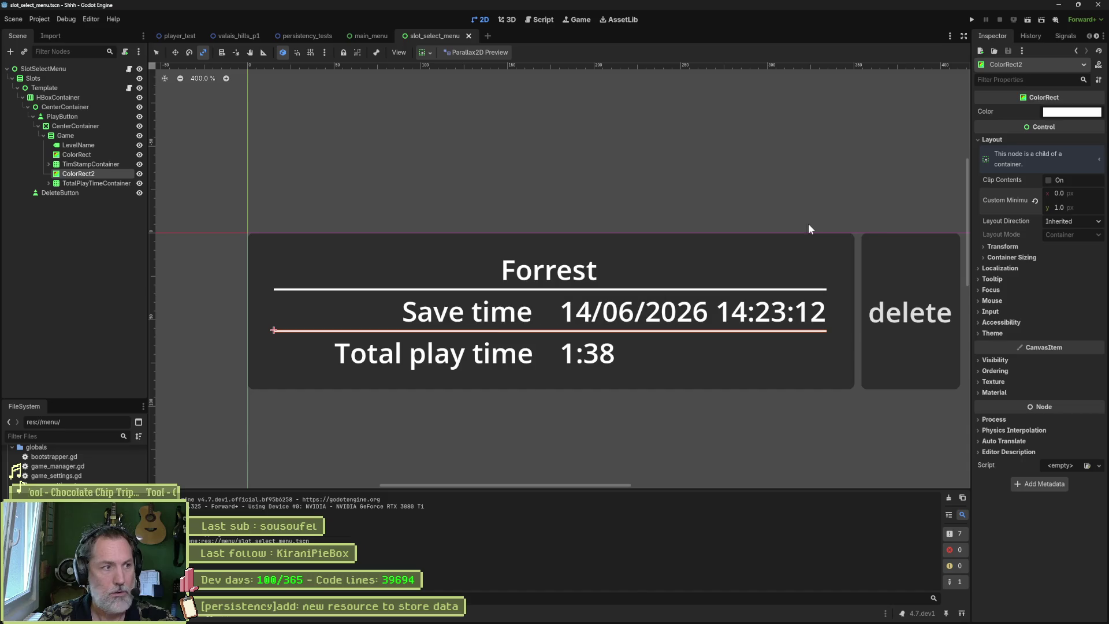
right_click(71, 173)
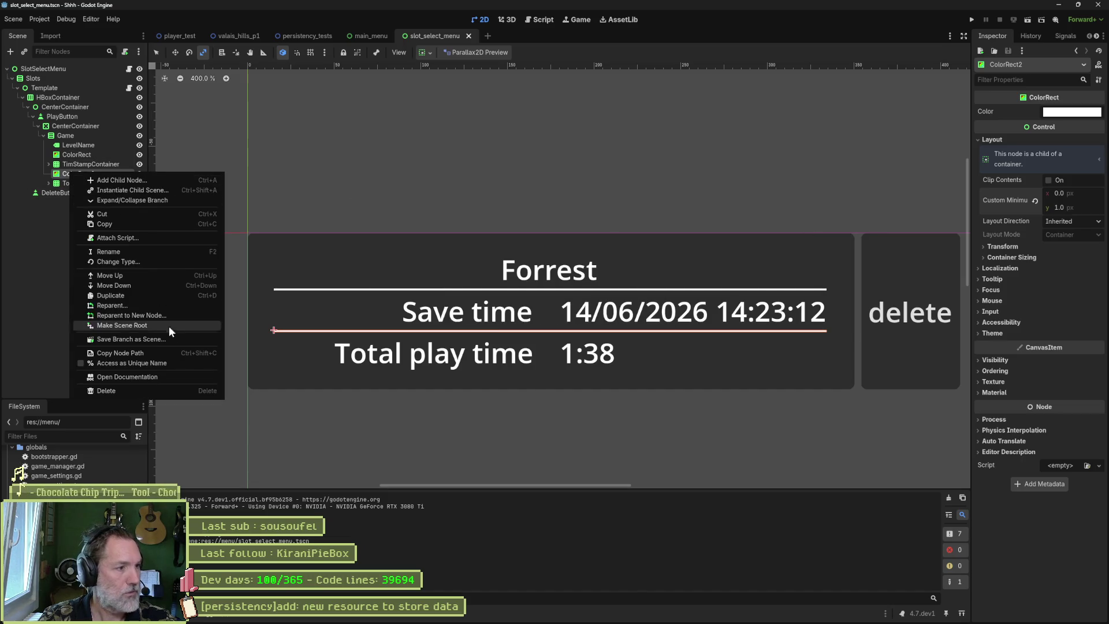
- Change ColorRect2's node type to TextureRect, found by searching 'text'
left_click(204, 262)
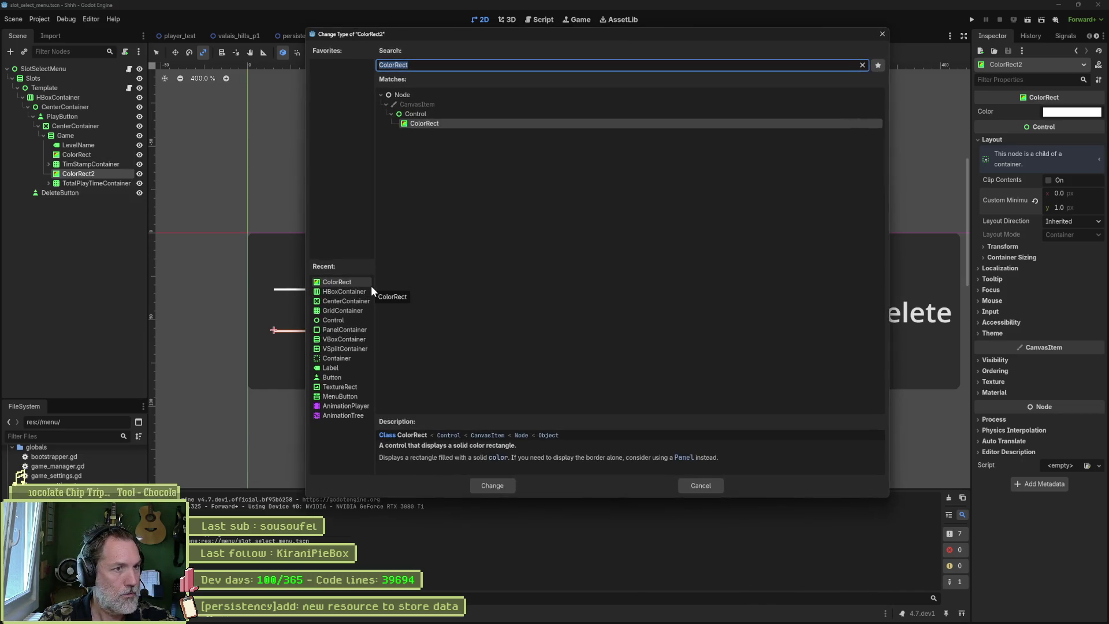
type("ramp")
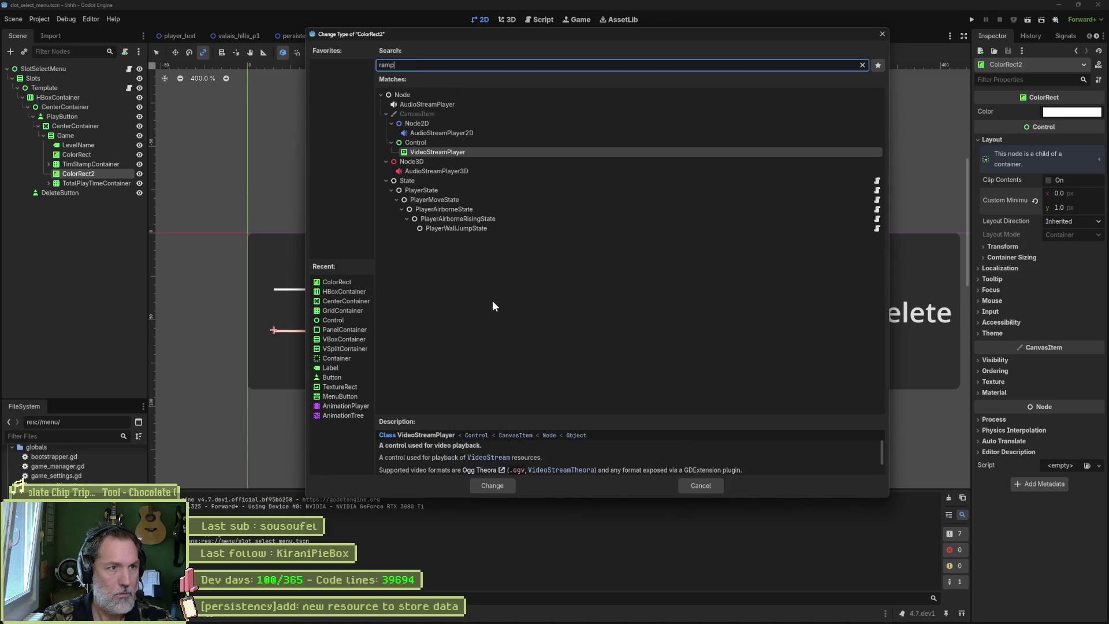
key("BackSpace")
key("BackSpace")
key("BackSpace")
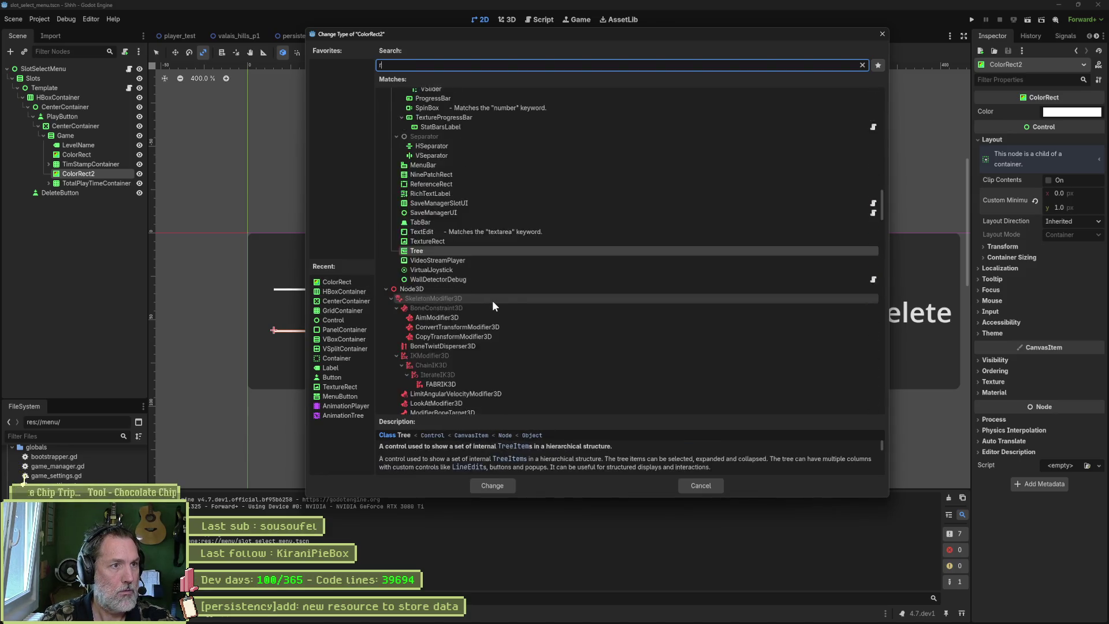
type("color")
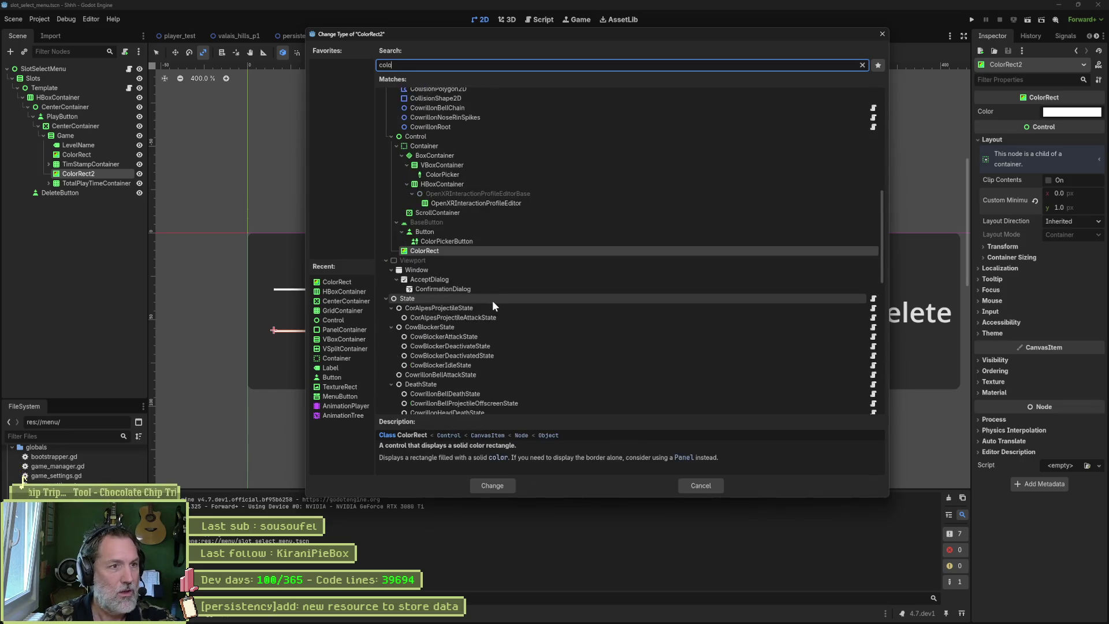
key("BackSpace")
key("BackSpace")
key("BackSpace")
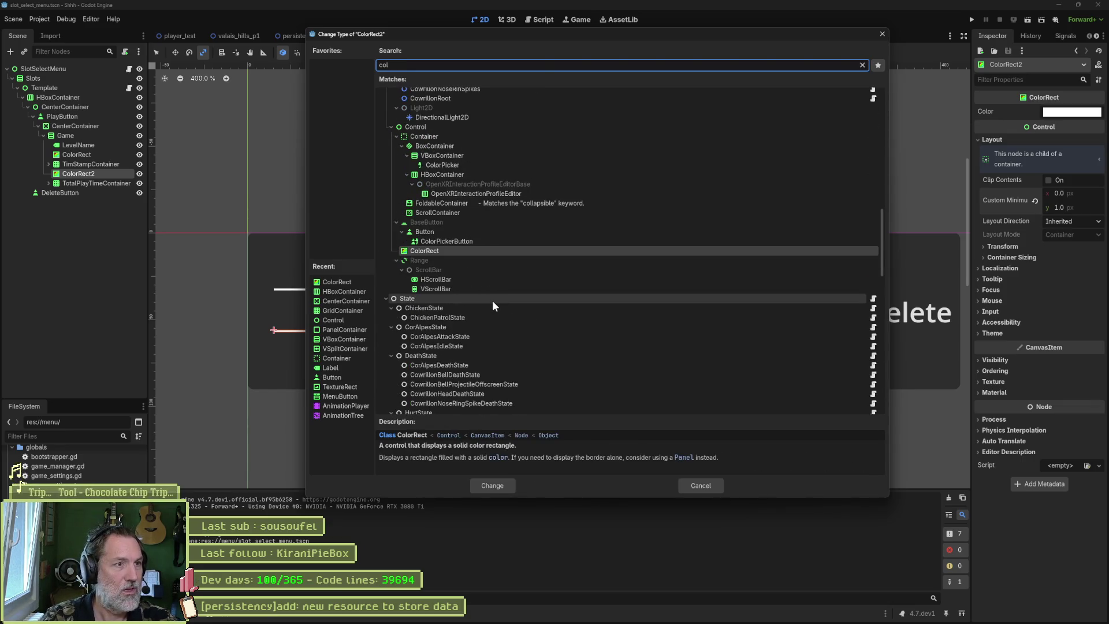
type("ntr")
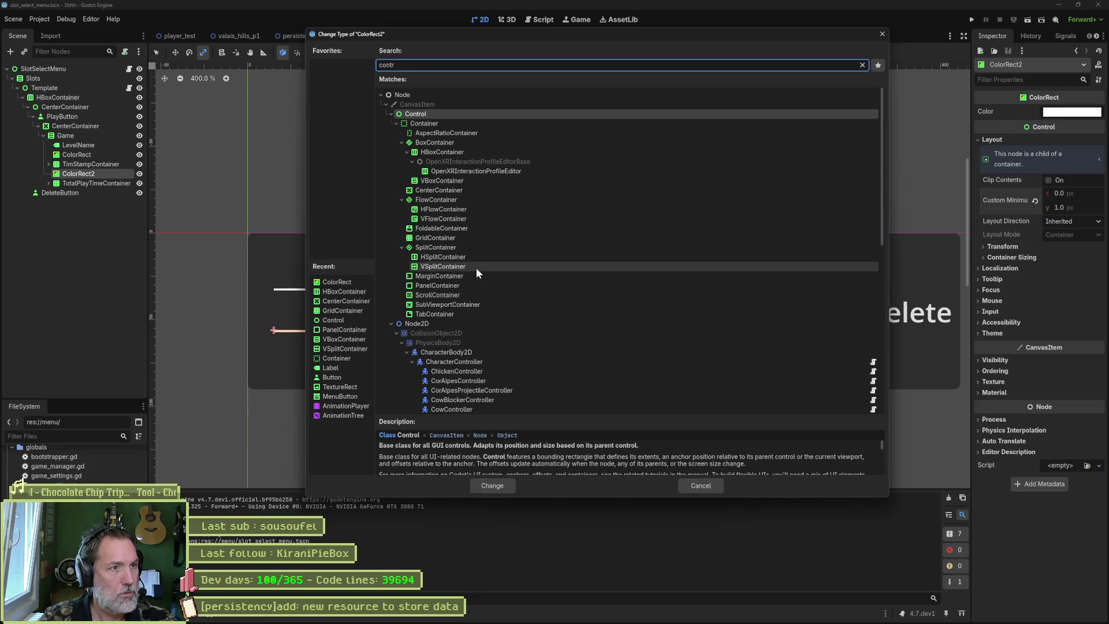
key("BackSpace")
key("BackSpace")
key("BackSpace")
type("text")
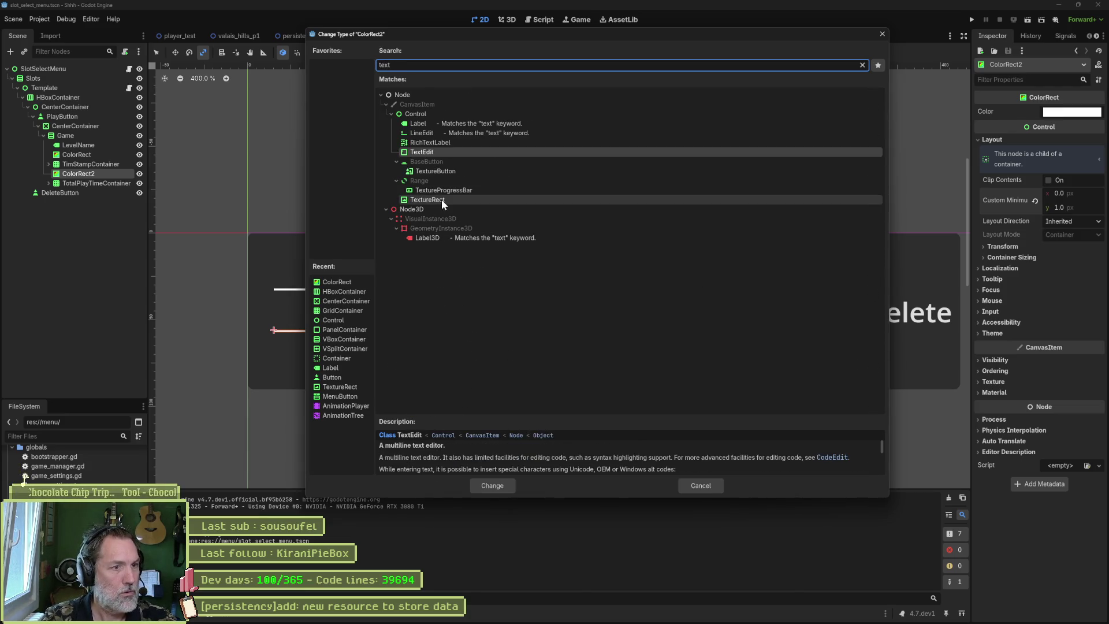
left_click(442, 199)
left_click(478, 485)
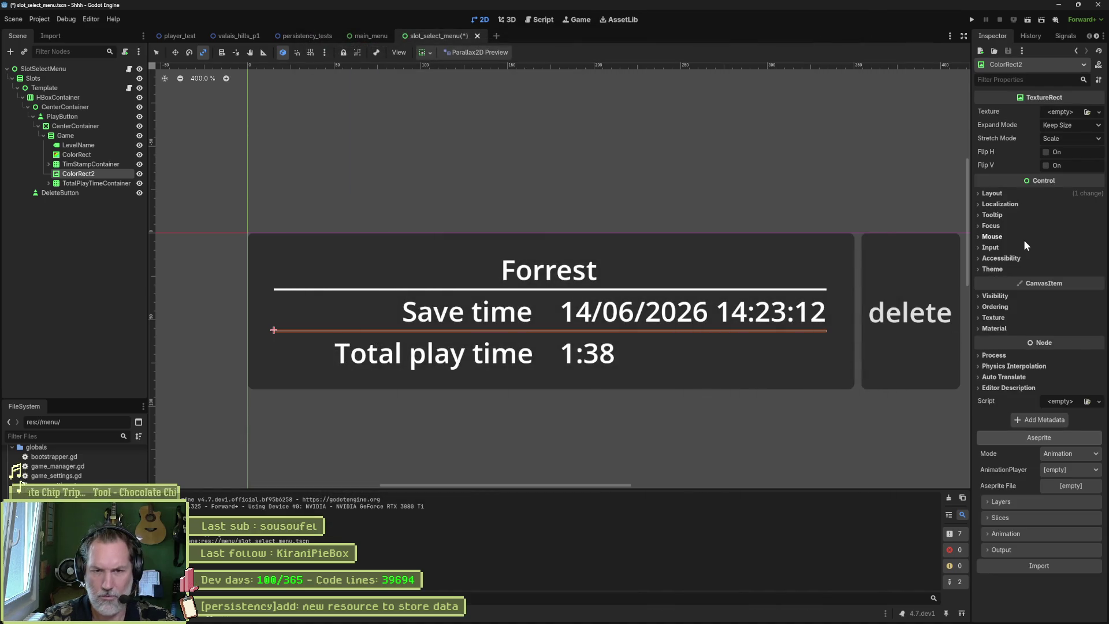
- Assign a New Theme to the divider TextureRect, then clear it so Theme stays empty
left_click(995, 328)
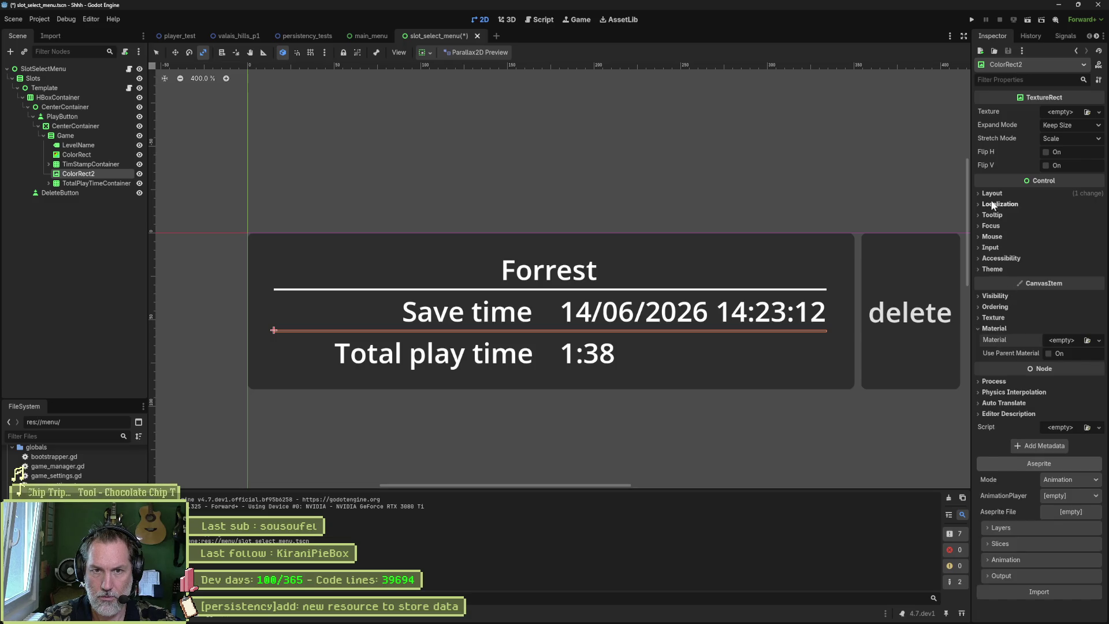
left_click(1008, 269)
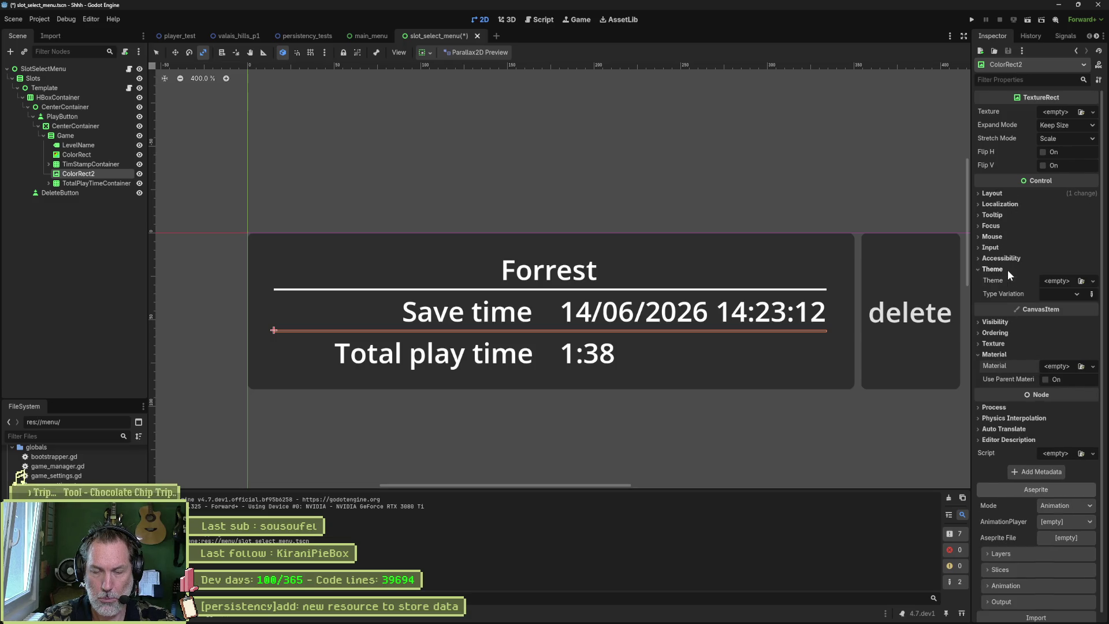
left_click(1066, 279)
left_click(1069, 307)
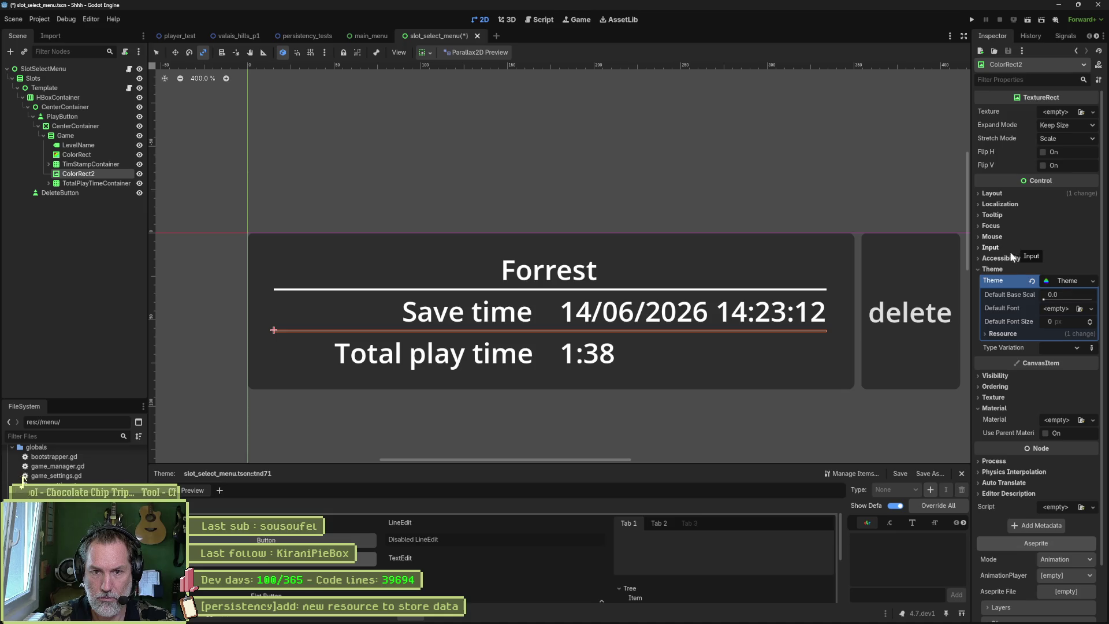
left_click(1033, 280)
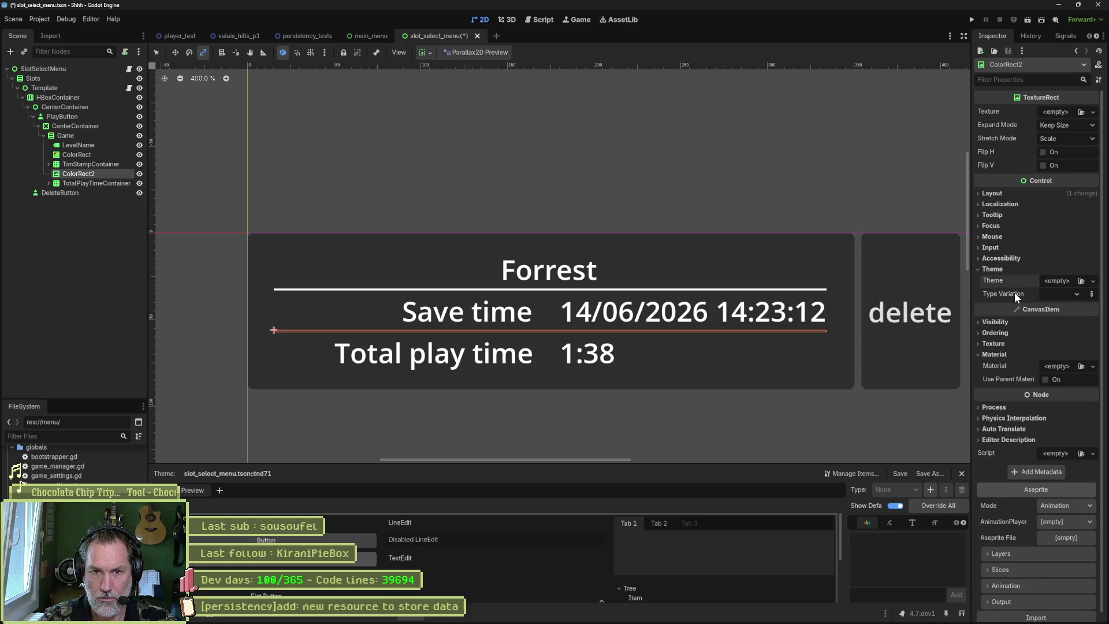
left_click(994, 268)
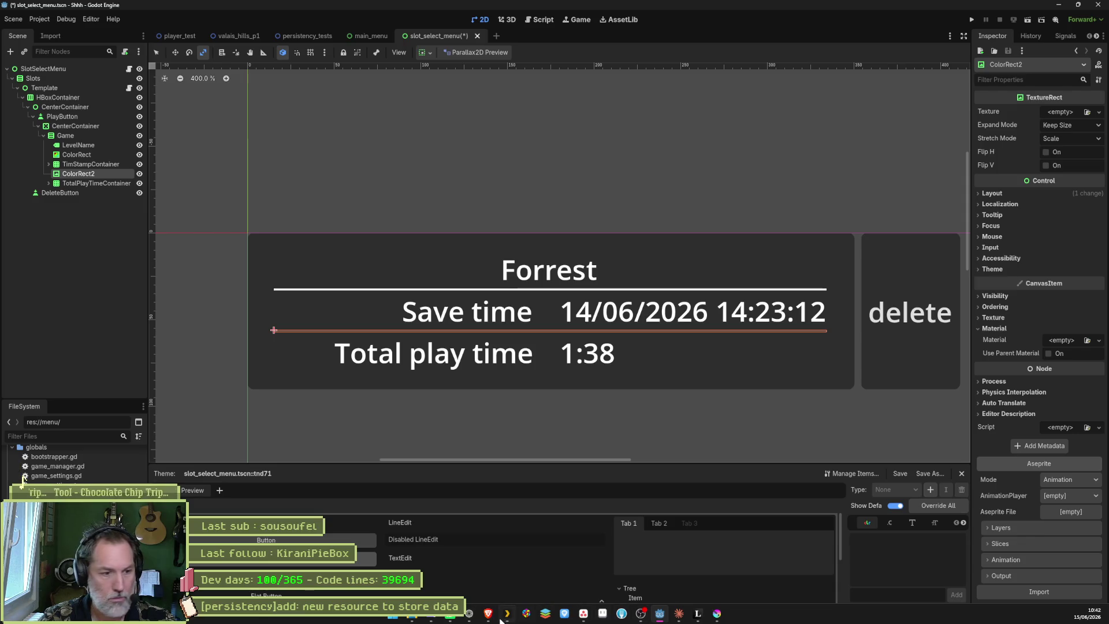
- In a fresh ChatGPT chat, ask 'dans godot creer une texture ramp' and get the answer
left_click(471, 616)
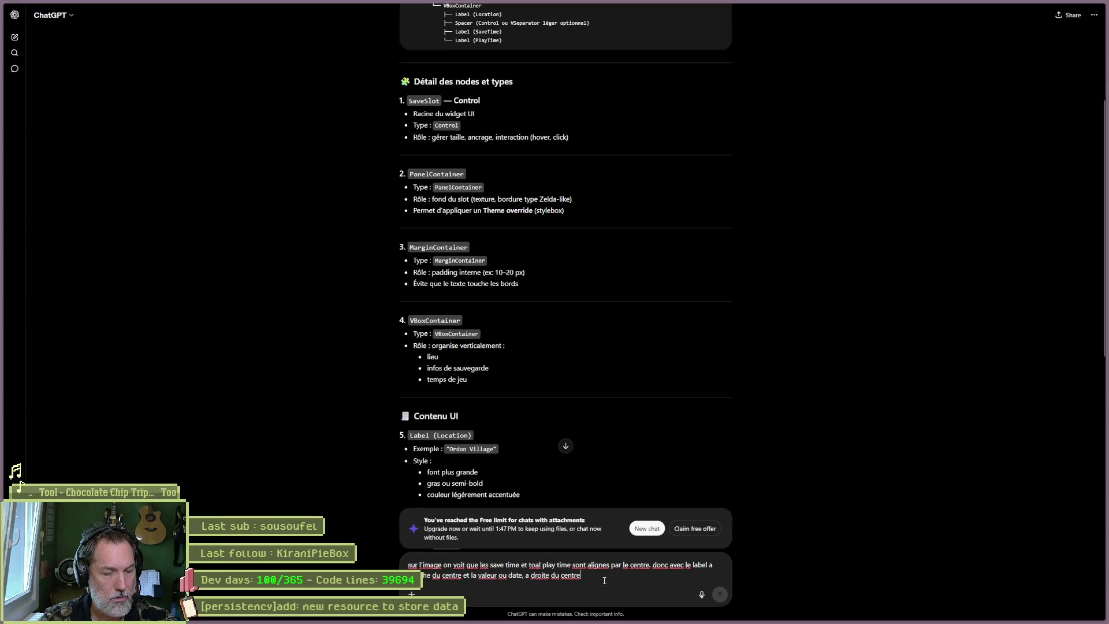
left_click(14, 37)
type("dans goto")
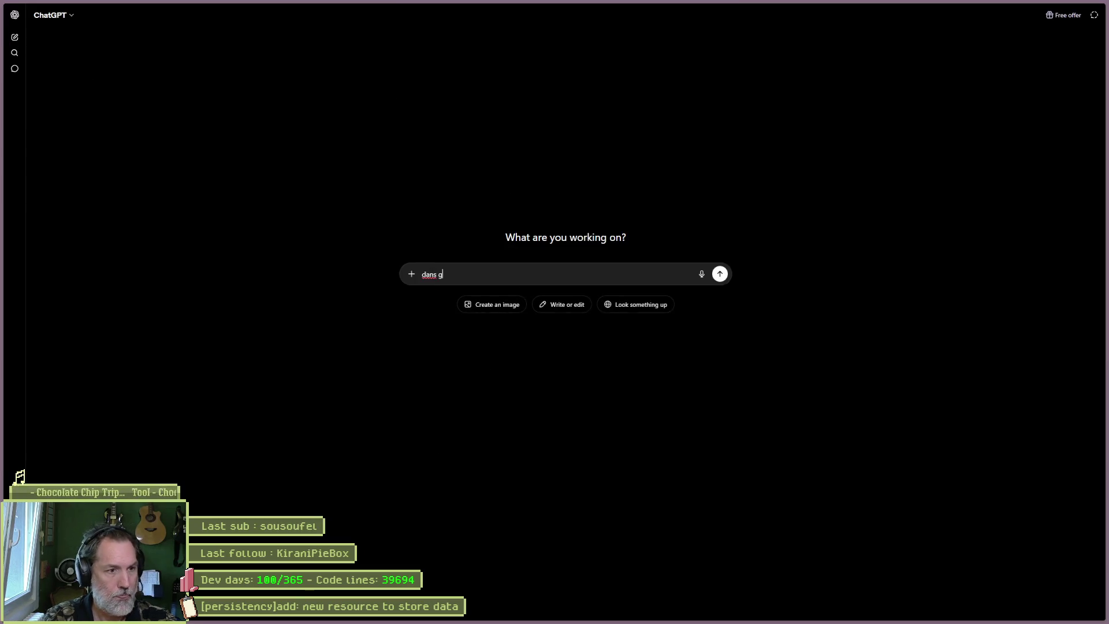
key("BackSpace")
key("BackSpace")
type("dot cree")
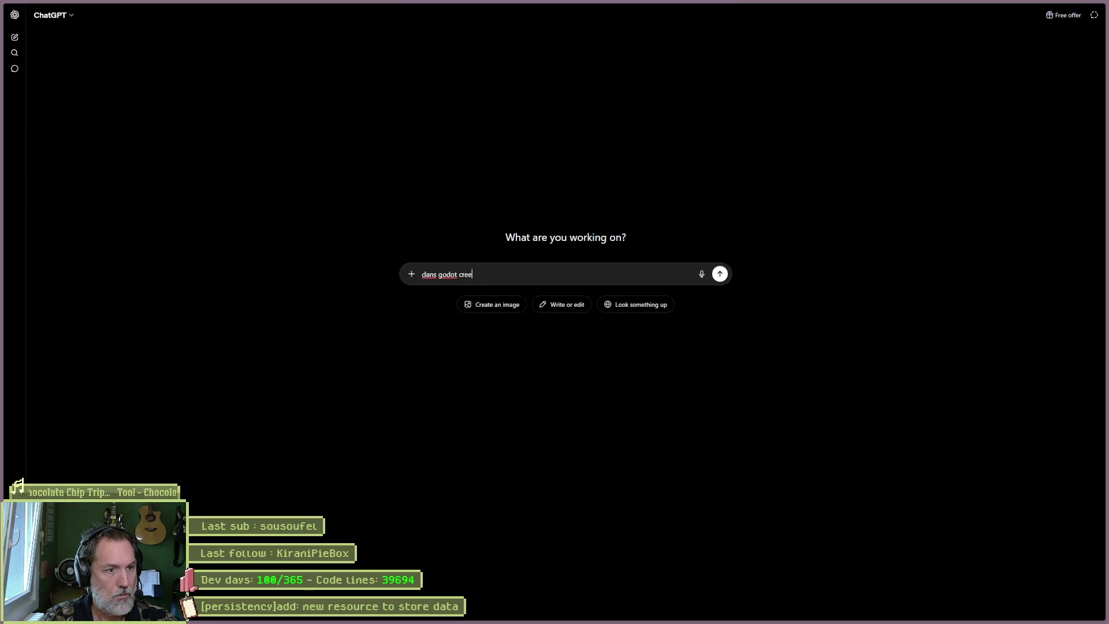
type("r une texture ramp")
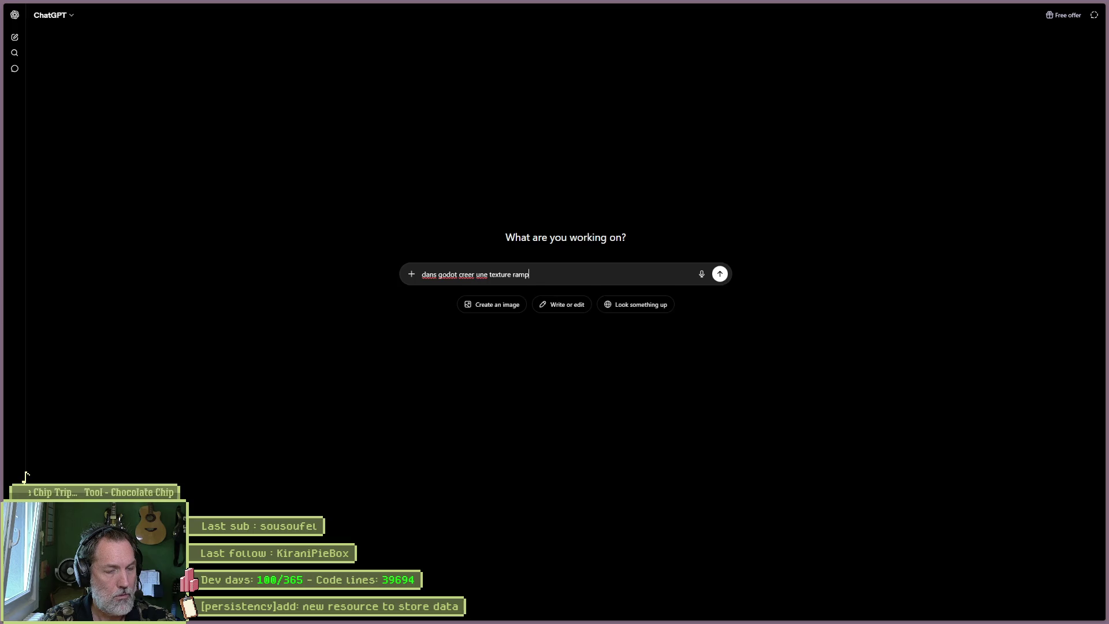
key("Return")
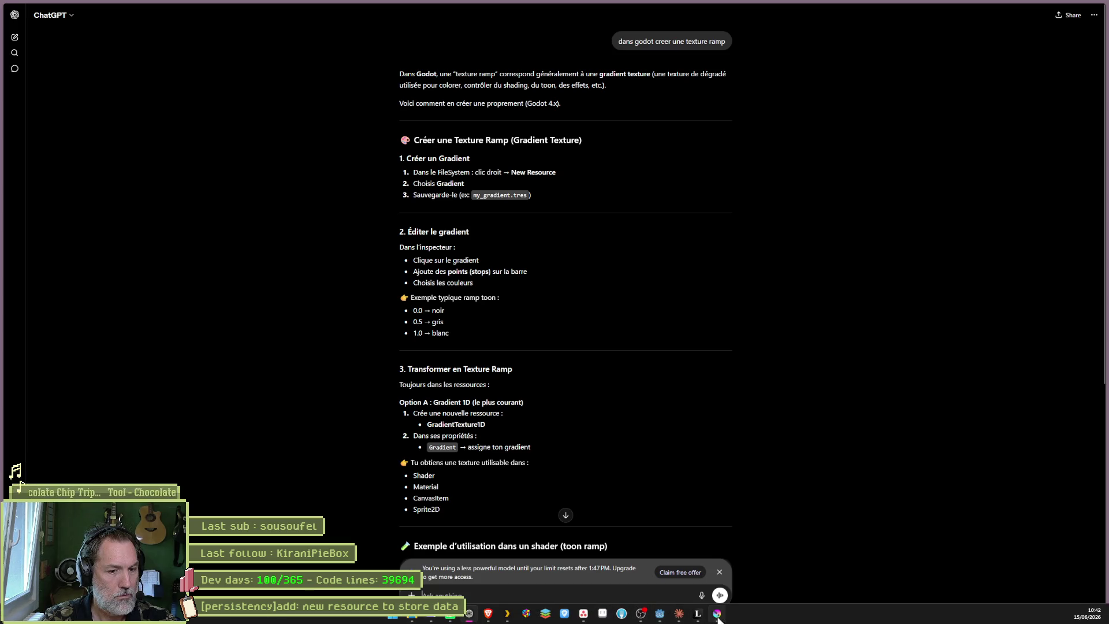
left_click(717, 620)
- Create a new custom Krita document of width 300 and height 4 pixels
key("ctrl+n")
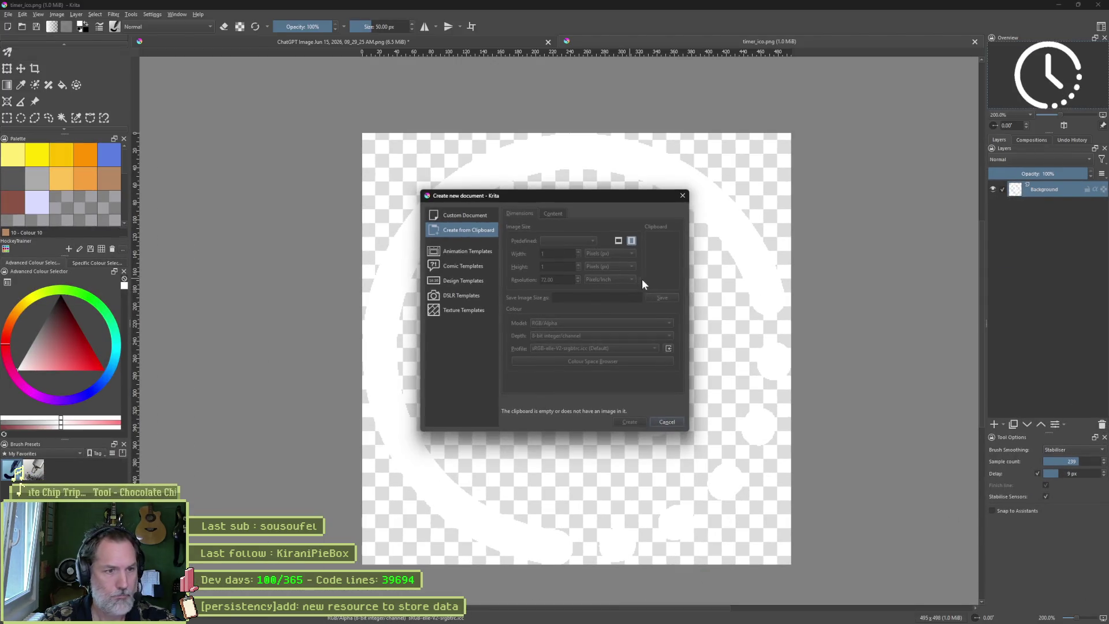
left_click(470, 217)
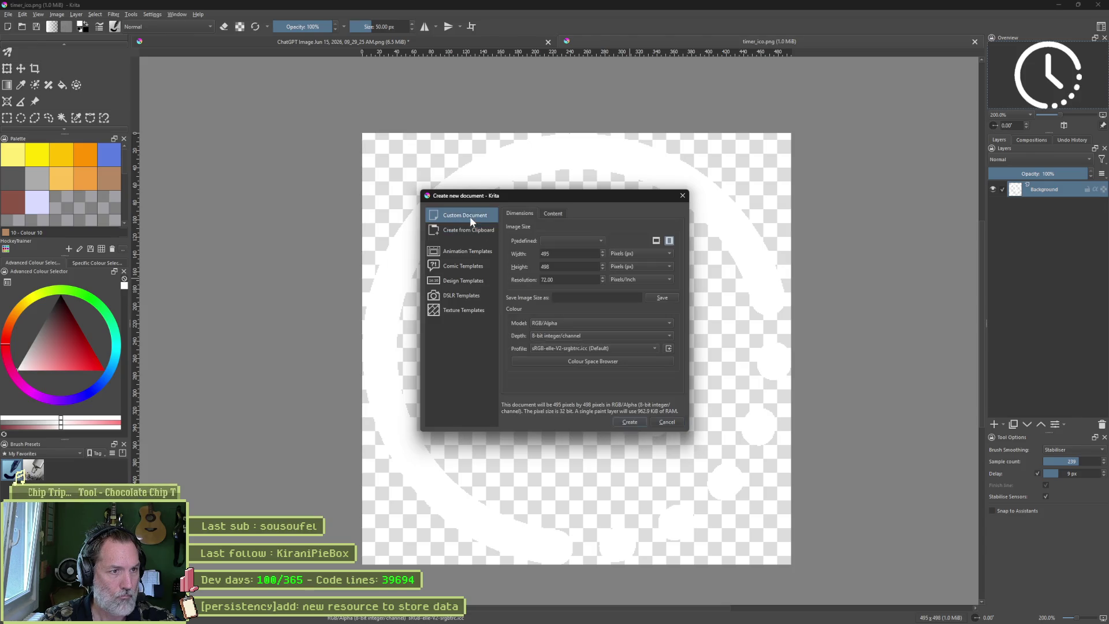
key("ctrl+a")
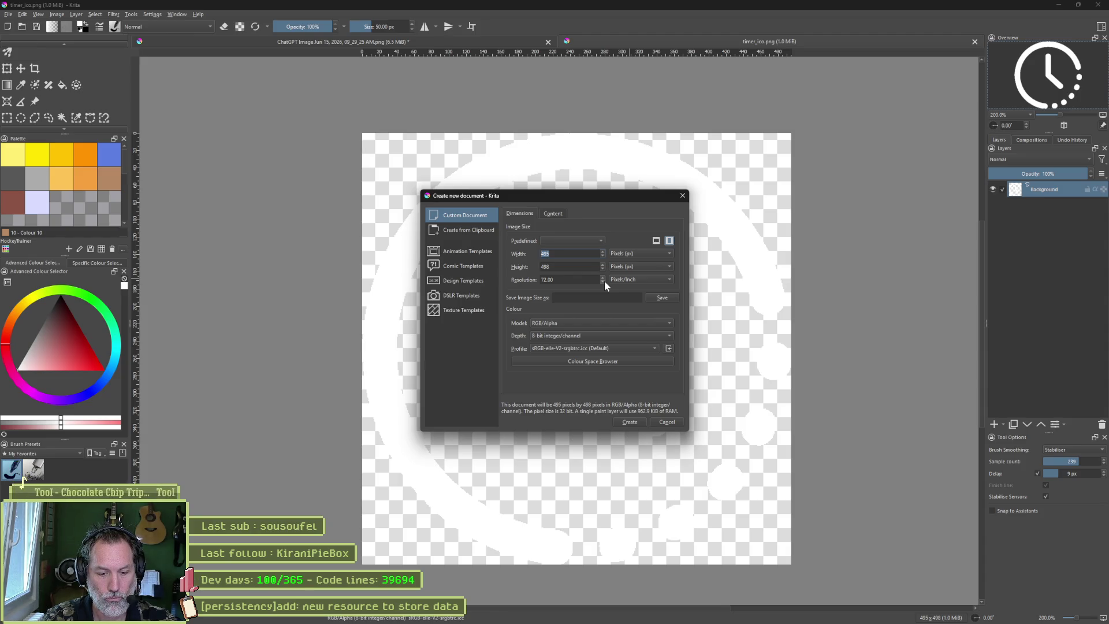
type("300")
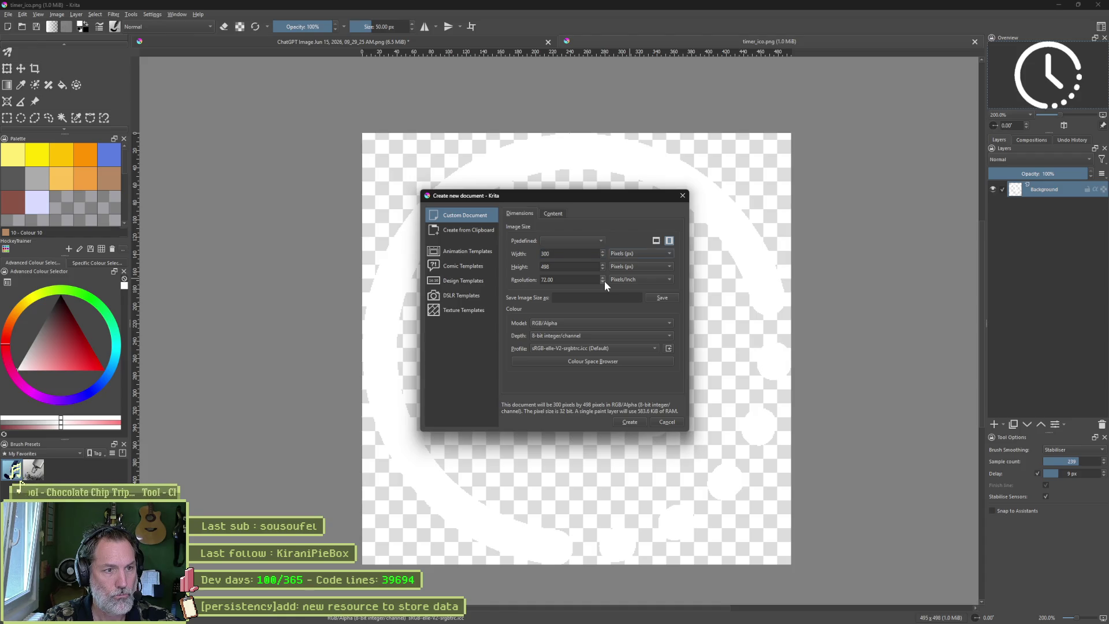
key("Tab")
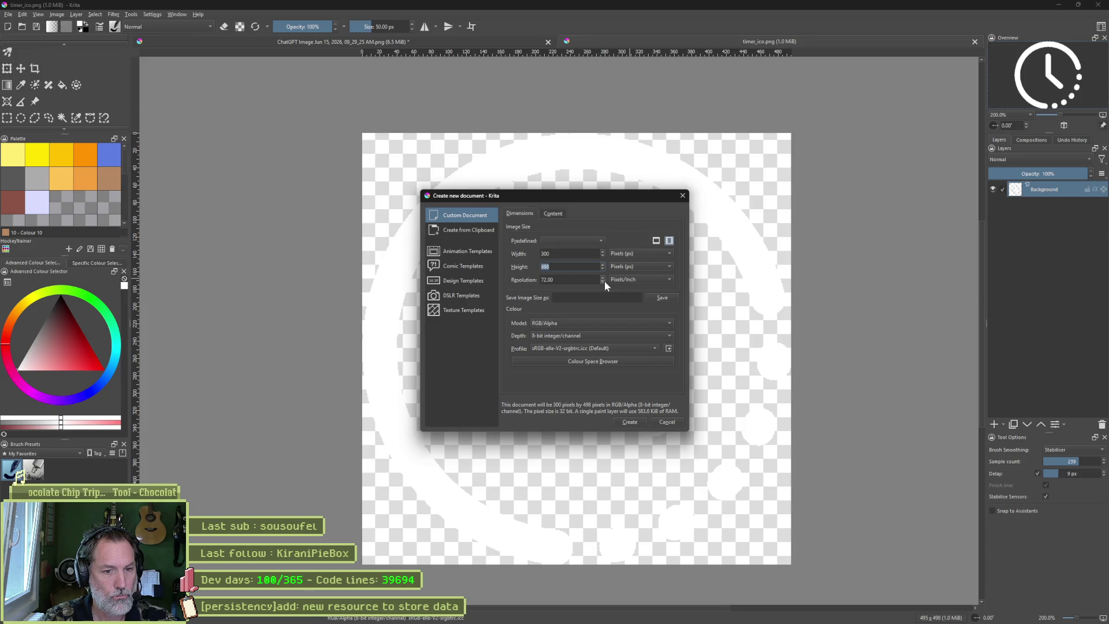
type("4")
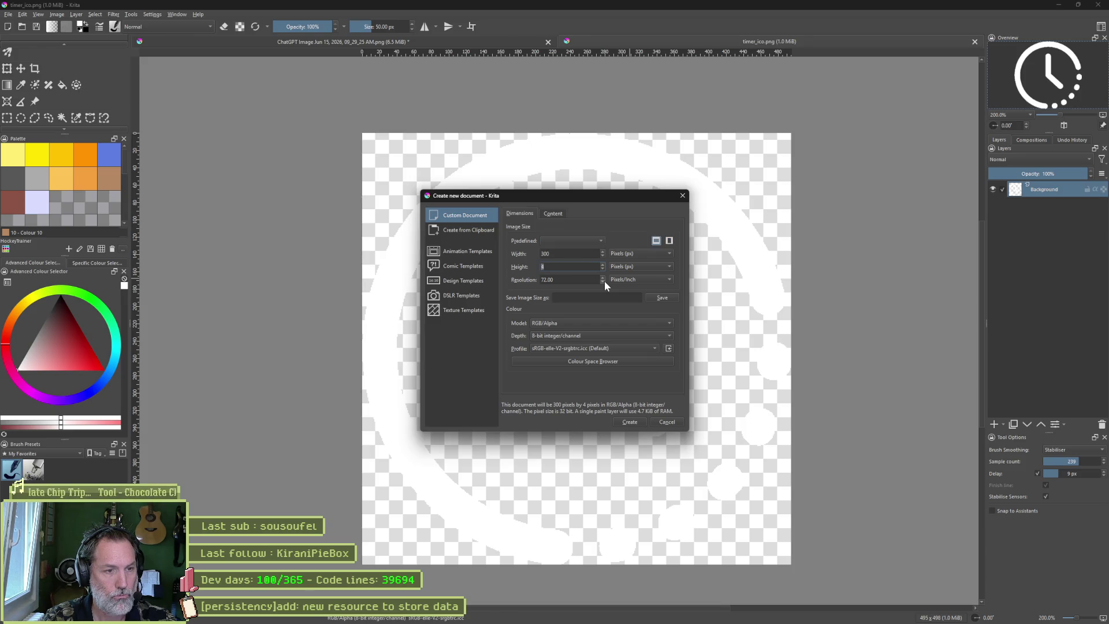
left_click(633, 422)
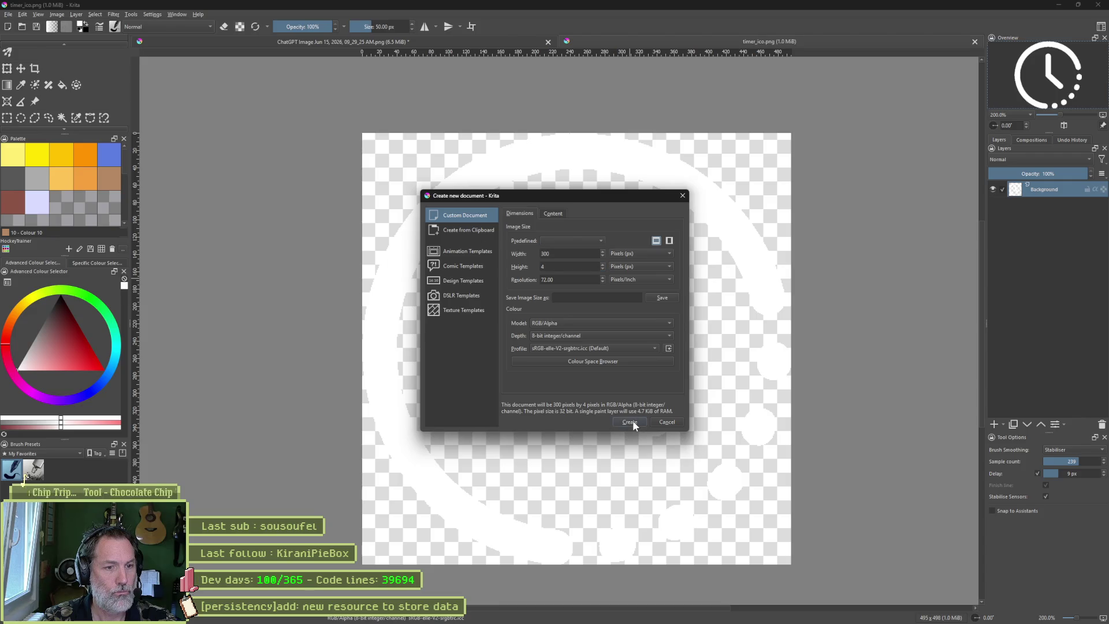
- Fill the 300 × 4 strip with a gradient dragged across its width
scroll(572, 394, "down", 1)
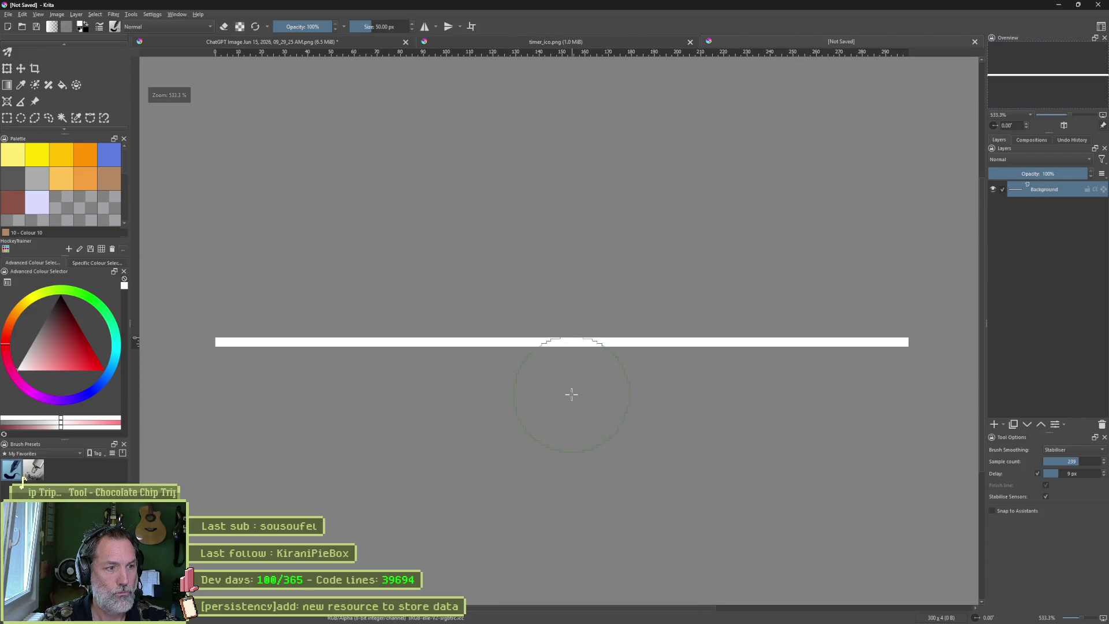
left_click(8, 86)
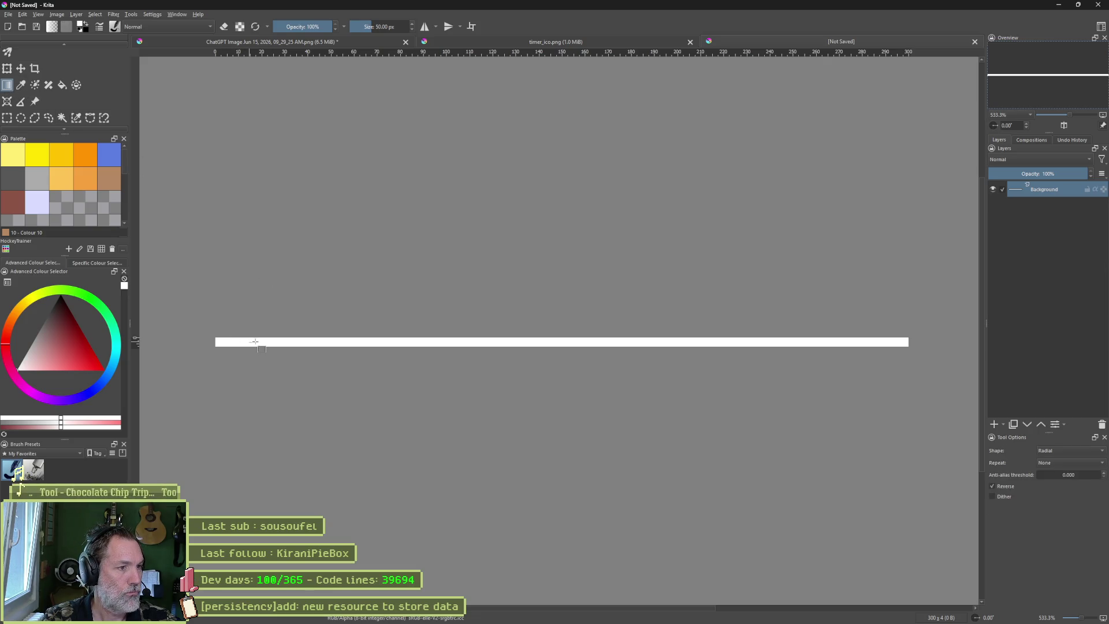
left_click_drag(255, 341, 397, 342)
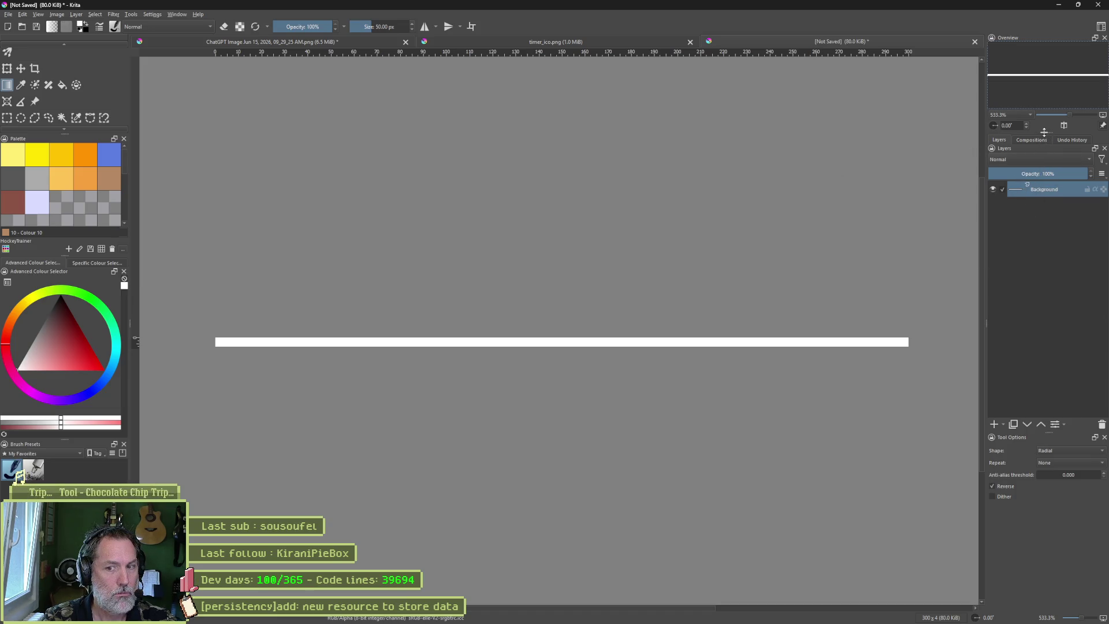
- Launch Aseprite and create a new 400 × 4 px sprite, then start saving it
left_click(1058, 8)
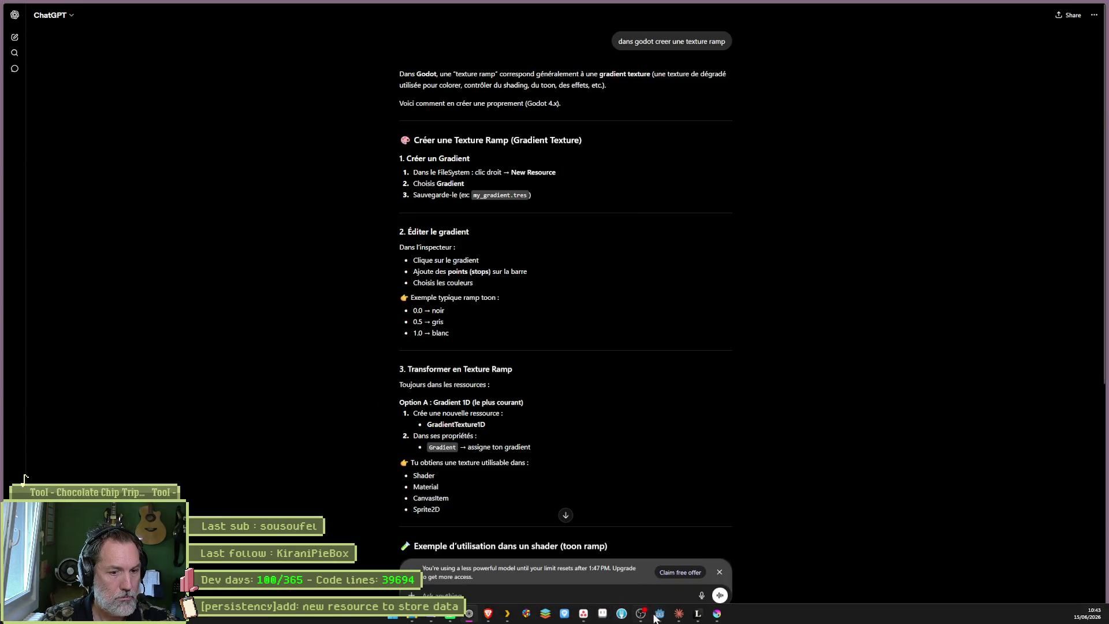
mouse_move(704, 619)
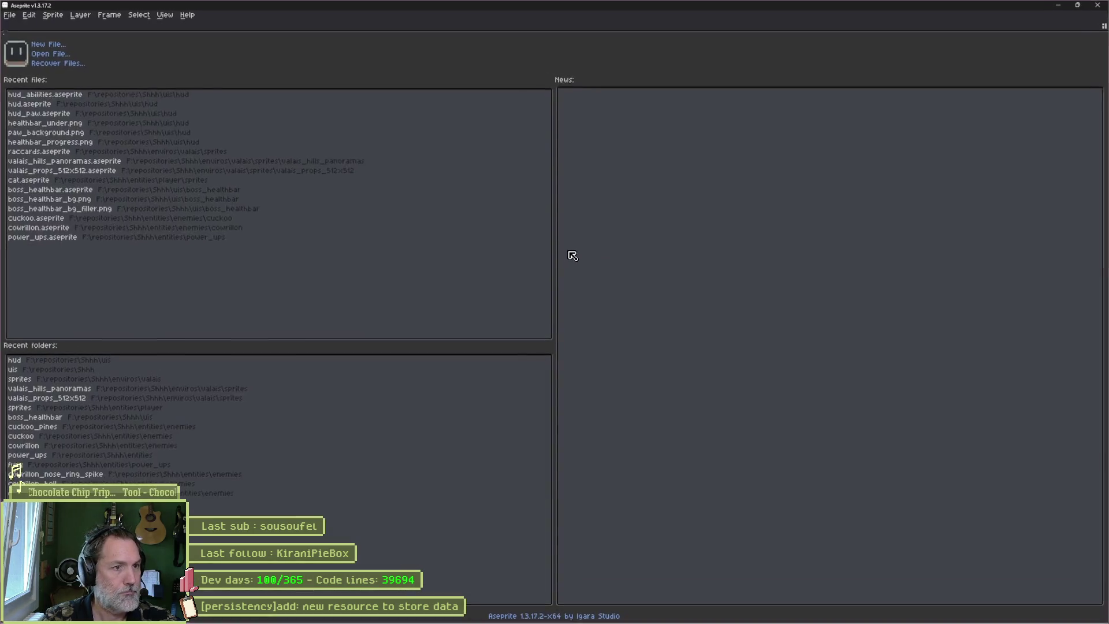
left_click(48, 43)
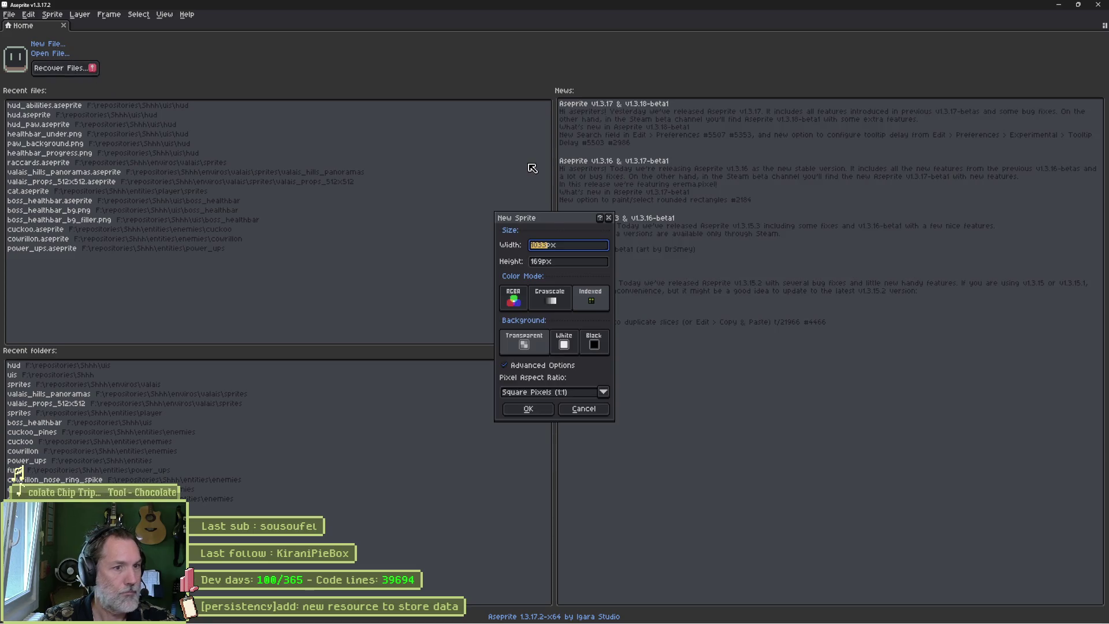
type("400")
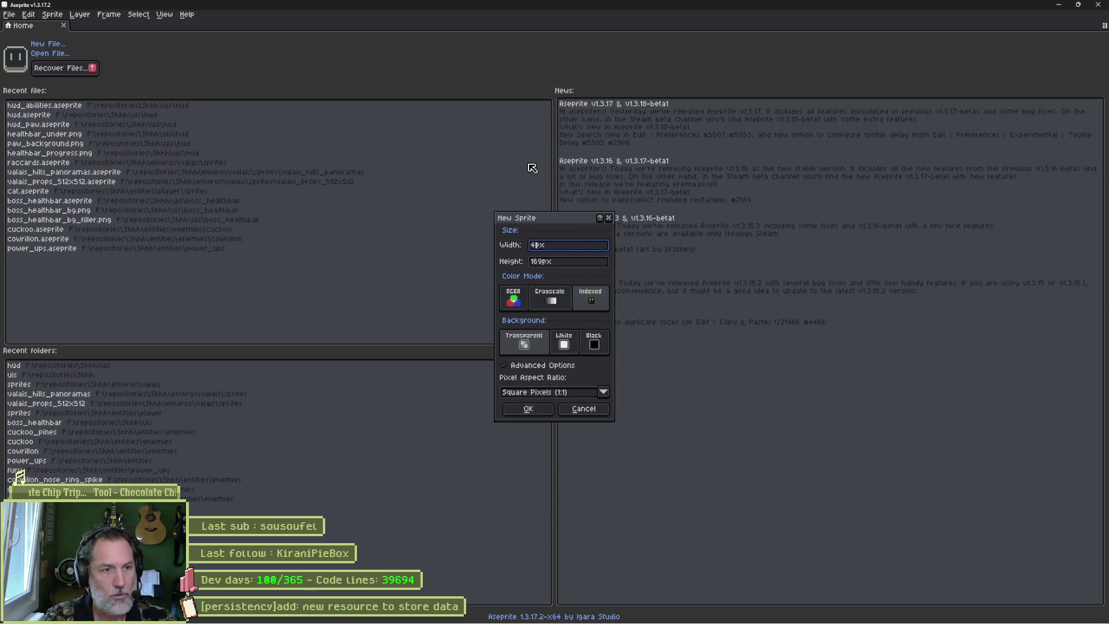
key("Tab")
type("4")
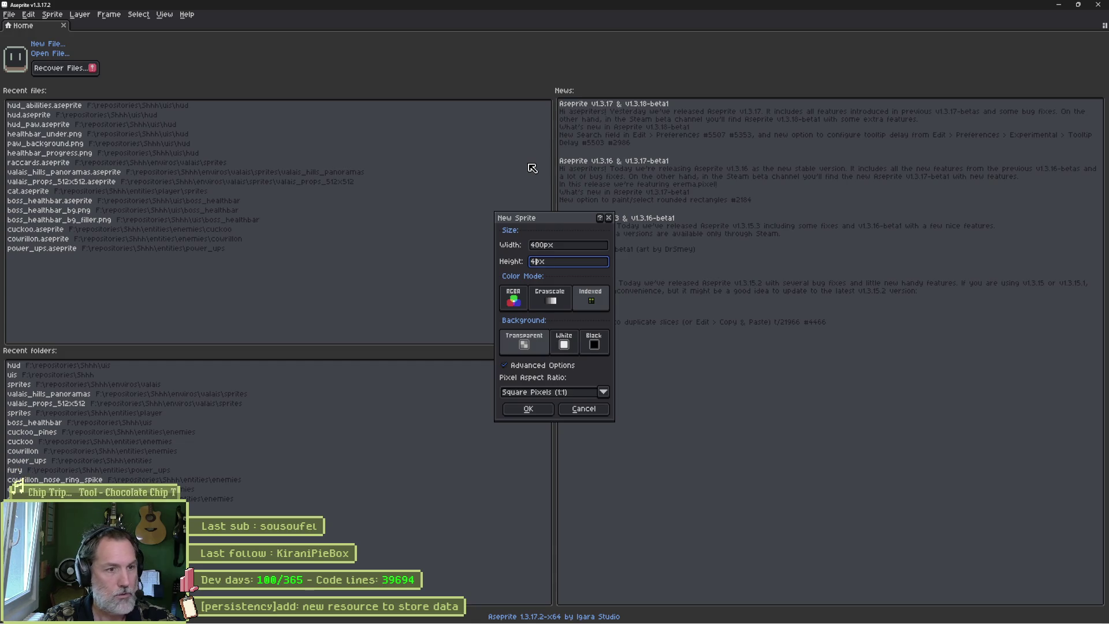
key("Return")
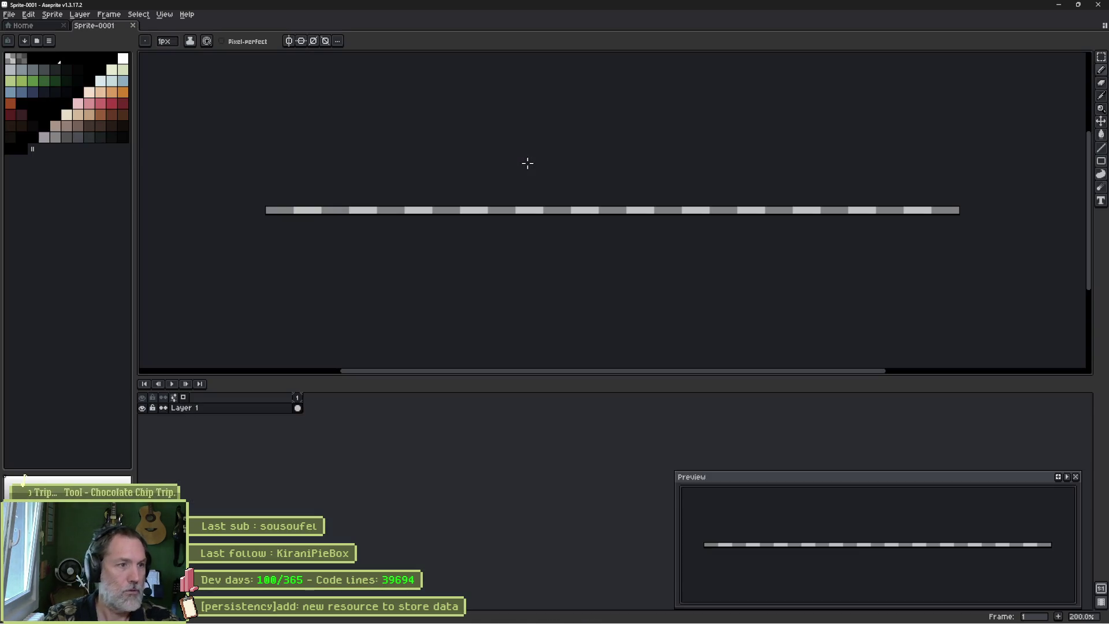
key("ctrl+s")
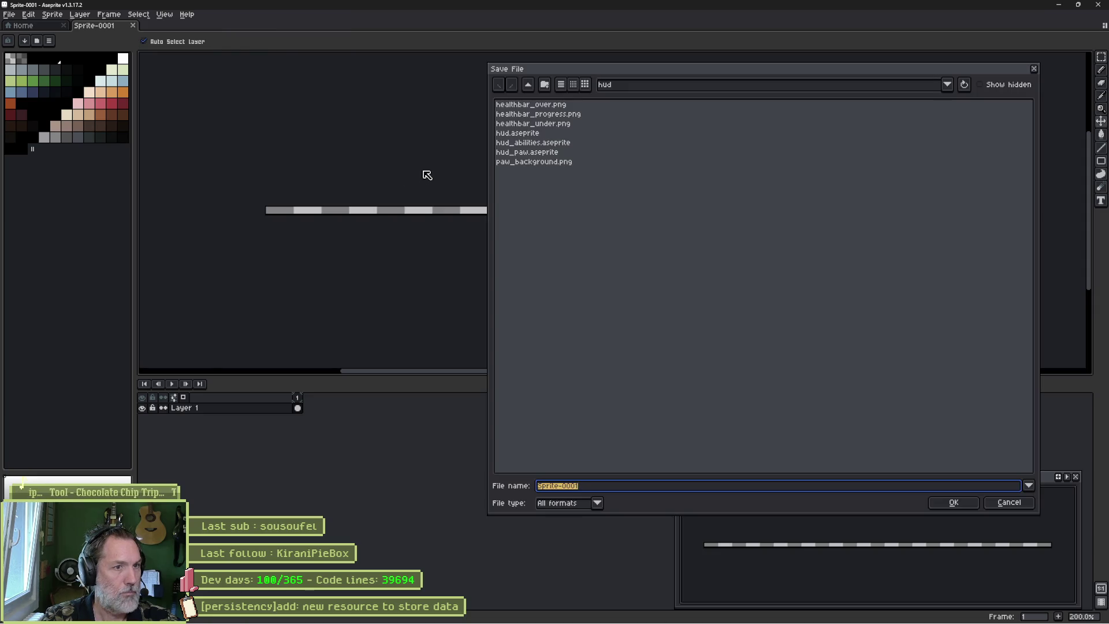
- Save the 400 × 4 strip as save_slot_seperator in the 'menu' folder, two levels up
left_click(532, 86)
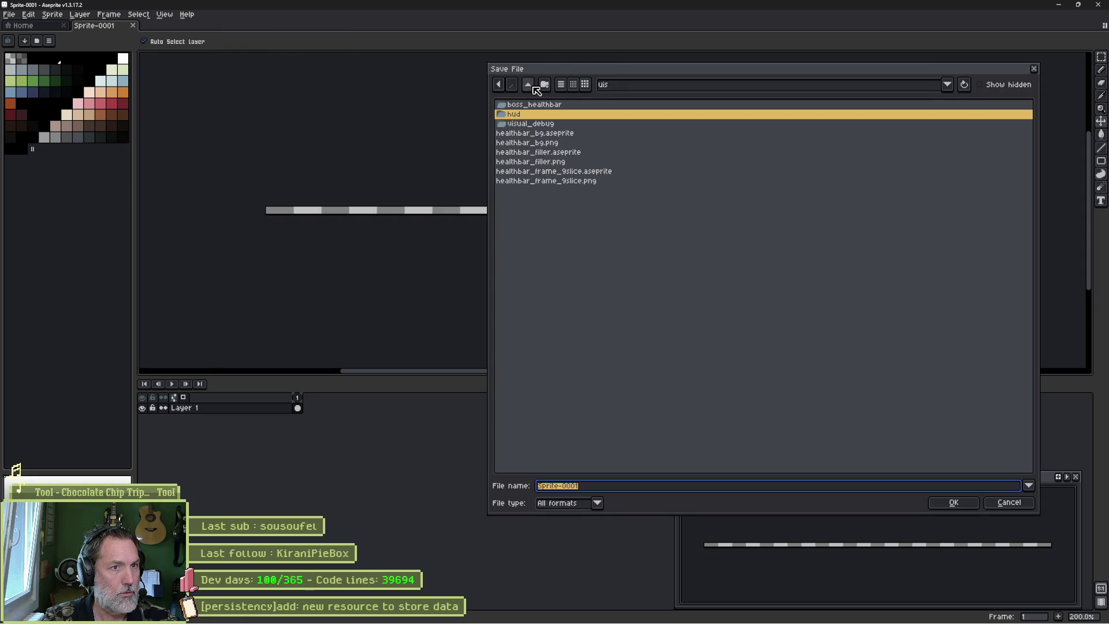
left_click(528, 85)
double_click(523, 209)
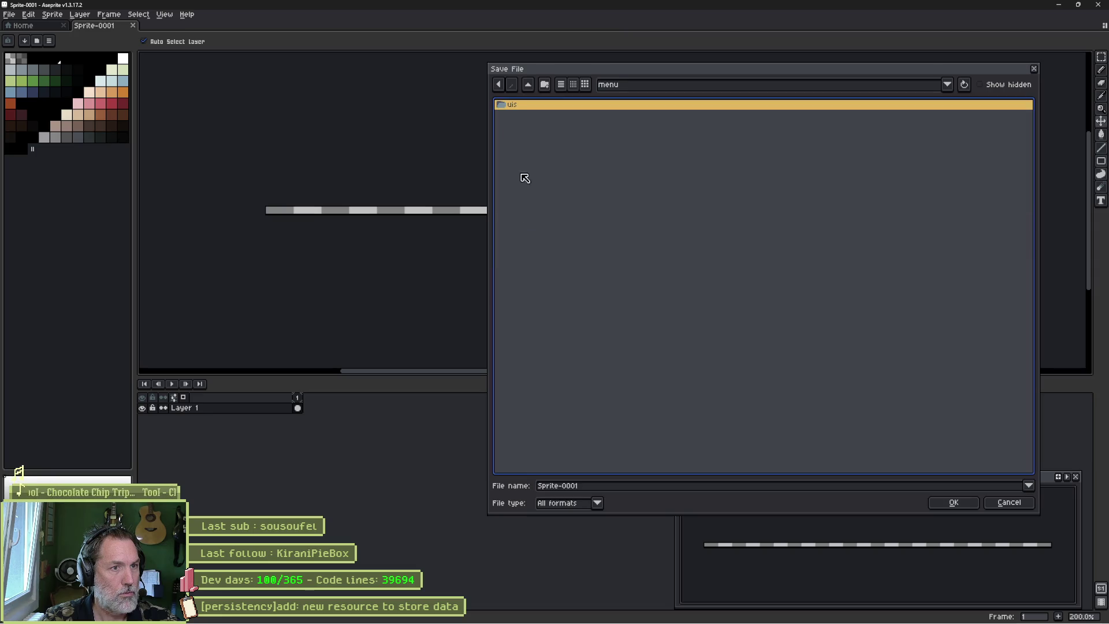
left_click(592, 485)
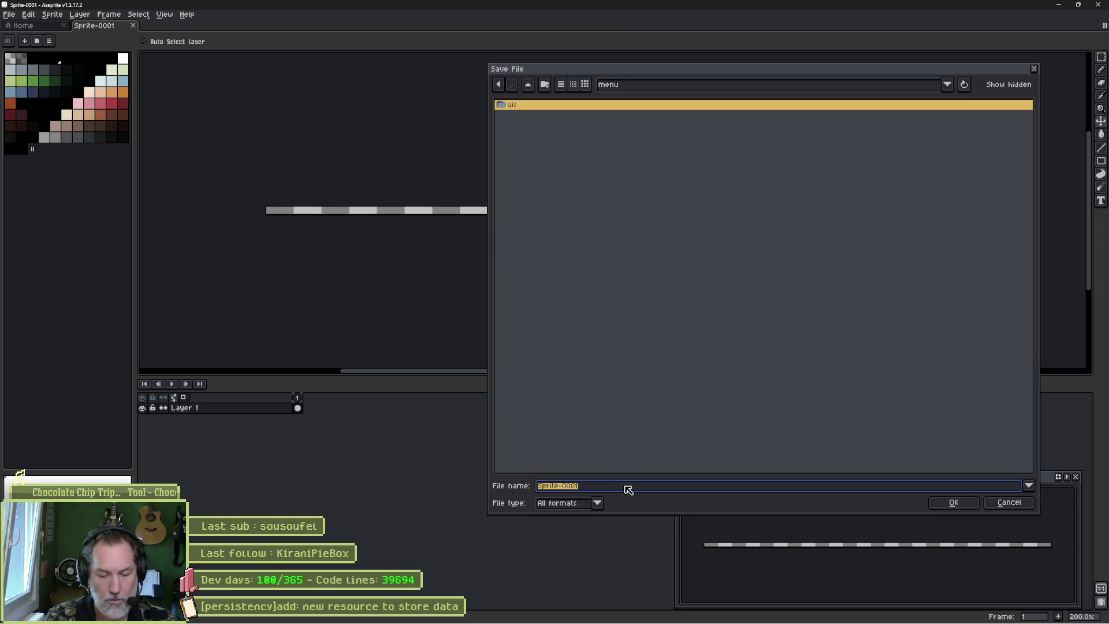
type("save_")
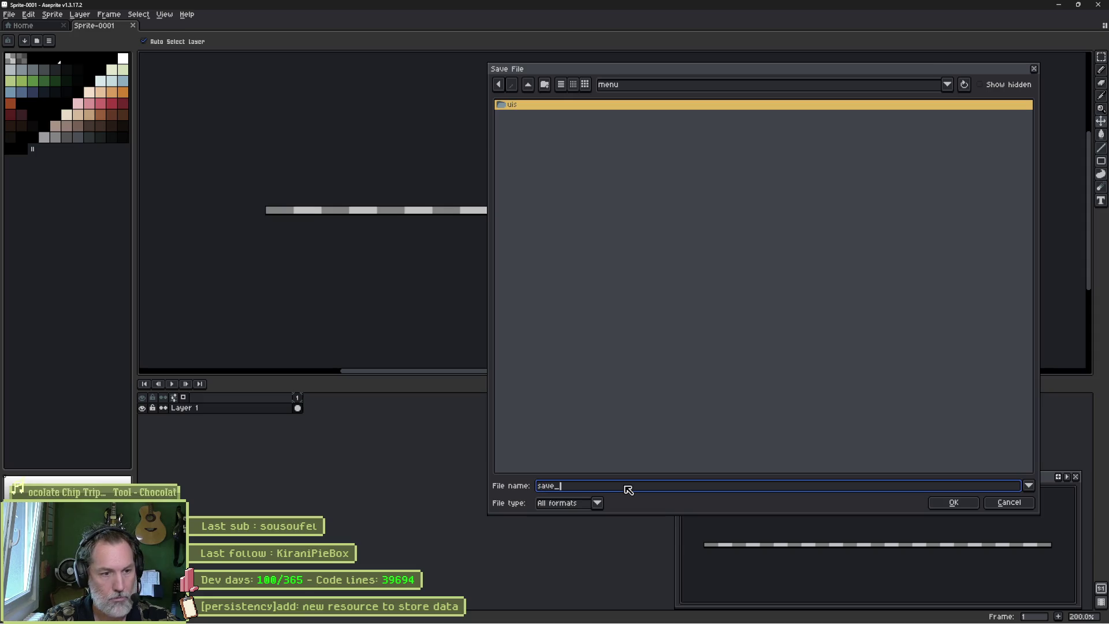
type("slot_seperator")
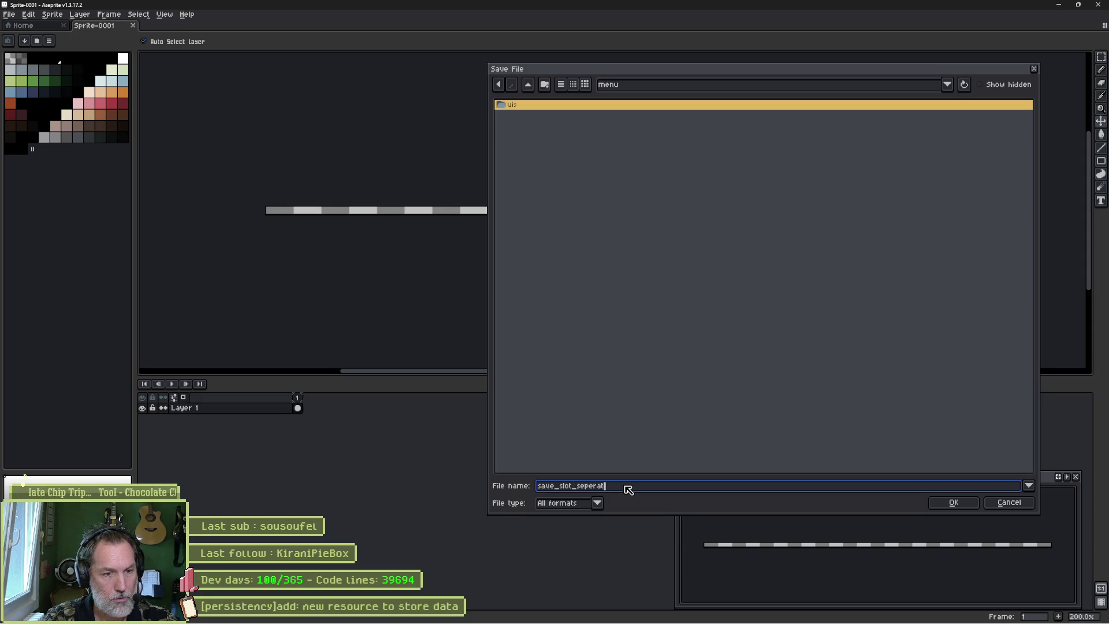
left_click(953, 502)
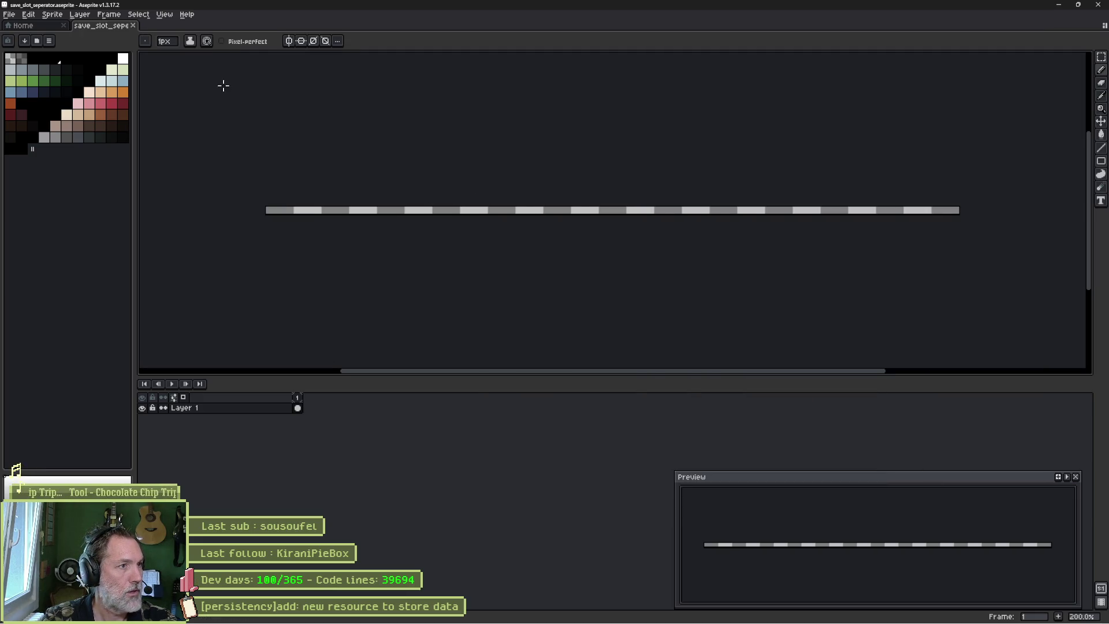